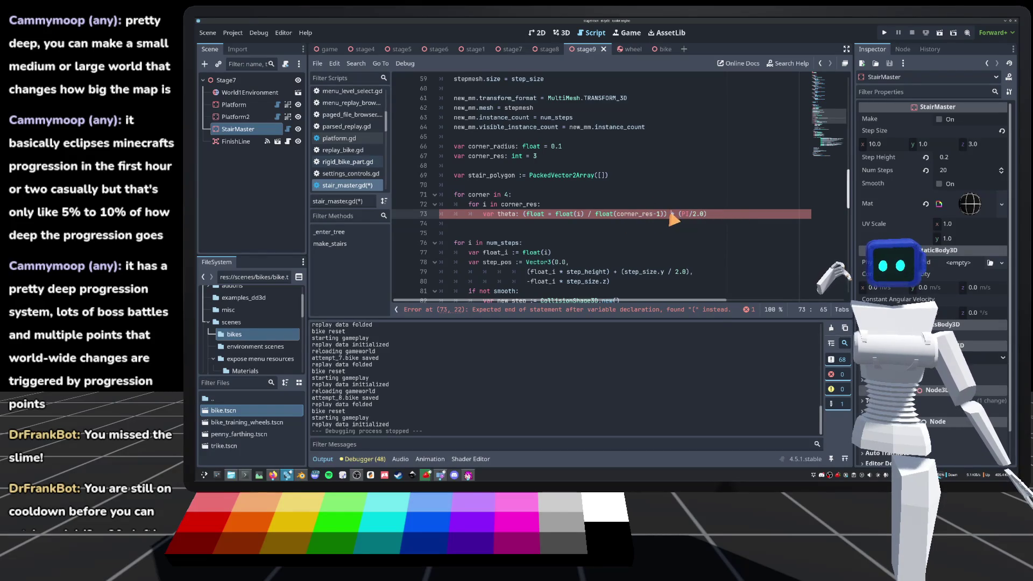
# Add the missing brackets around the float division in line 73's theta expression.
pyautogui.click(526, 215)
pyautogui.click(667, 216)
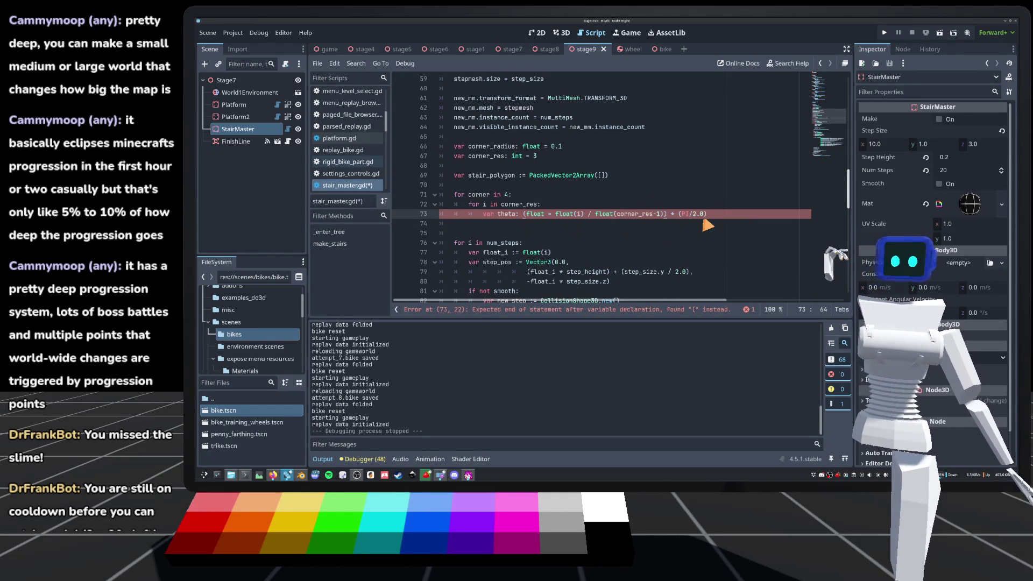
pyautogui.click(523, 215)
pyautogui.write('(')
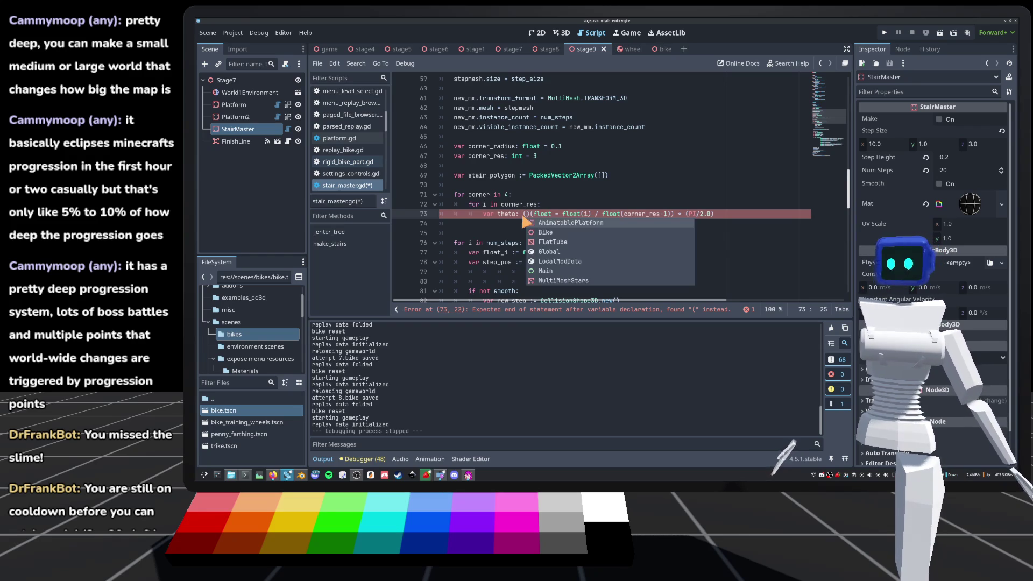
pyautogui.press('Delete')
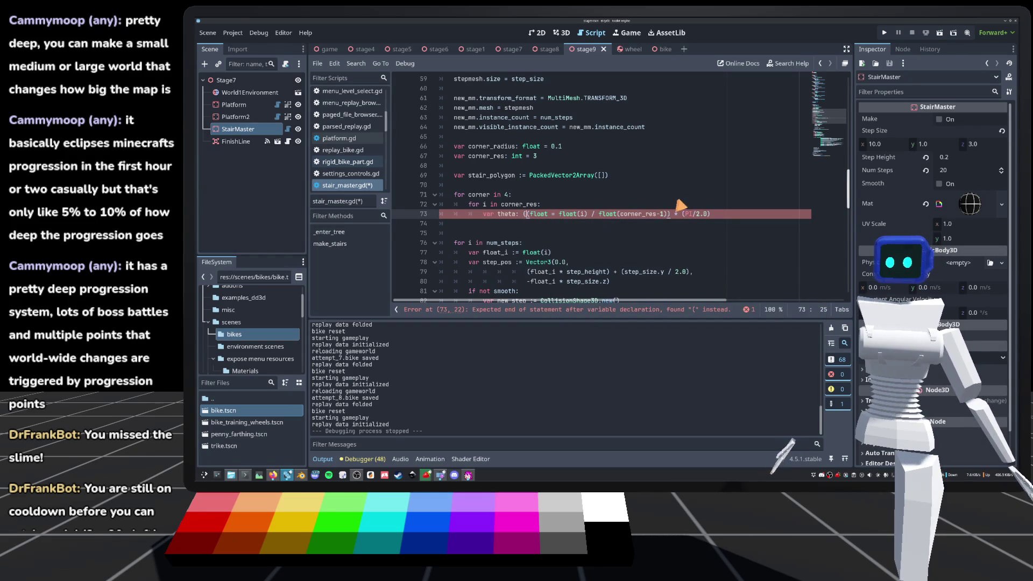
pyautogui.click(679, 196)
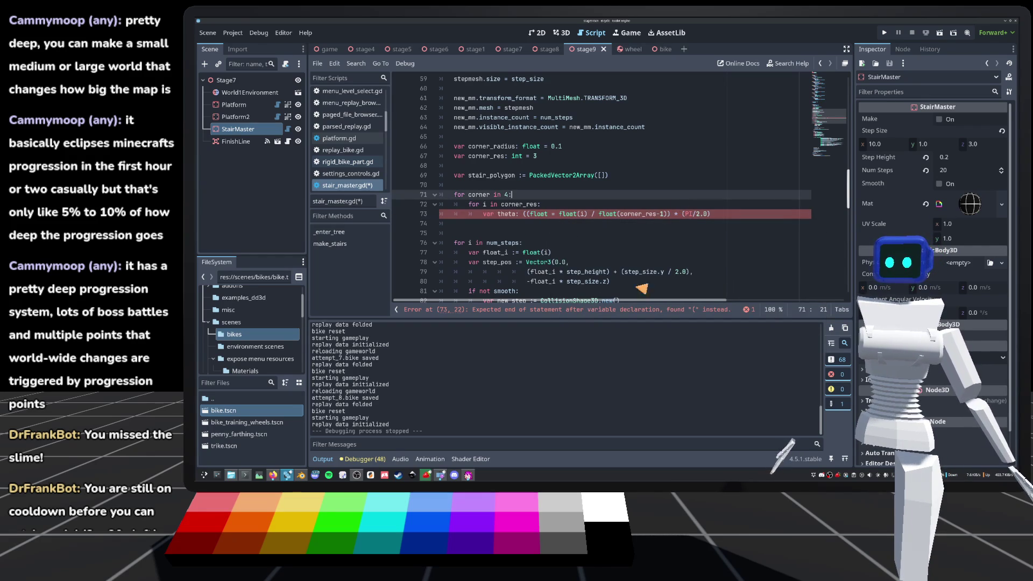
pyautogui.click(527, 215)
pyautogui.write(')')
pyautogui.press('BackSpace')
pyautogui.press('BackSpace')
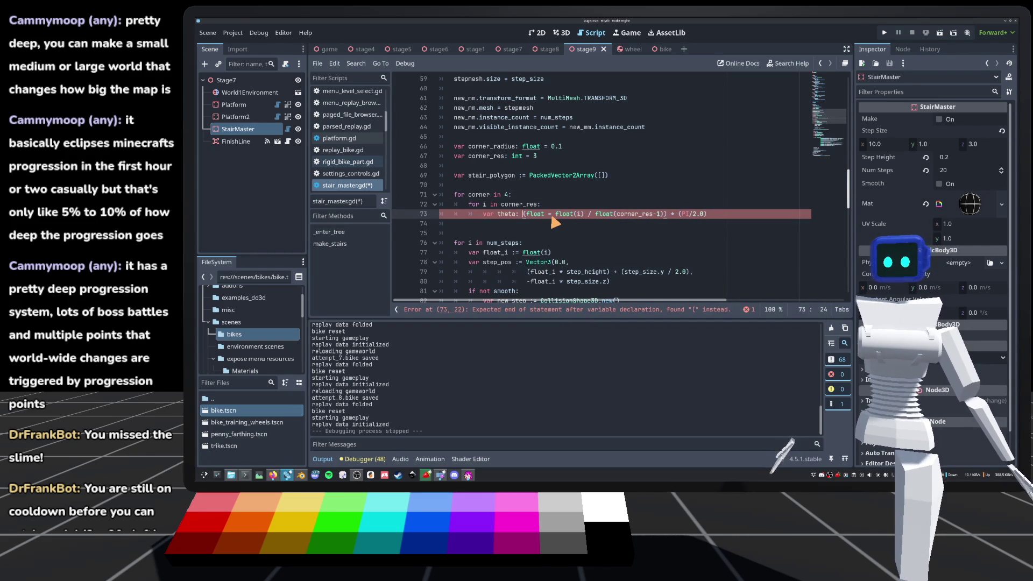
pyautogui.press('Delete')
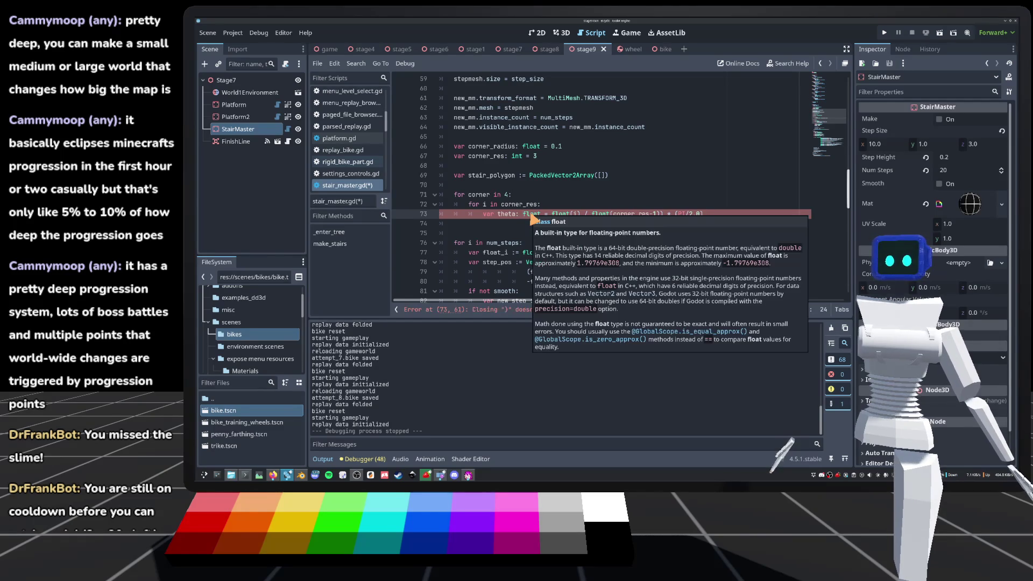
# Finish theta as (float(i) / float(corner_res-1)) * (PI/2.0) and save the stair script.
pyautogui.press('Up')
pyautogui.press('End')
pyautogui.click(553, 215)
pyautogui.write('(')
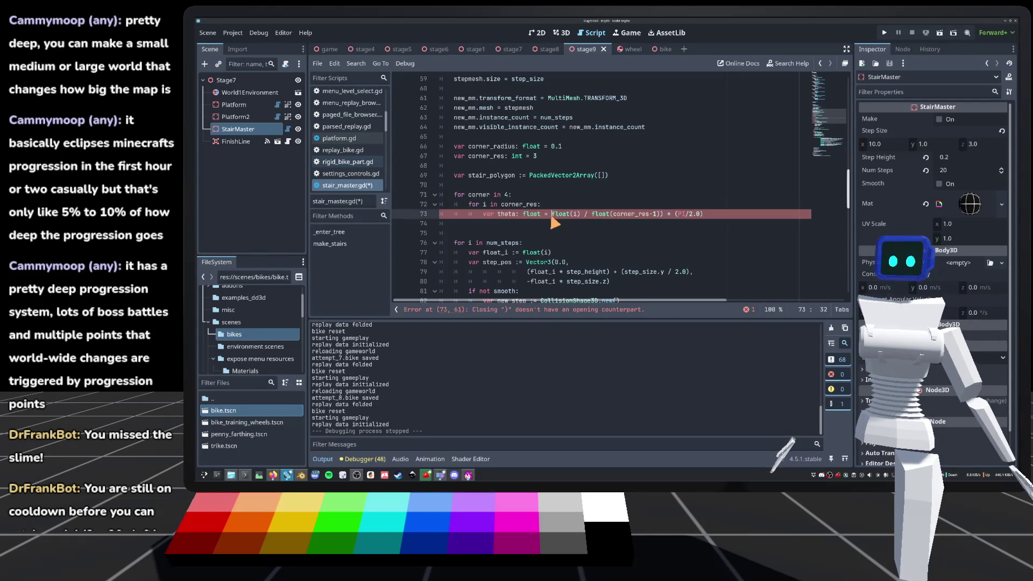
pyautogui.click(618, 207)
pyautogui.hotkey('ctrl', 's')
pyautogui.click(724, 215)
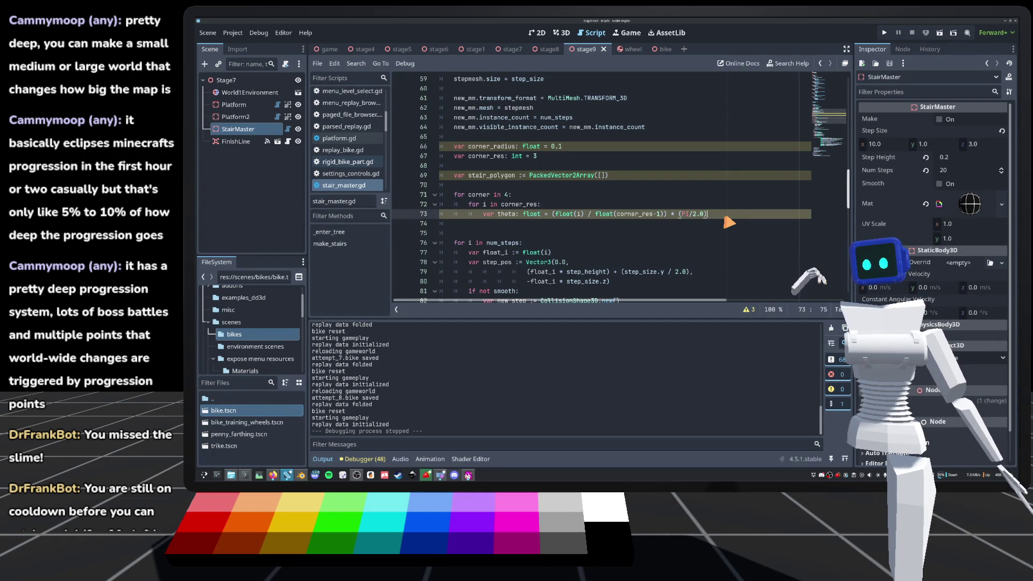
# Review the 'for corner in 4' header on line 71, then insert a blank line after theta on line 73.
pyautogui.doubleClick(479, 196)
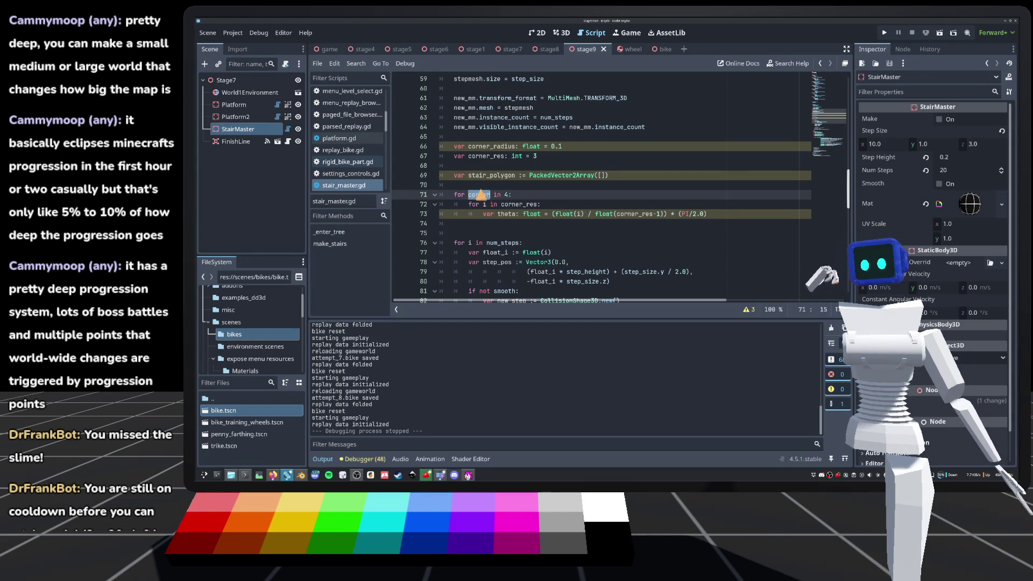
pyautogui.click(508, 196)
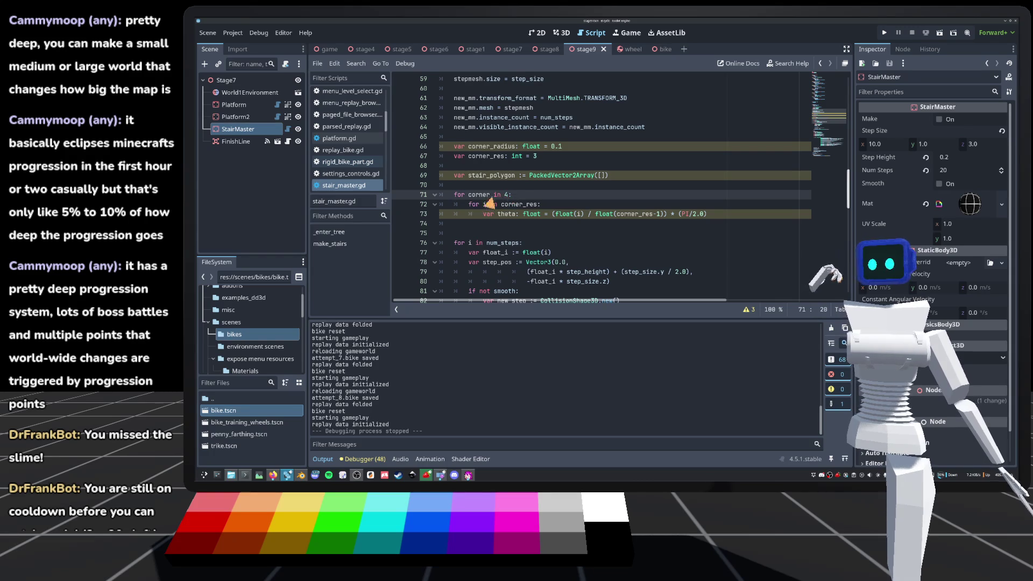
pyautogui.doubleClick(480, 196)
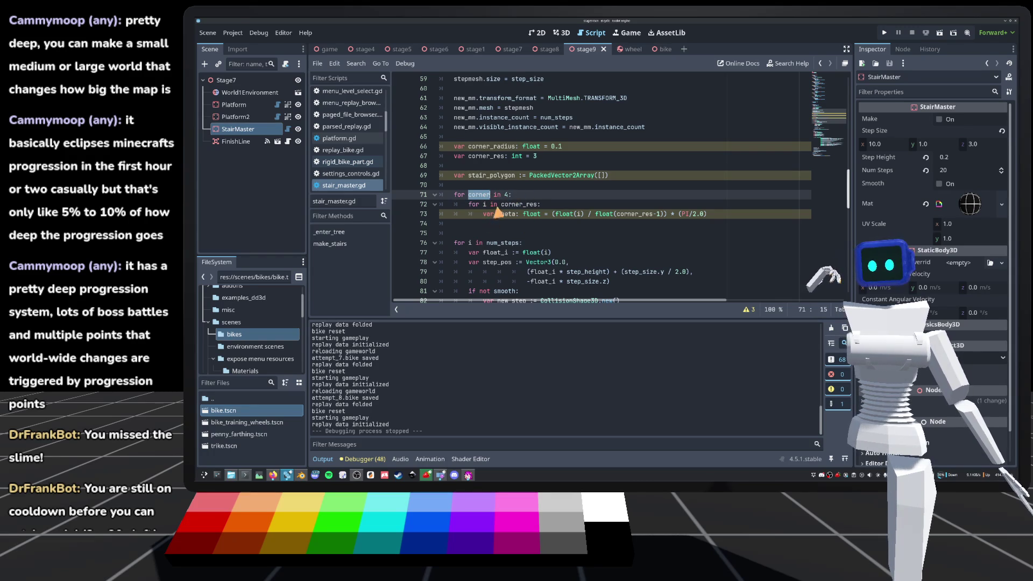
pyautogui.moveTo(510, 196); pyautogui.dragTo(504, 197)
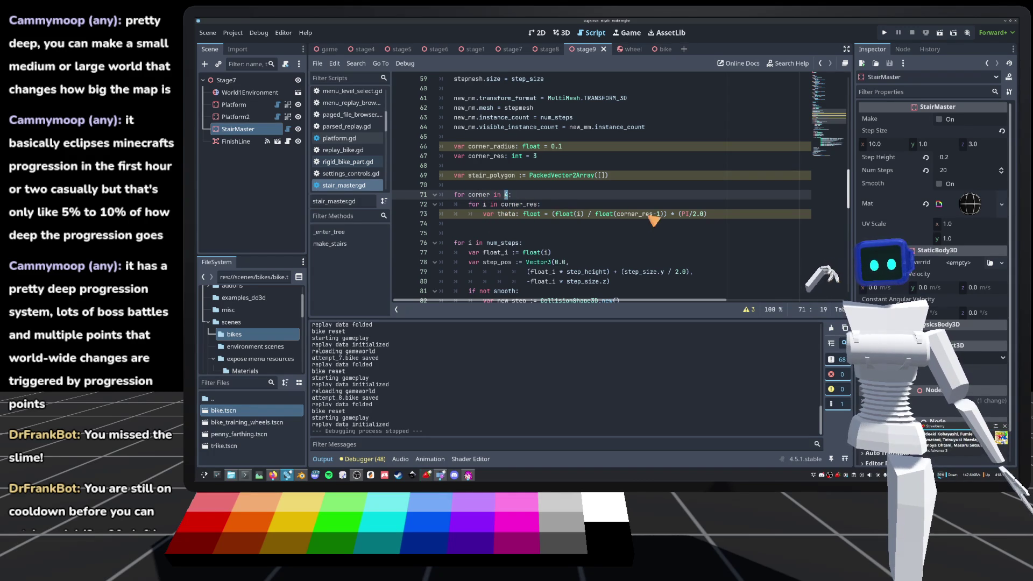
pyautogui.click(729, 214)
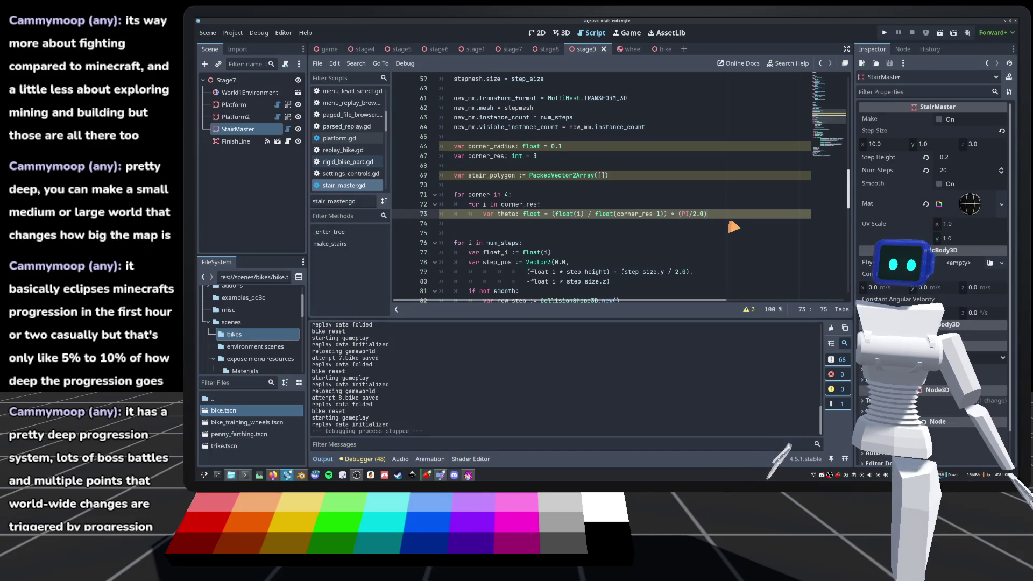
pyautogui.press('Return')
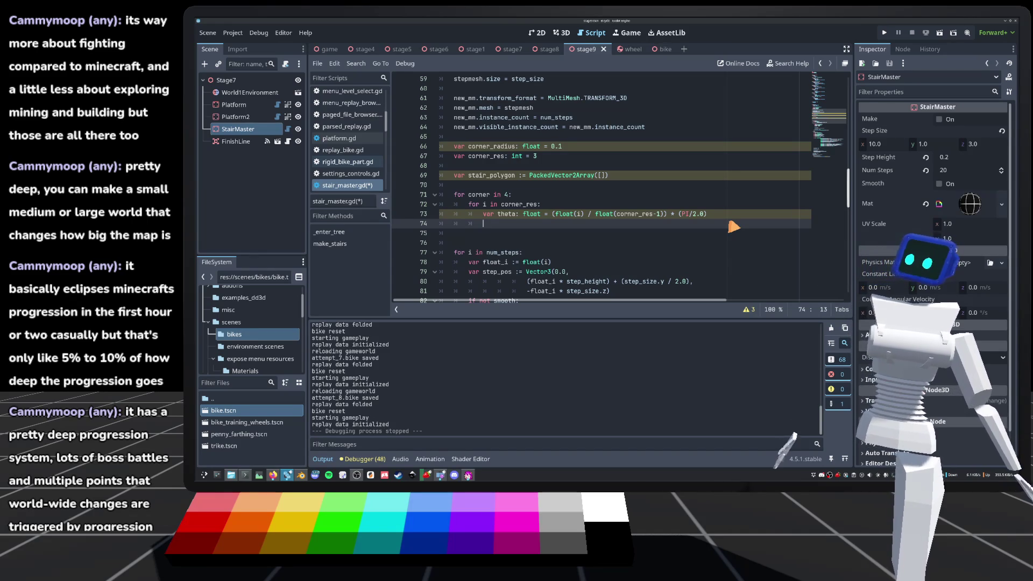
# Declare var og_corner: Vector2 on a new line under the 'for corner in 4:' header.
pyautogui.click(546, 198)
pyautogui.press('Return')
pyautogui.write('var')
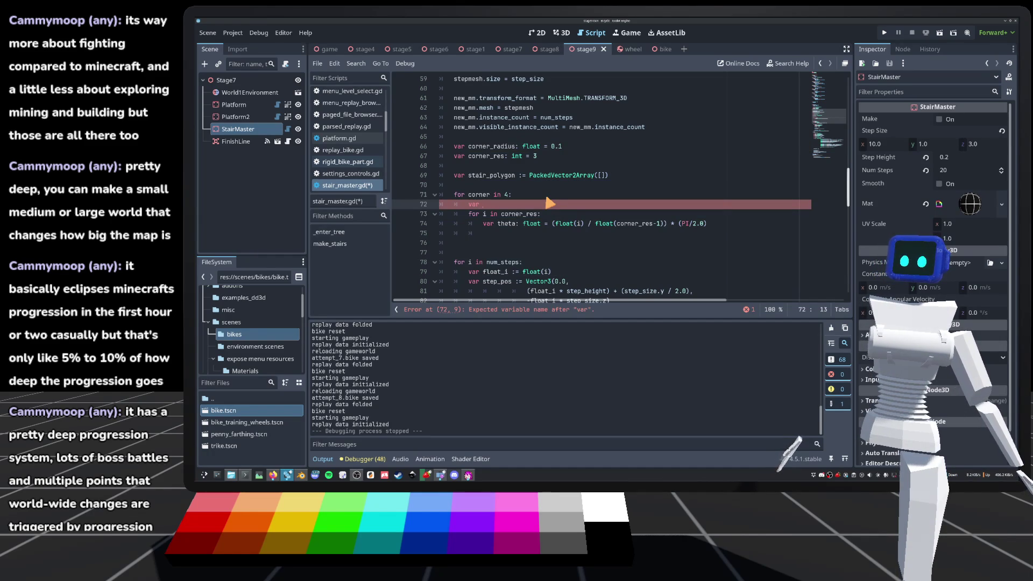
pyautogui.write('ner')
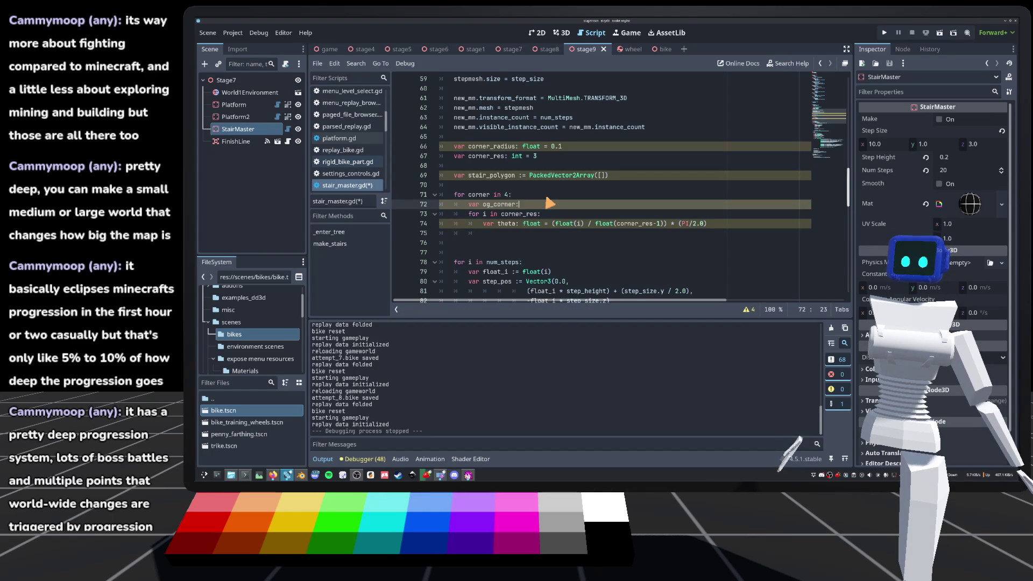
pyautogui.write(' :')
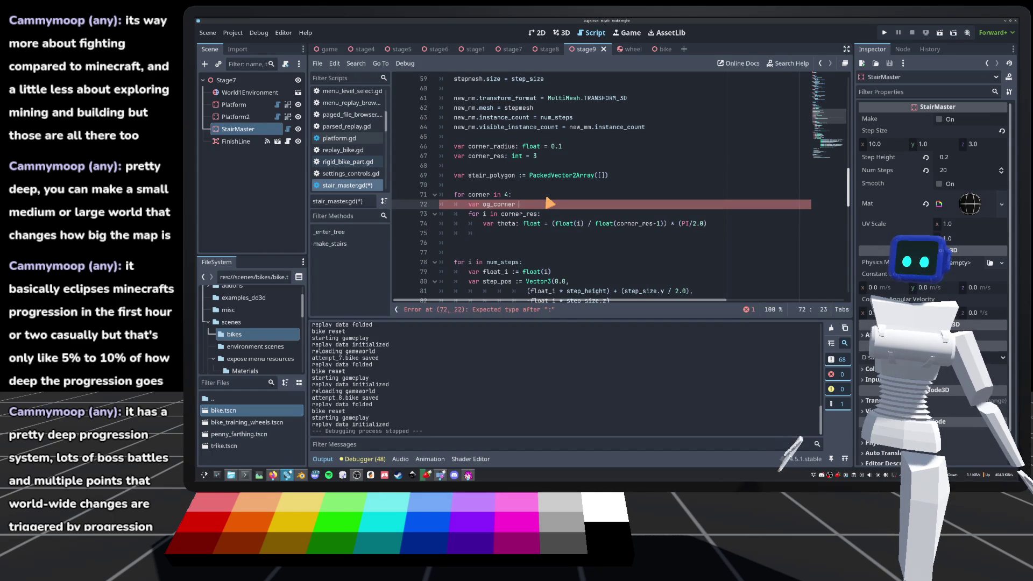
pyautogui.write('= Vector2(')
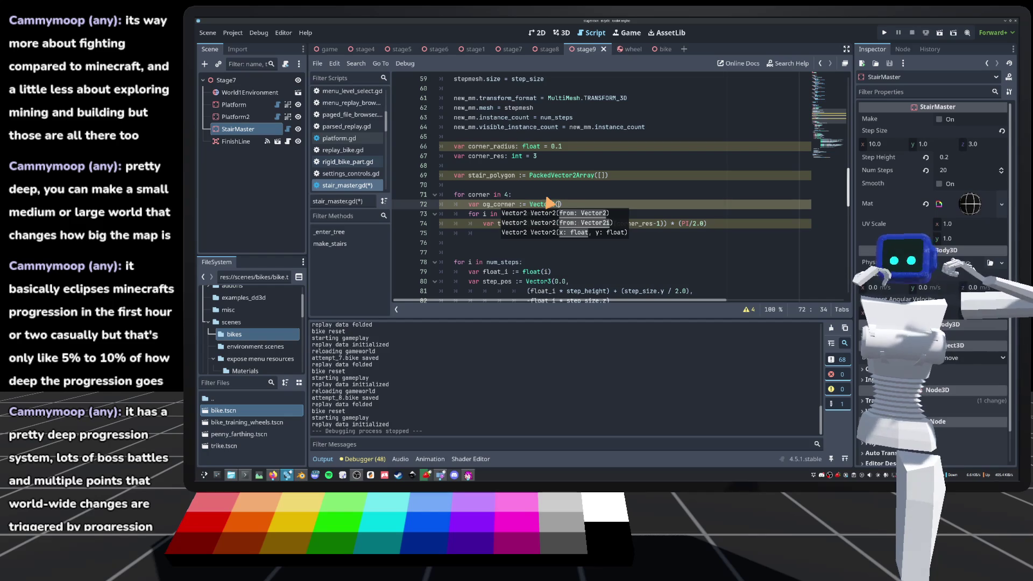
pyautogui.moveTo(560, 203)
pyautogui.mouseDown()
pyautogui.moveTo(492, 209)
pyautogui.moveTo(510, 215)
pyautogui.moveTo(516, 206)
pyautogui.mouseUp()
pyautogui.write(': ')
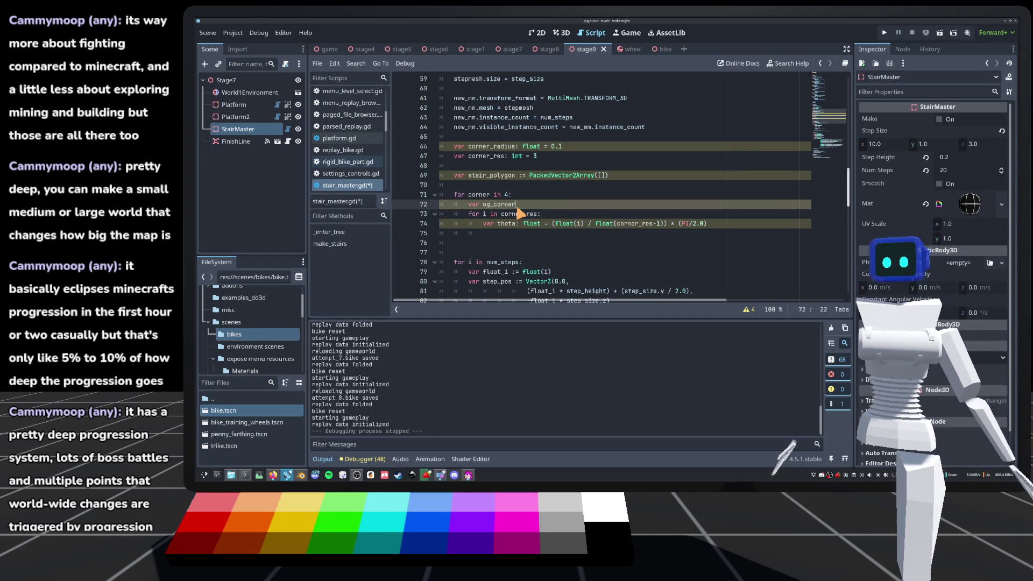
pyautogui.write('Vector2')
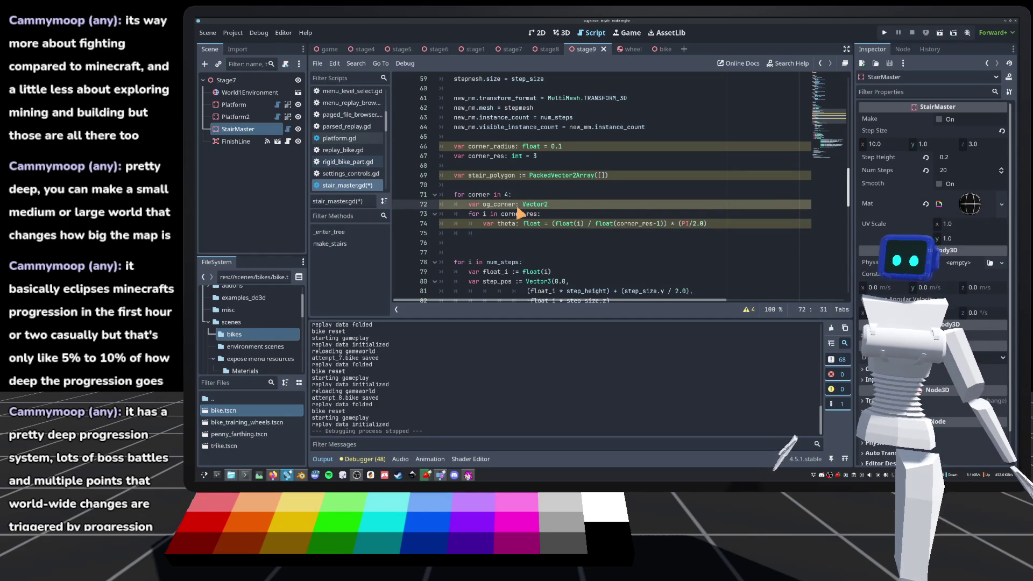
# Add 'if corner == 0:' setting og_corner = Vector2(-step_size.z / 2.0, step_size.y / 2.0).
pyautogui.press('Return')
pyautogui.write('corner ==')
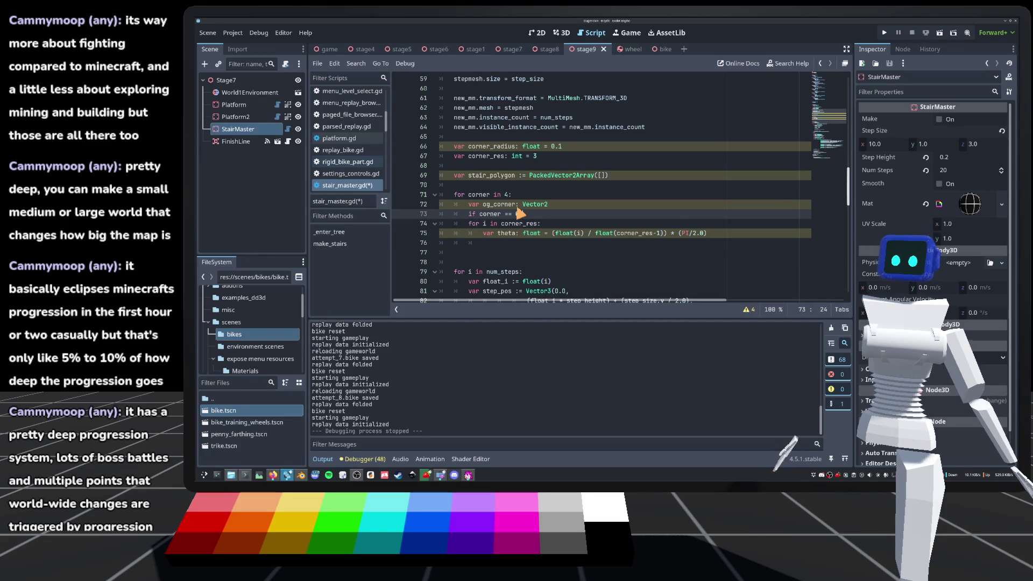
pyautogui.press('Return')
pyautogui.write('_corner = Vector2(-')
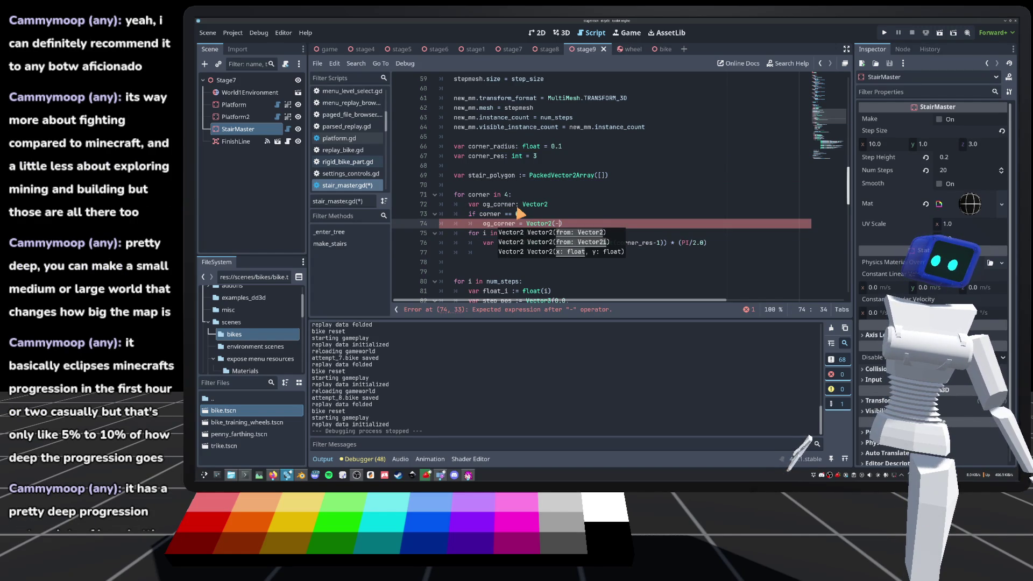
pyautogui.write('tep_size.')
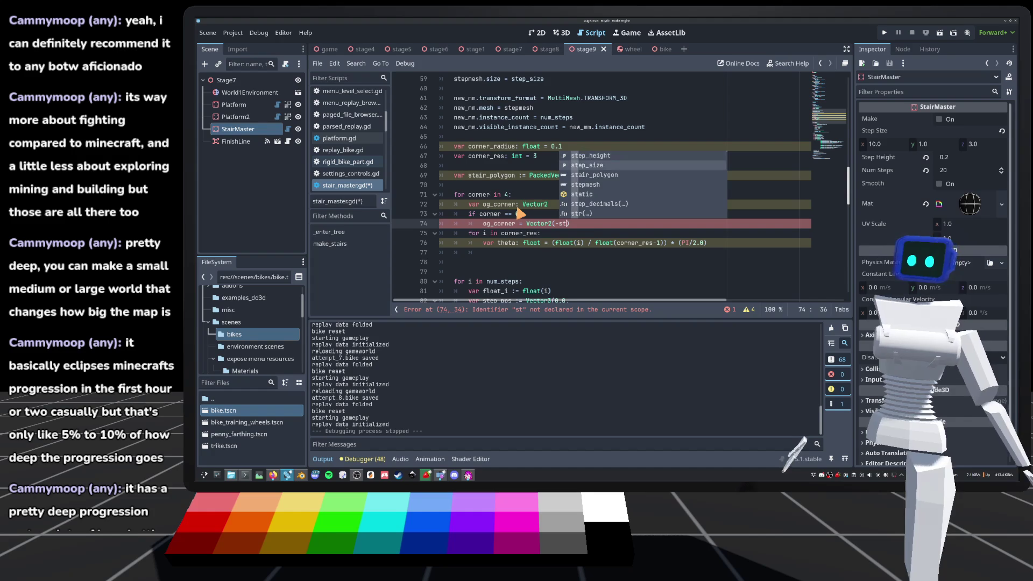
pyautogui.write('z / 2.0, ste')
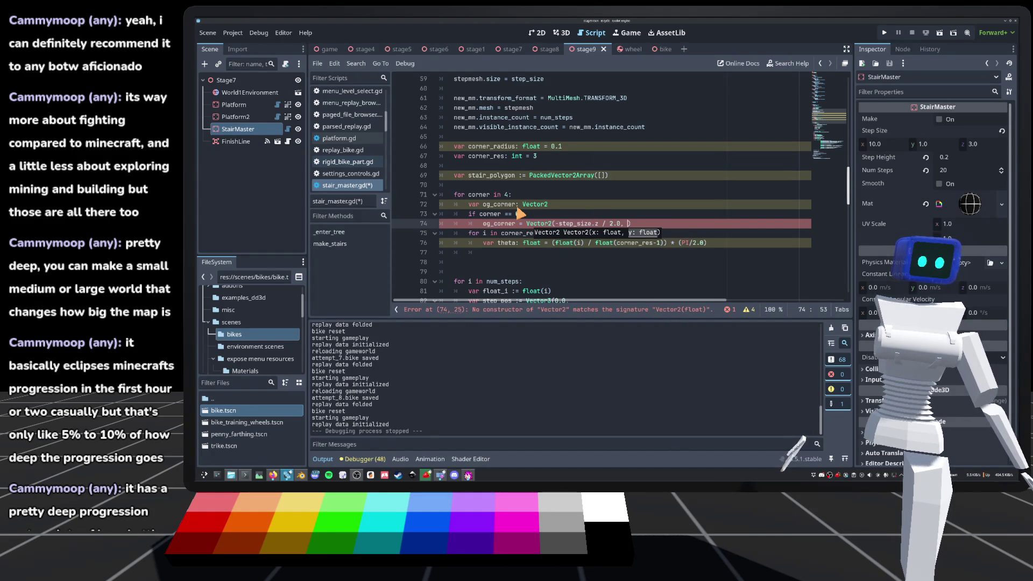
pyautogui.write('p')
pyautogui.press('Escape')
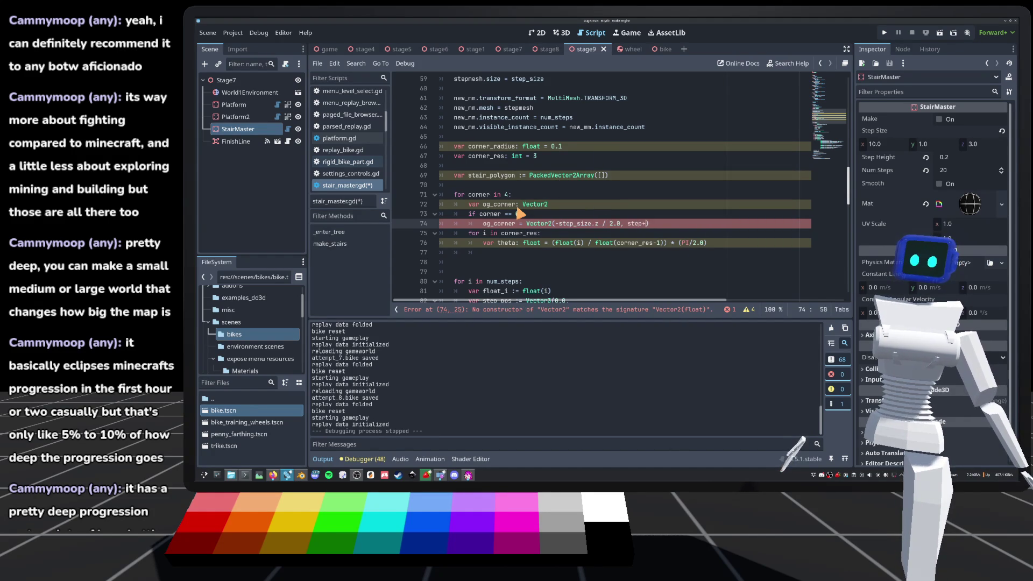
pyautogui.write('size.y / 2.0')
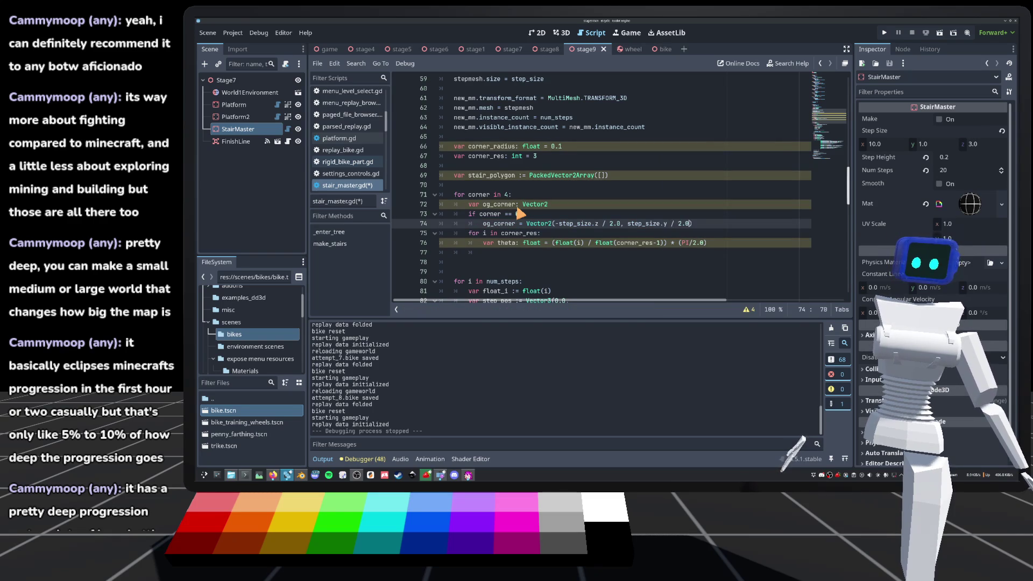
pyautogui.moveTo(468, 214); pyautogui.dragTo(687, 225)
# Add an 'elif corner == 1:' branch setting og_corner to Vector2(step_size.z / 2.0, step_size.y / 2.0).
pyautogui.click(700, 229)
pyautogui.press('Return')
pyautogui.press('BackSpace')
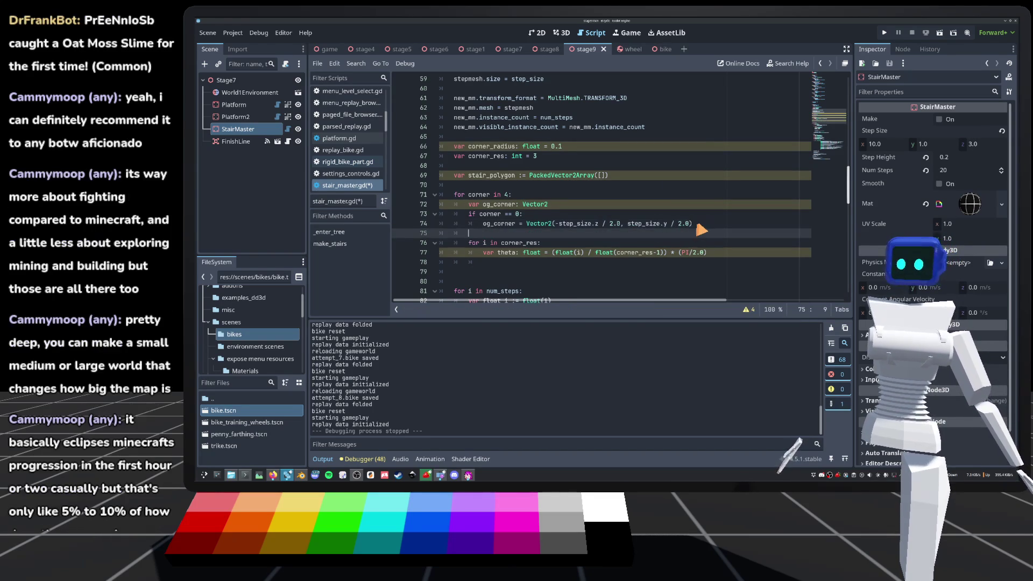
pyautogui.write('if corner == 0: \t\t\tog_corner = Vector2(-step_size.z / 2.0, step_size.y / 2.0)')
pyautogui.click(469, 236)
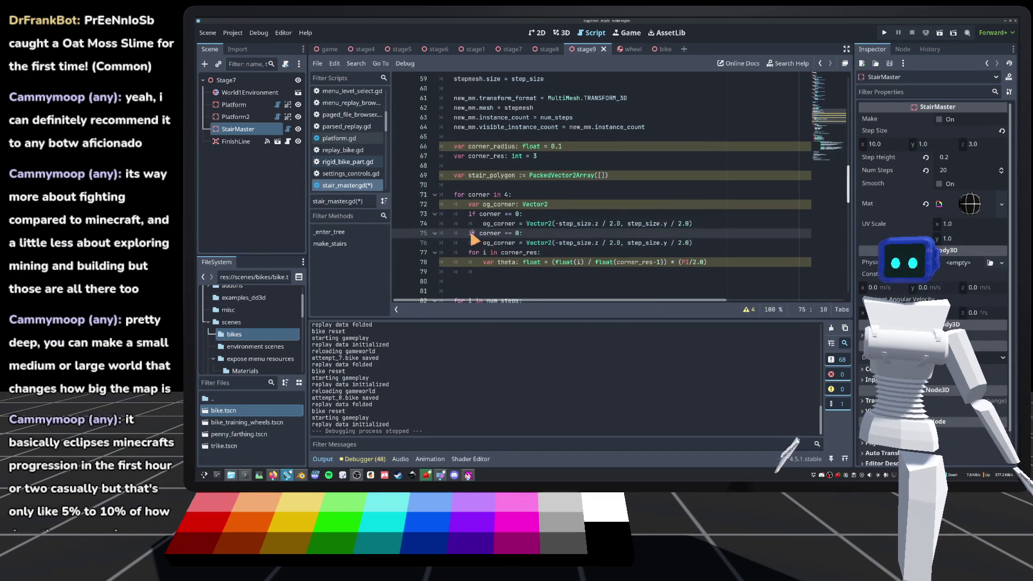
pyautogui.write('el')
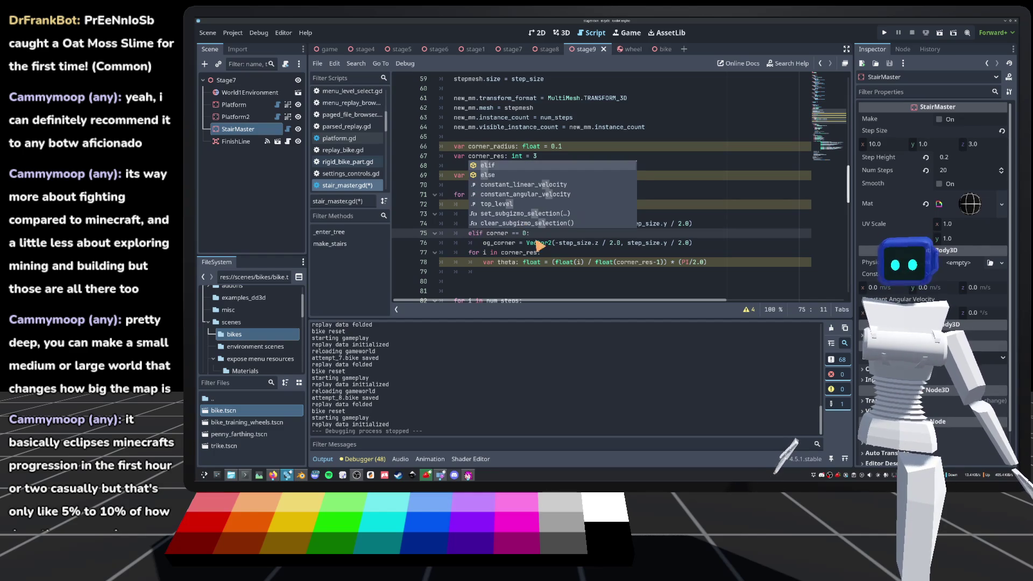
pyautogui.click(523, 237)
pyautogui.write('1')
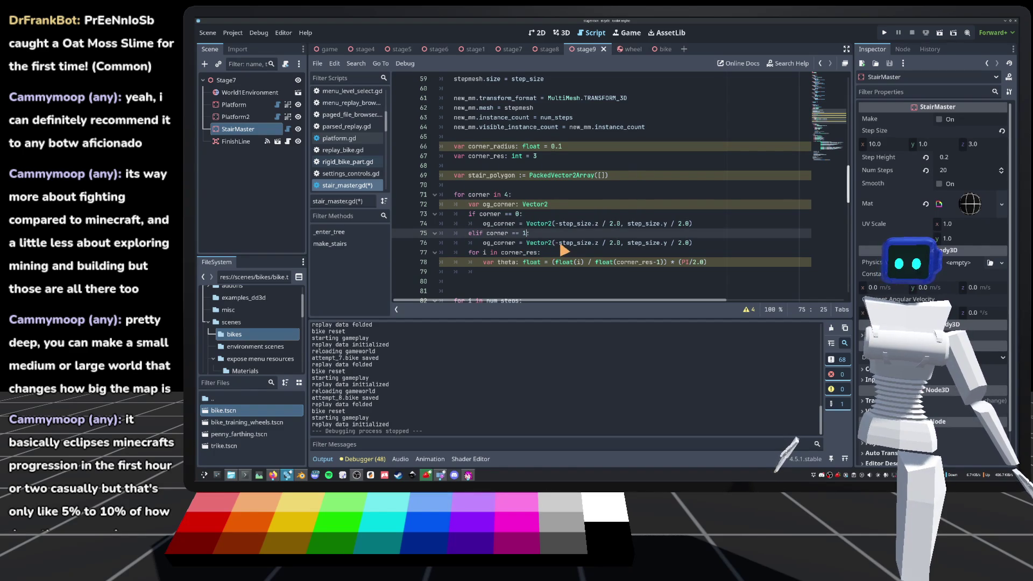
pyautogui.click(560, 243)
pyautogui.press('BackSpace')
pyautogui.click(730, 243)
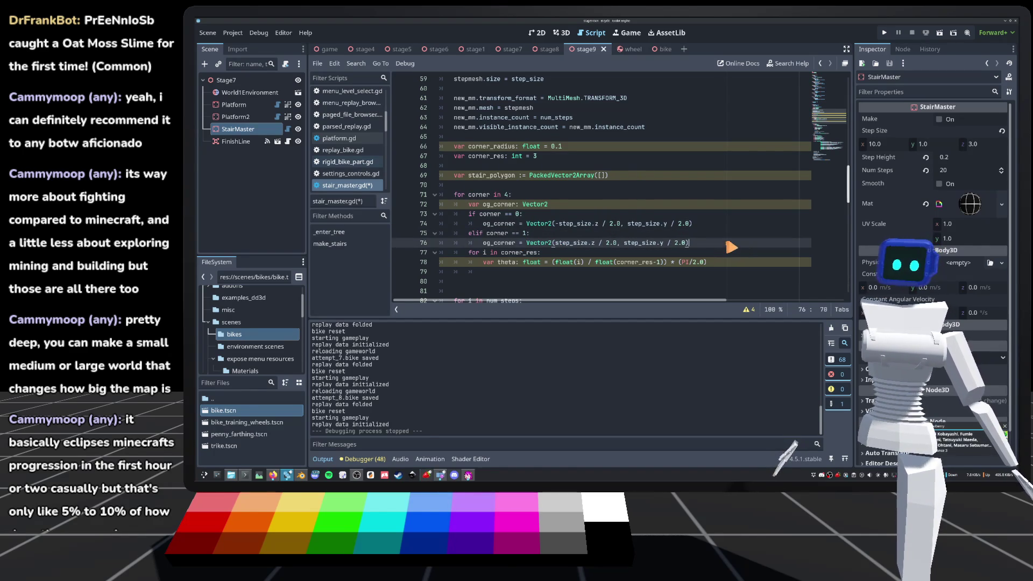
# Add an 'elif corner == 2:' branch setting og_corner to Vector2(step_size.z / 2.0, -step_size.y / 2.0).
pyautogui.press('Return')
pyautogui.write('if corner == 0: \t\t\tog_corner = Vector2(-step_size.z / 2.0, step_size.y / 2.0)')
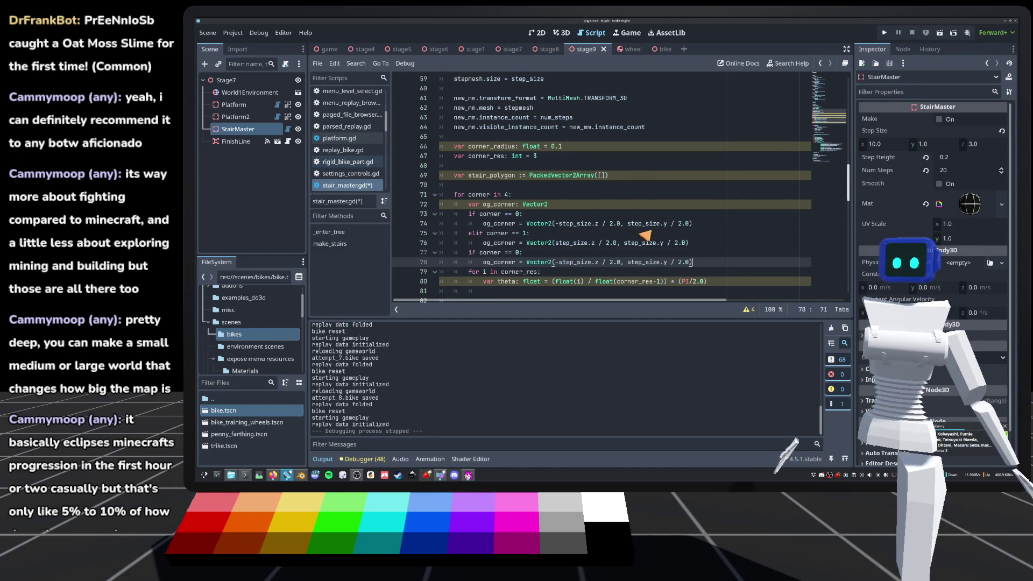
pyautogui.click(469, 255)
pyautogui.write('el')
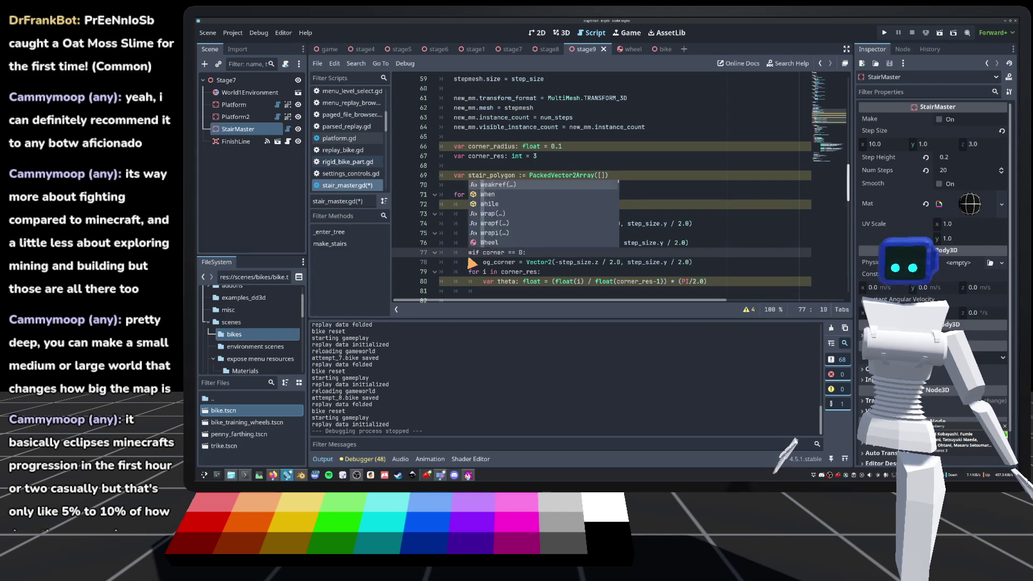
pyautogui.click(530, 253)
pyautogui.press('BackSpace')
pyautogui.write('2')
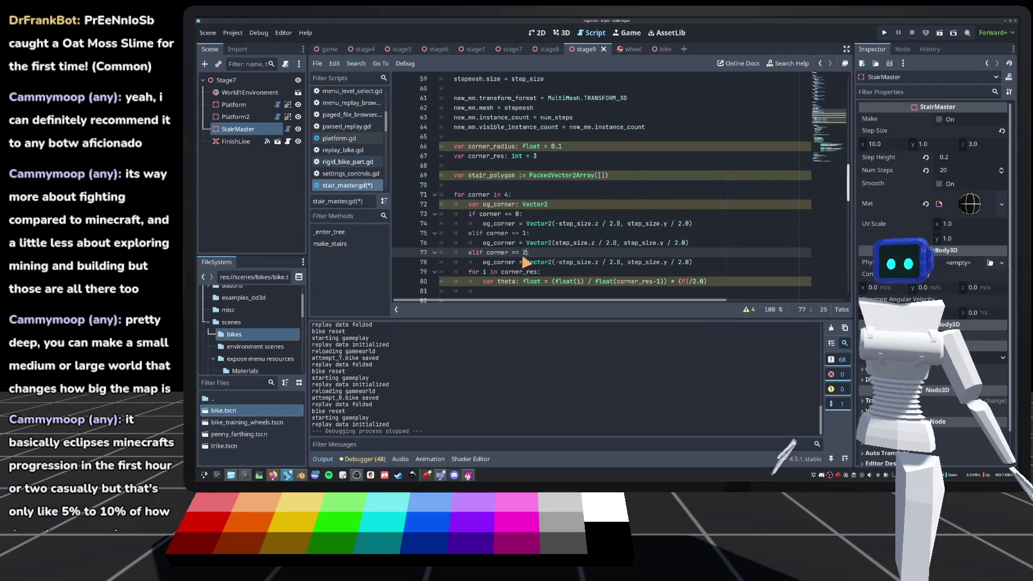
pyautogui.press('Up')
pyautogui.press('Up')
pyautogui.click(559, 263)
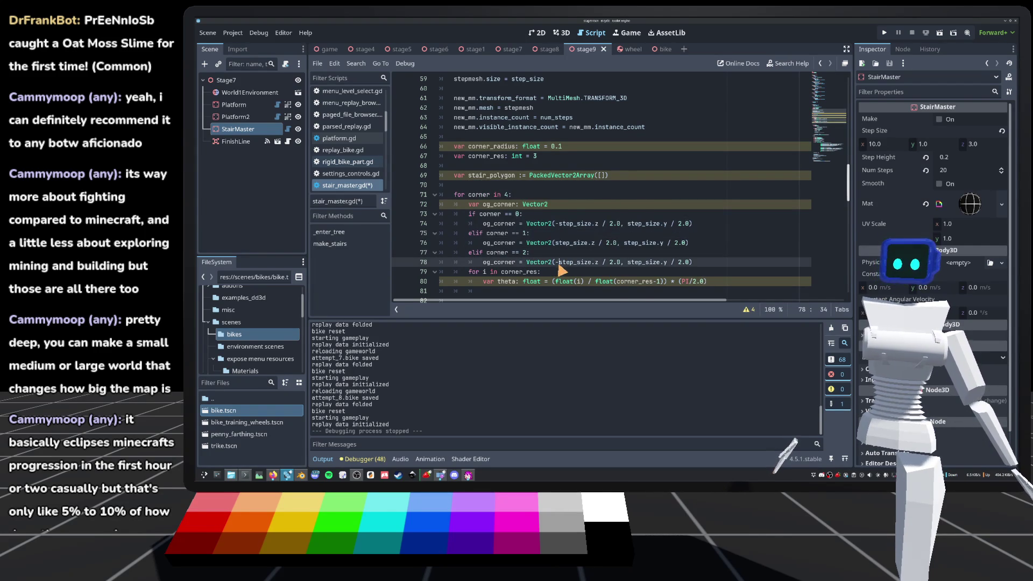
pyautogui.press('BackSpace')
pyautogui.click(631, 262)
pyautogui.write('-')
pyautogui.press('End')
# Add an 'else:' branch with og_corner = Vector2(-step_size.z / 2.0, -step_size.y / 2.0) and save.
pyautogui.press('Return')
pyautogui.press('BackSpace')
pyautogui.write('if corner == 0: \t\t\tog_corner = Vector2(-step_size.z / 2.0, step_size.y / 2.0)')
pyautogui.moveTo(517, 272); pyautogui.dragTo(470, 273)
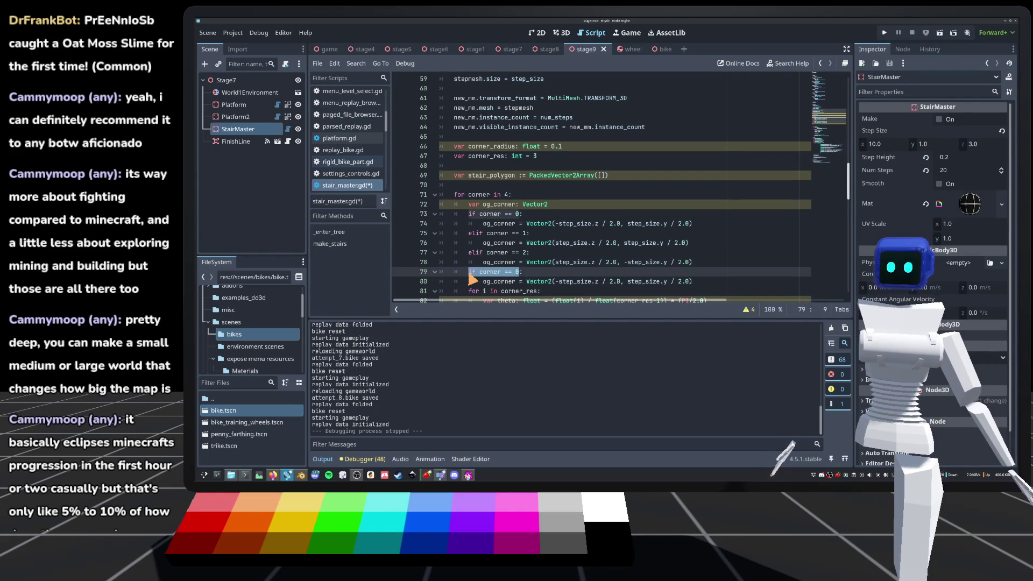
pyautogui.write('else:')
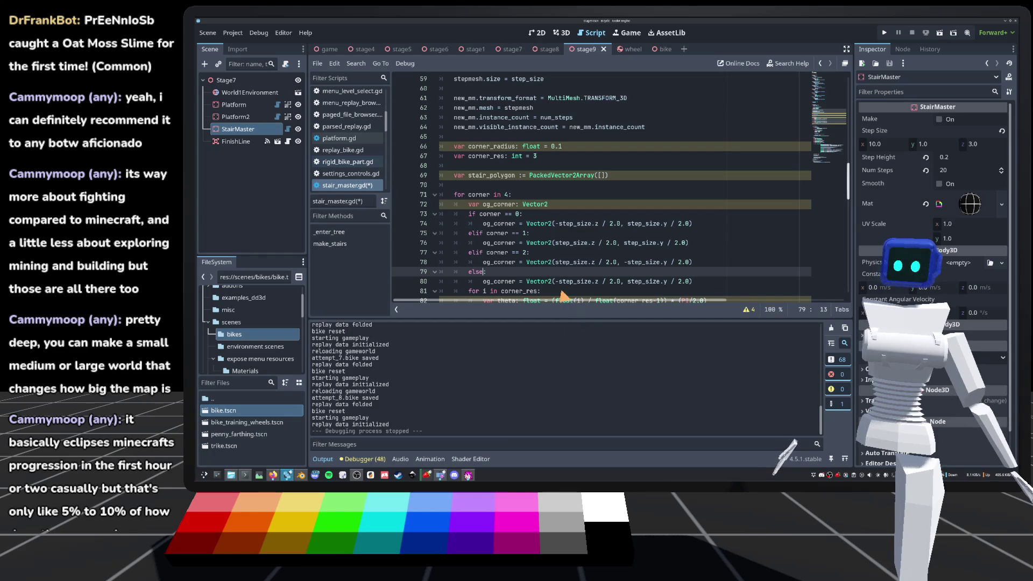
pyautogui.click(630, 284)
pyautogui.write('-')
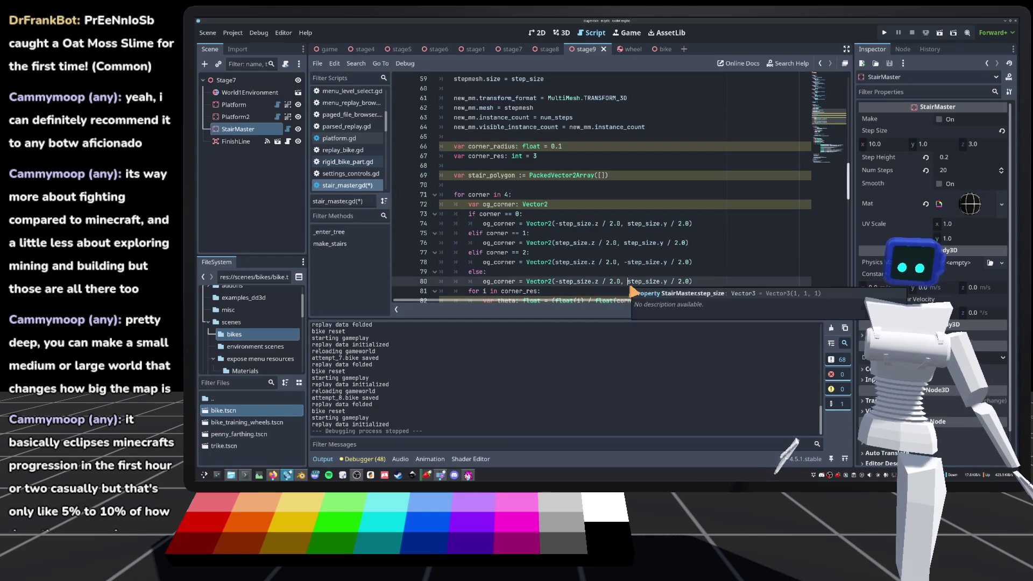
pyautogui.hotkey('ctrl', 's')
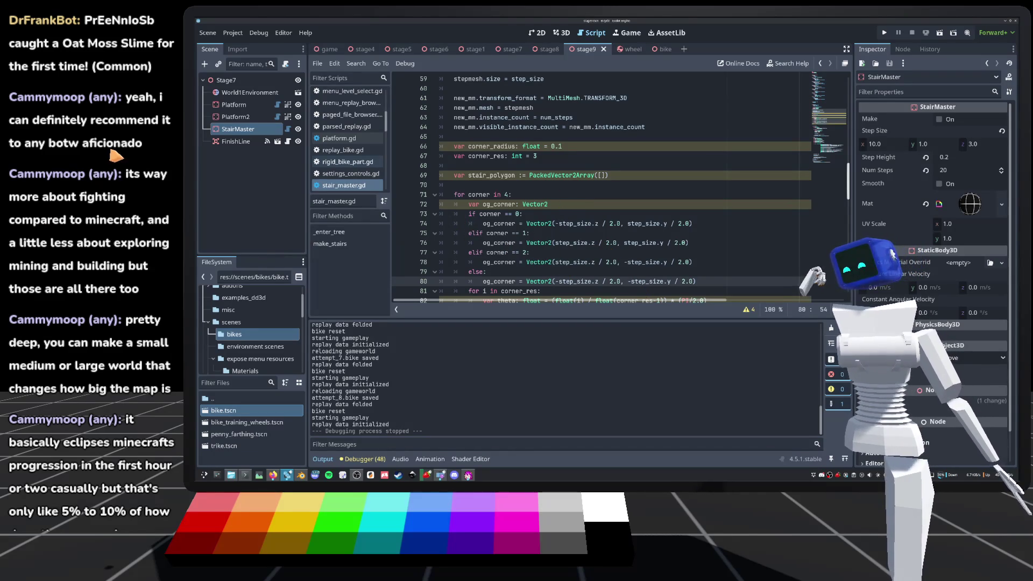
pyautogui.scroll(-1, 602, 237)
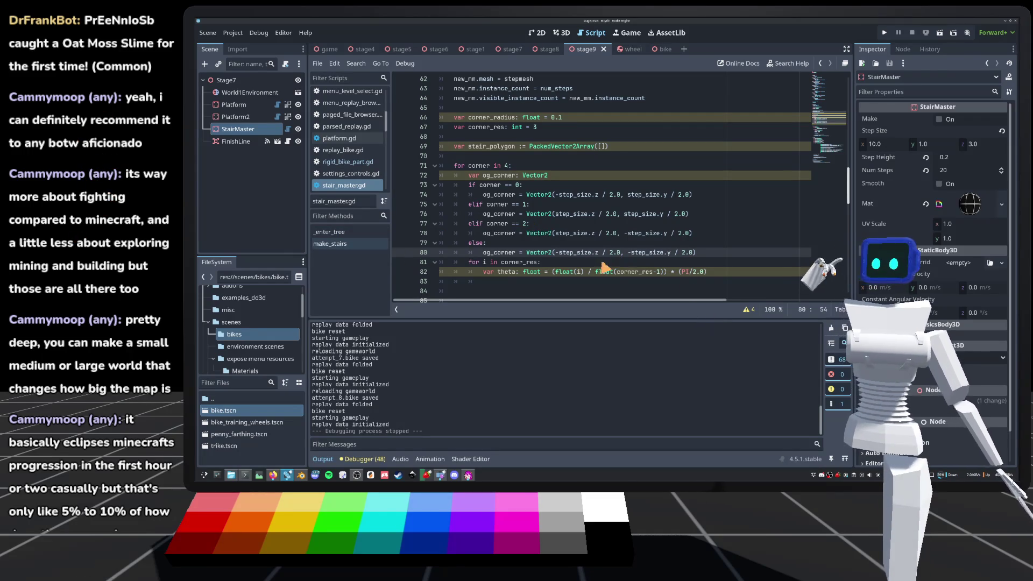
pyautogui.click(513, 284)
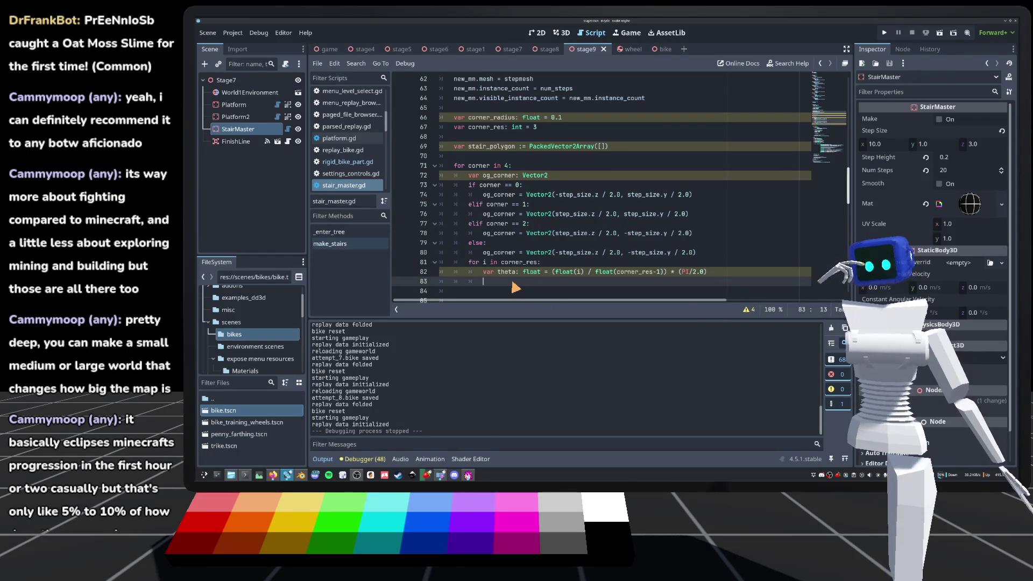
pyautogui.scroll(-3, 515, 288)
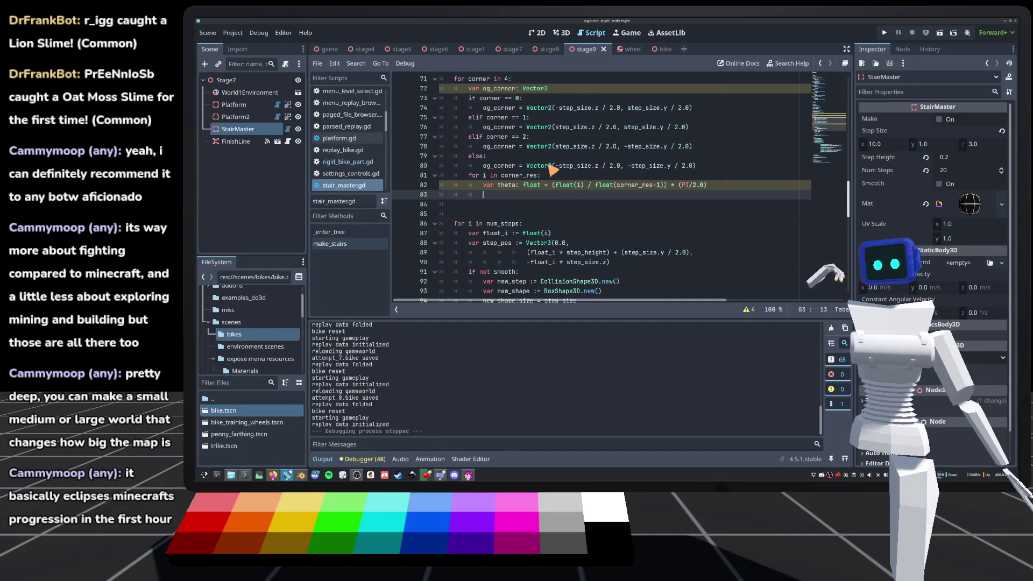
pyautogui.scroll(2, 540, 168)
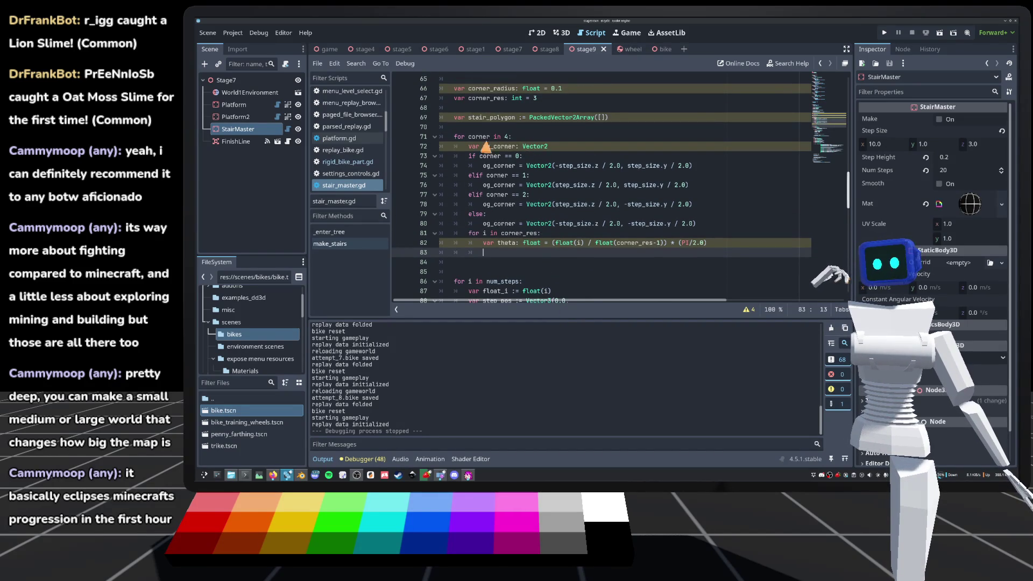
pyautogui.moveTo(529, 191)
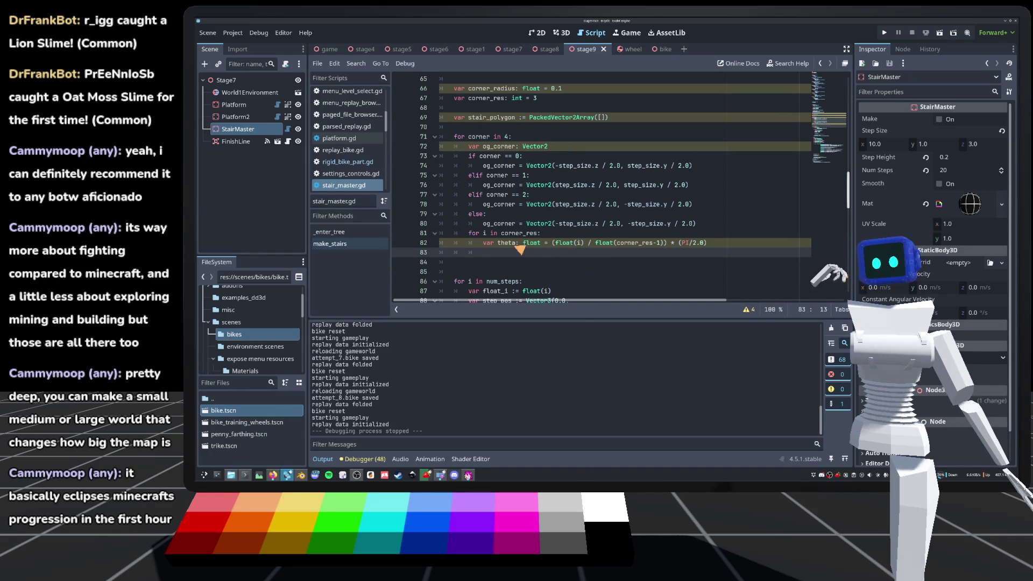
pyautogui.click(512, 233)
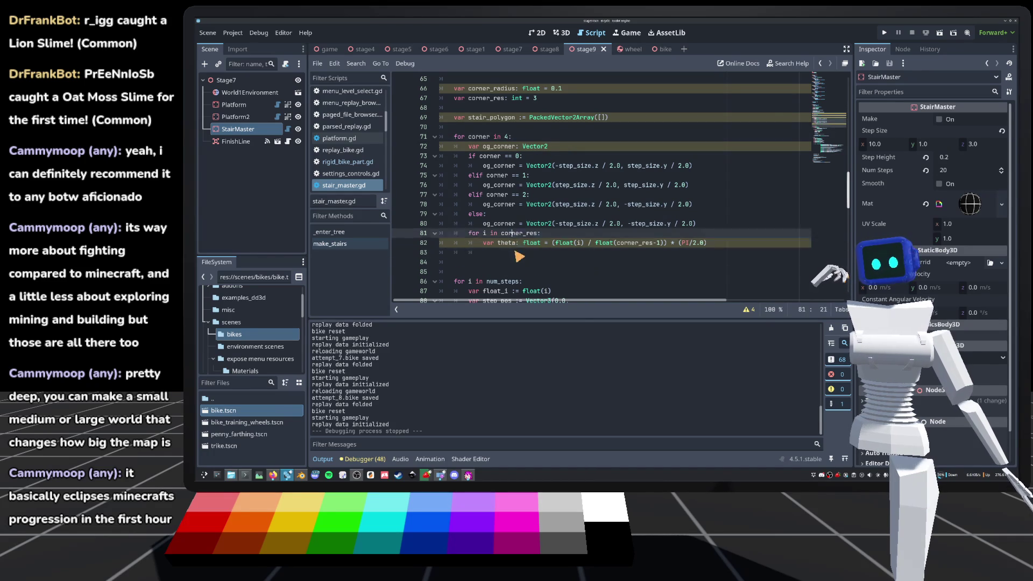
pyautogui.click(571, 245)
pyautogui.click(531, 139)
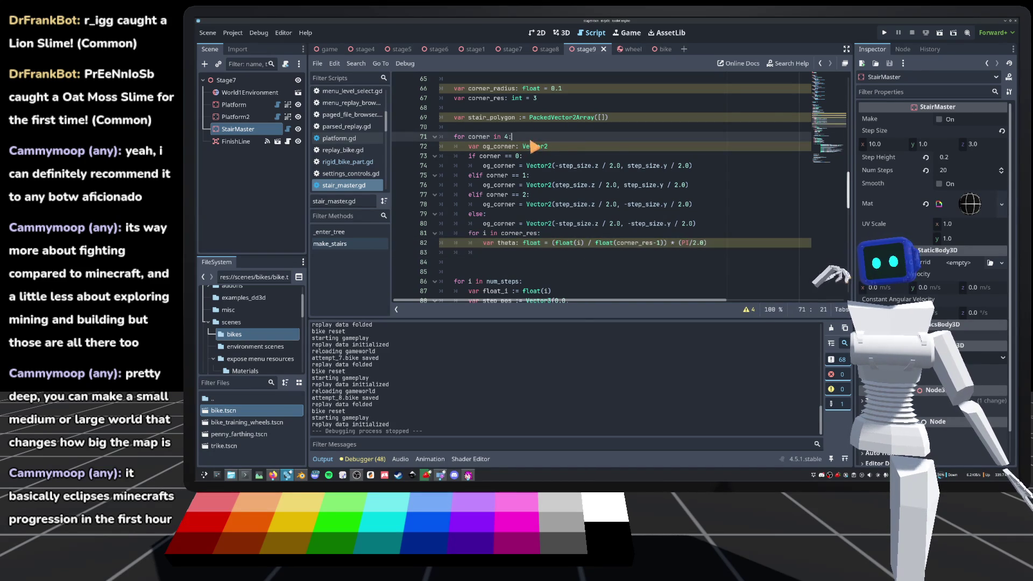
# Start a 'var corner_theta: float =' declaration at the top of the corner loop.
pyautogui.press('Return')
pyautogui.write('var')
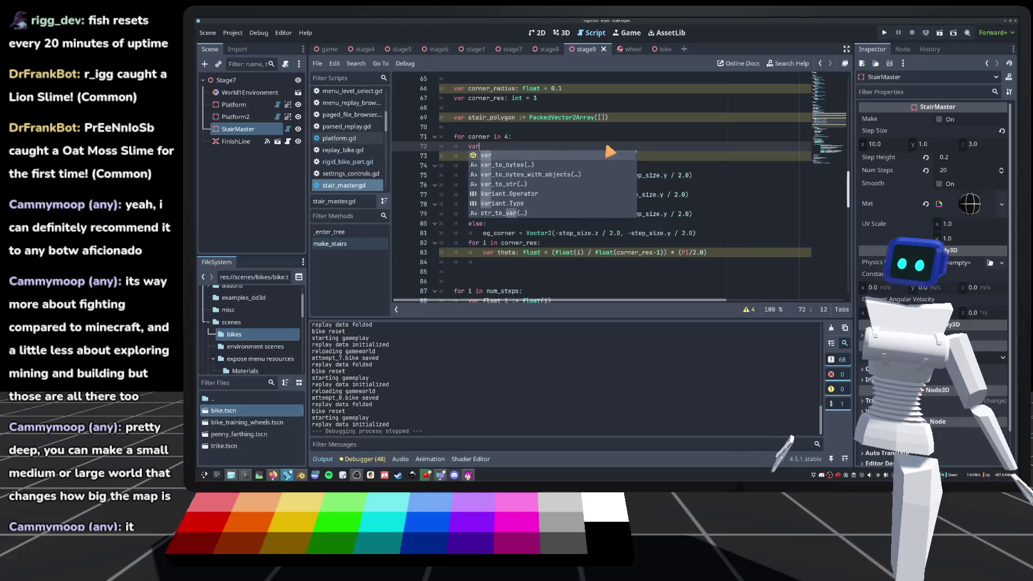
pyautogui.write(' corne')
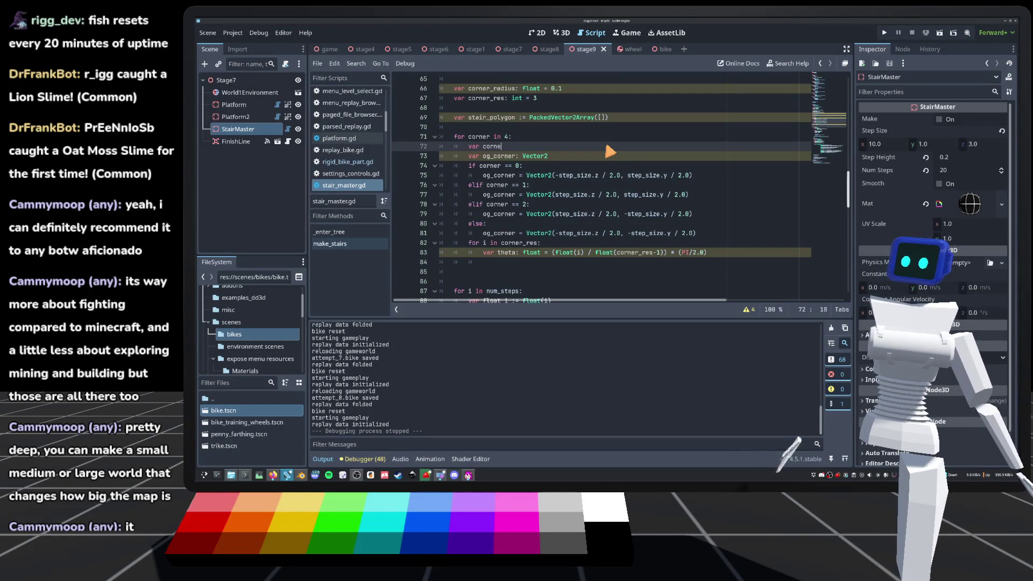
pyautogui.write('r_rotation: fl')
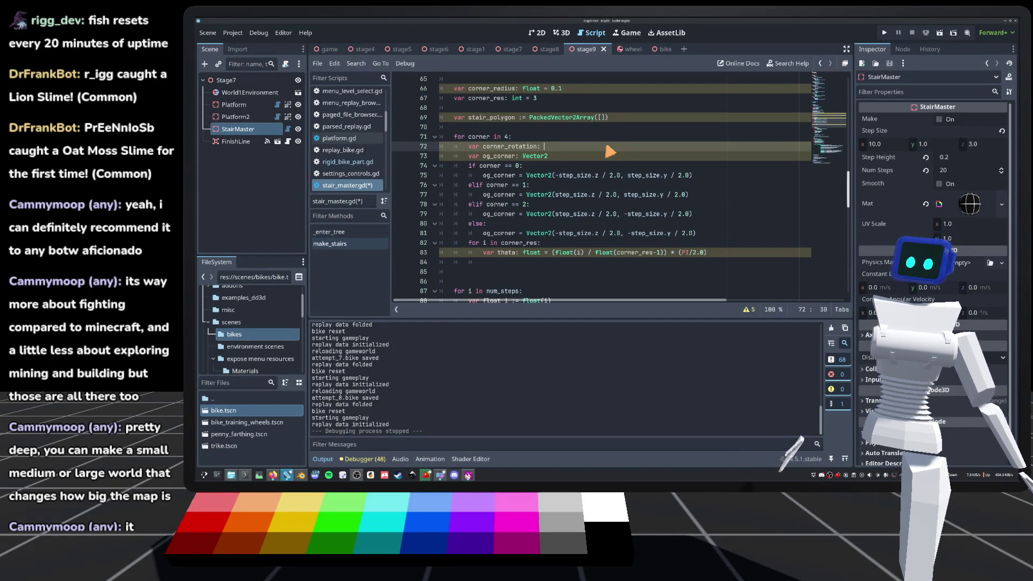
pyautogui.press('BackSpace')
pyautogui.press('BackSpace')
pyautogui.press('BackSpace')
pyautogui.write('t')
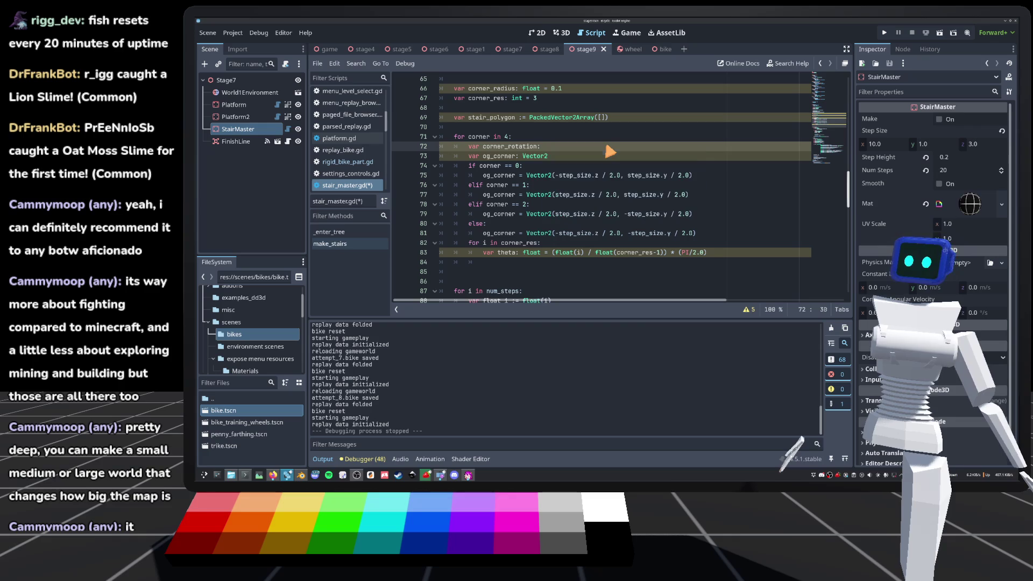
pyautogui.write('heta: float =')
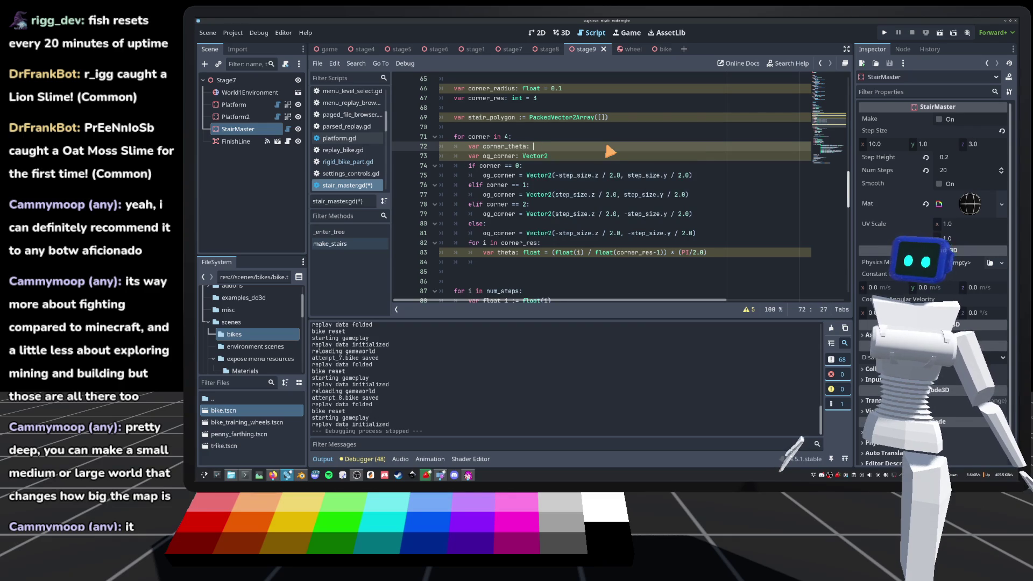
# Set corner_theta to (float(corner) / float(4)) * TAU, adapted from the theta formula, and save.
pyautogui.moveTo(551, 252)
pyautogui.mouseDown()
pyautogui.moveTo(739, 265)
pyautogui.moveTo(734, 253)
pyautogui.mouseUp()
pyautogui.hotkey('ctrl', 'c')
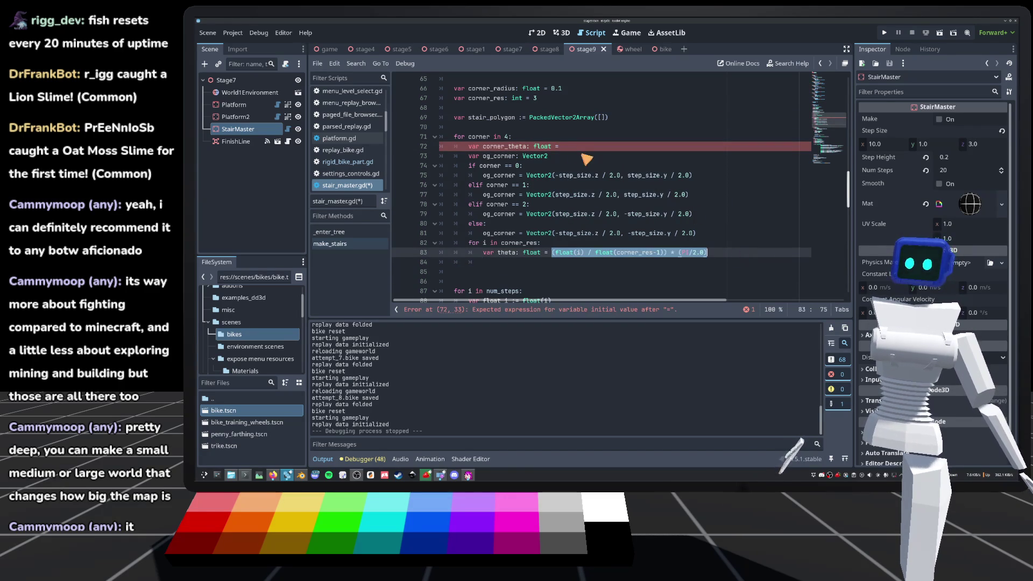
pyautogui.click(570, 148)
pyautogui.hotkey('ctrl', 'v')
pyautogui.moveTo(718, 147); pyautogui.dragTo(689, 150)
pyautogui.write('TAU')
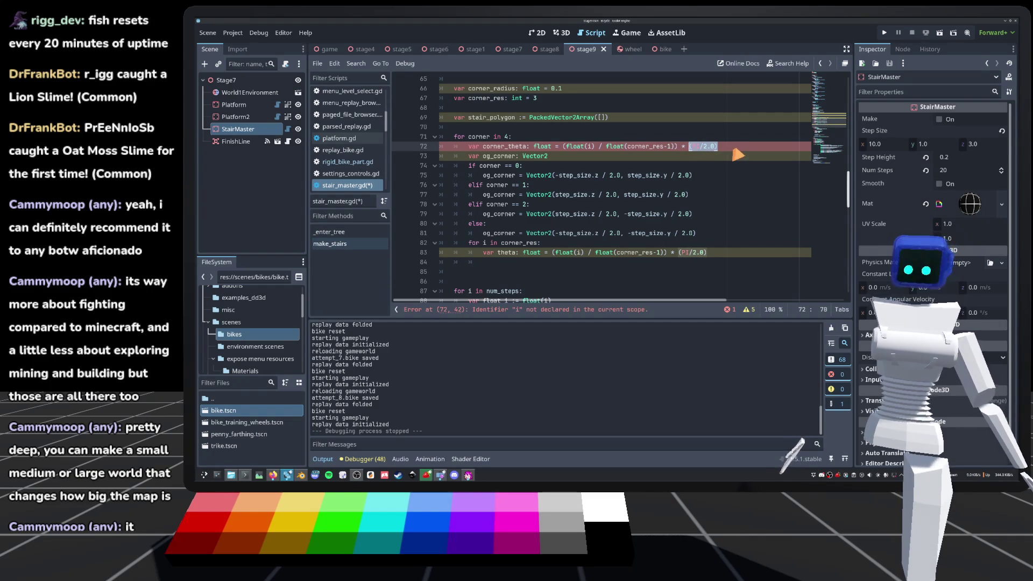
pyautogui.click(589, 148)
pyautogui.write('corner')
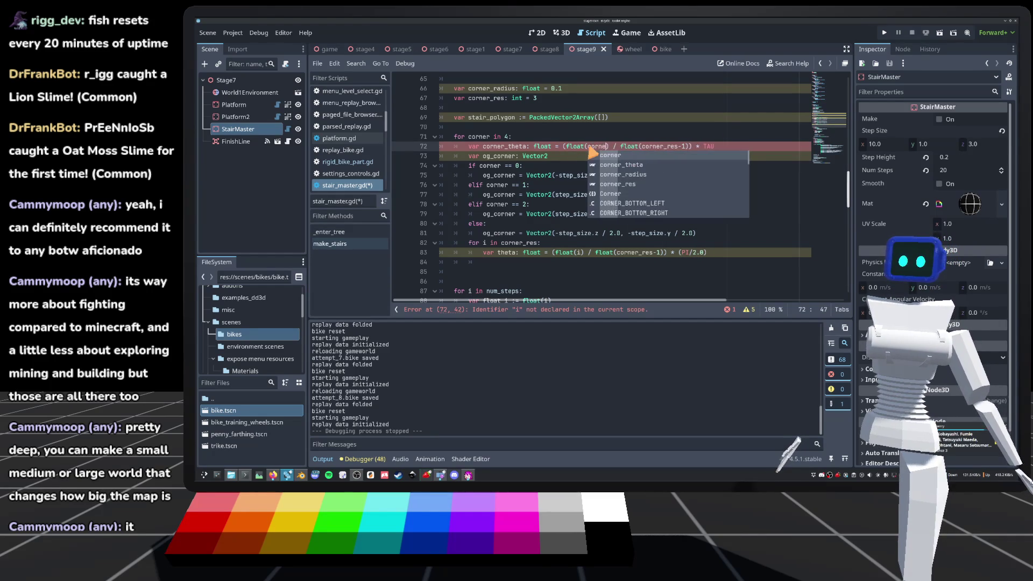
pyautogui.moveTo(688, 147); pyautogui.dragTo(645, 147)
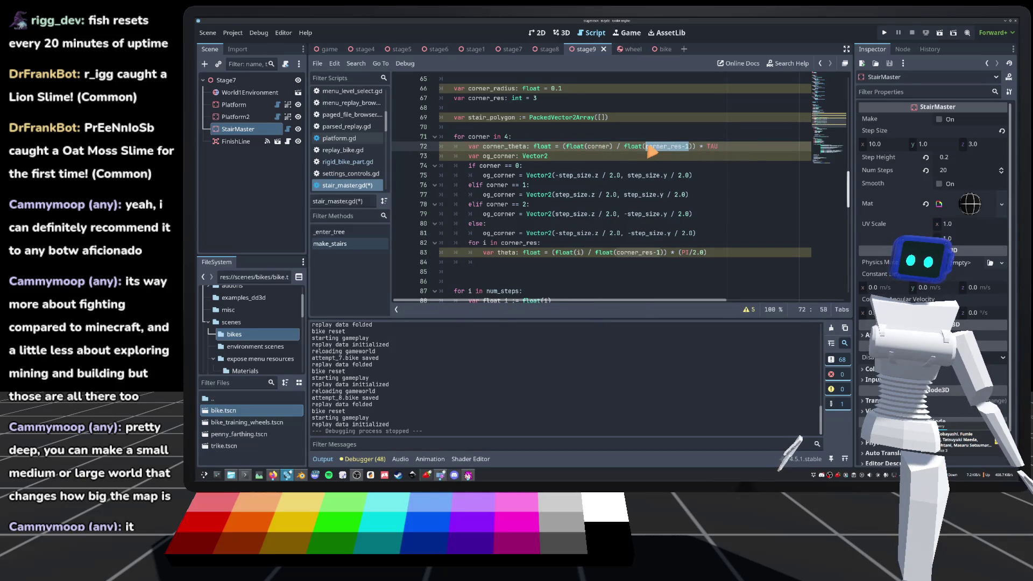
pyautogui.write('4')
pyautogui.hotkey('ctrl', 's')
pyautogui.click(681, 128)
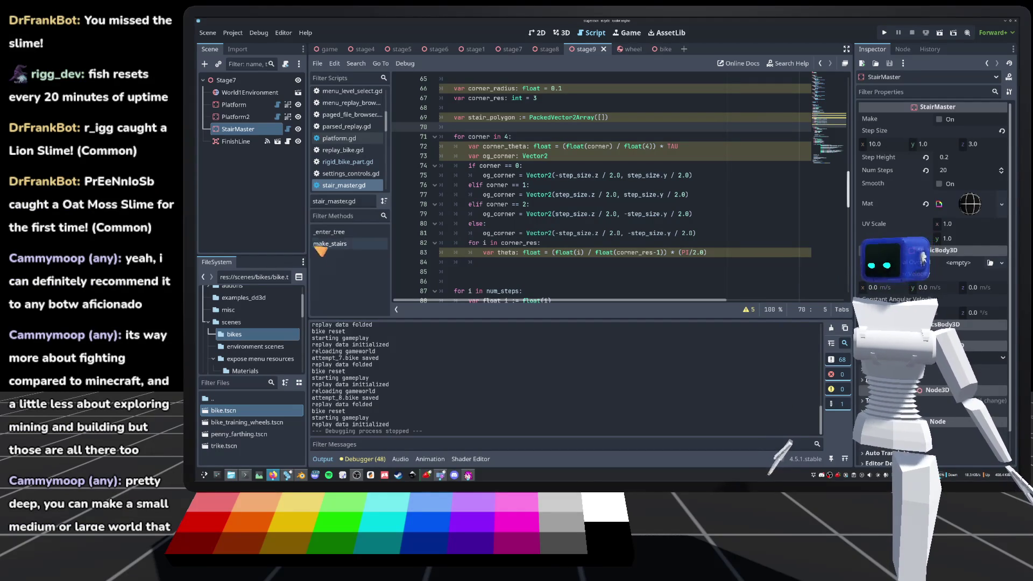
# Begin a 'var' declaration on blank line 84 below the theta line in the corner_res loop.
pyautogui.click(560, 214)
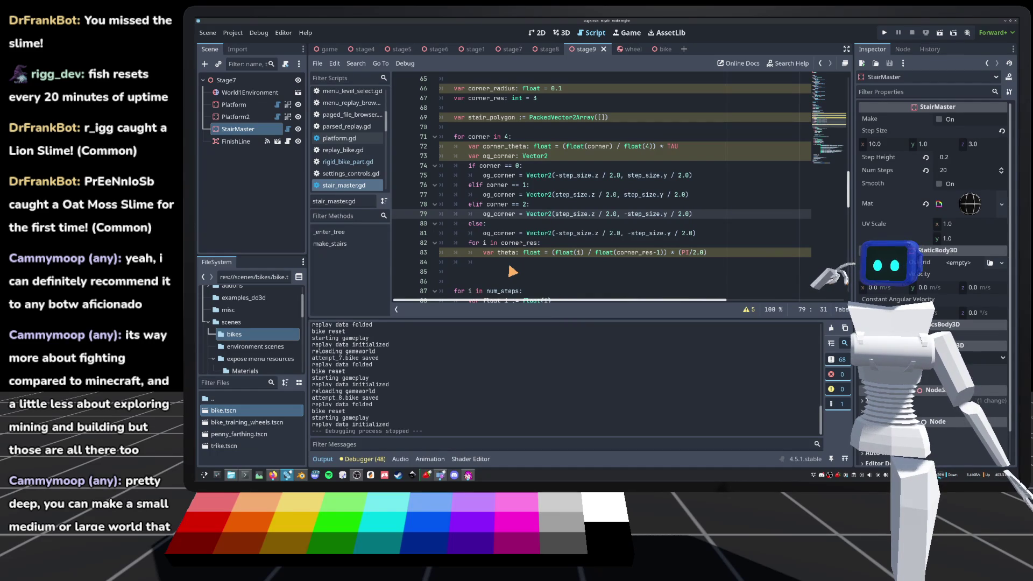
pyautogui.click(509, 262)
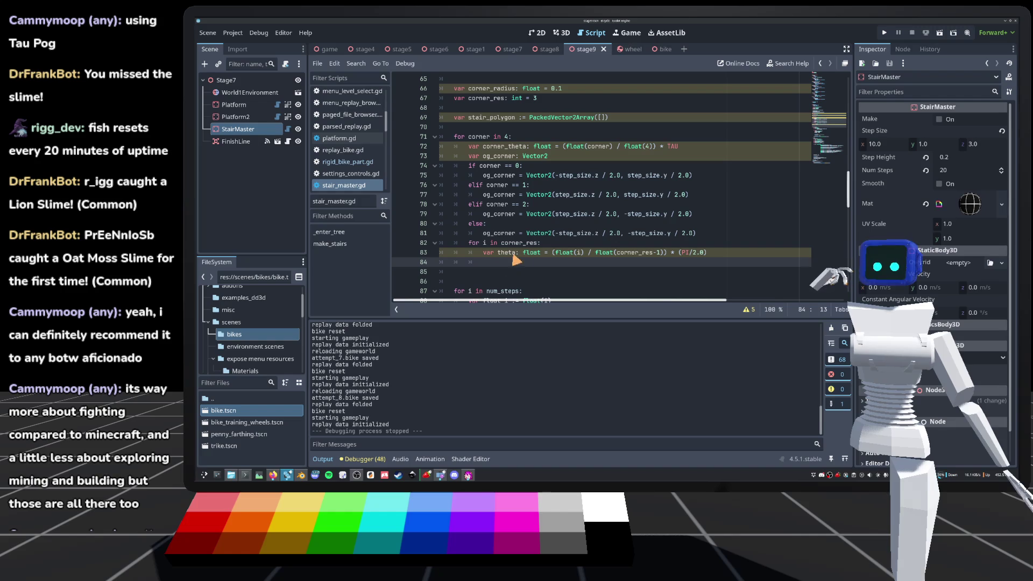
pyautogui.write('var')
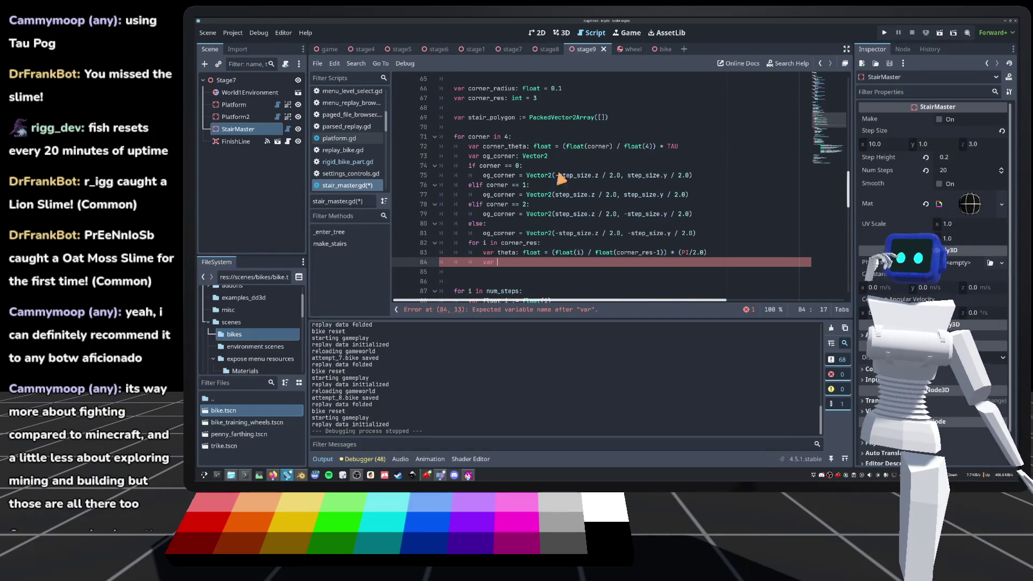
pyautogui.scroll(-2, 562, 194)
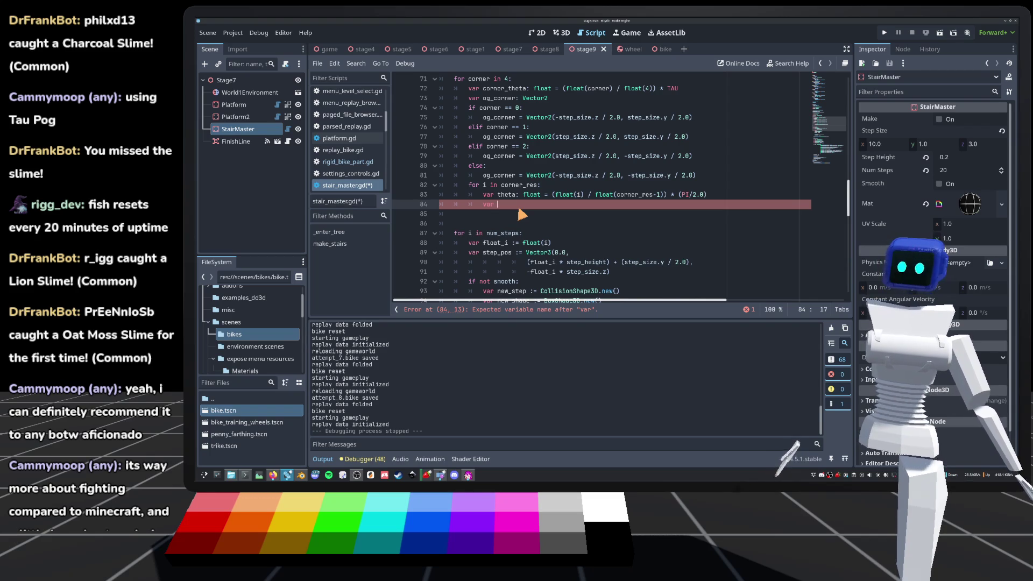
# Complete line 84 as var corner_offset := Vector2(cos(theta), sin(theta)) * corner_radius, then start a new line.
pyautogui.write('corner')
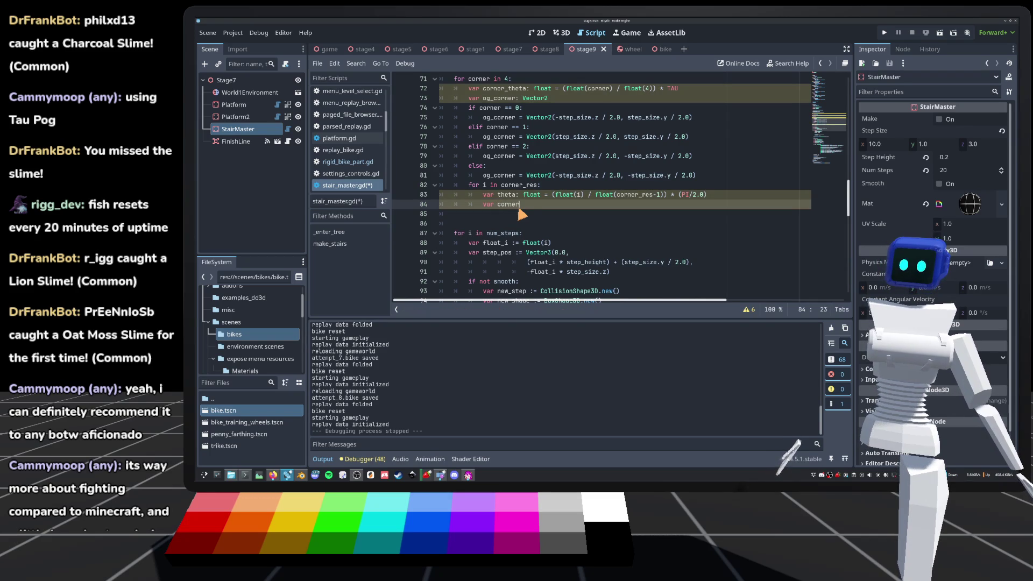
pyautogui.write('_offset :=')
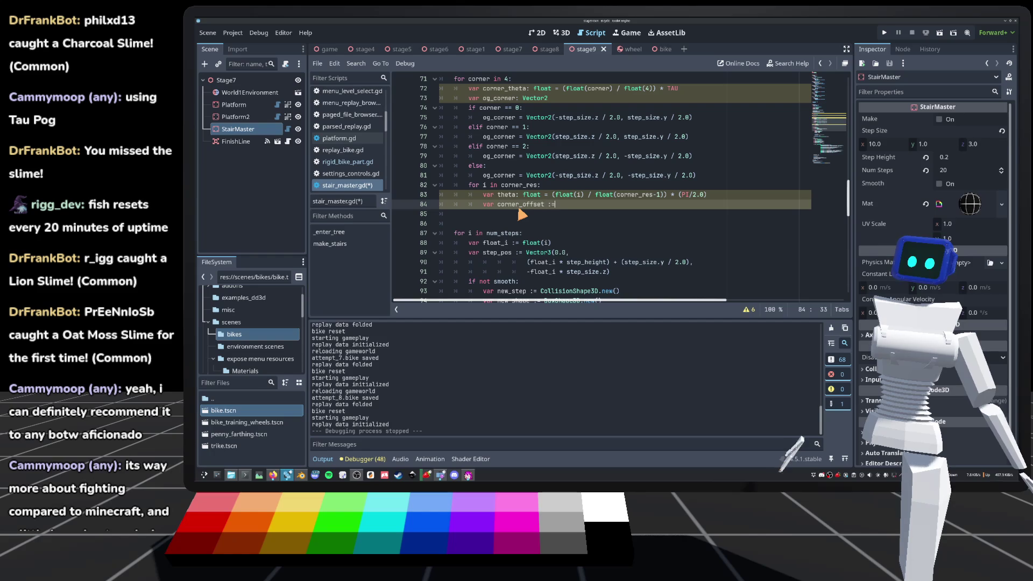
pyautogui.write(' Vector2(')
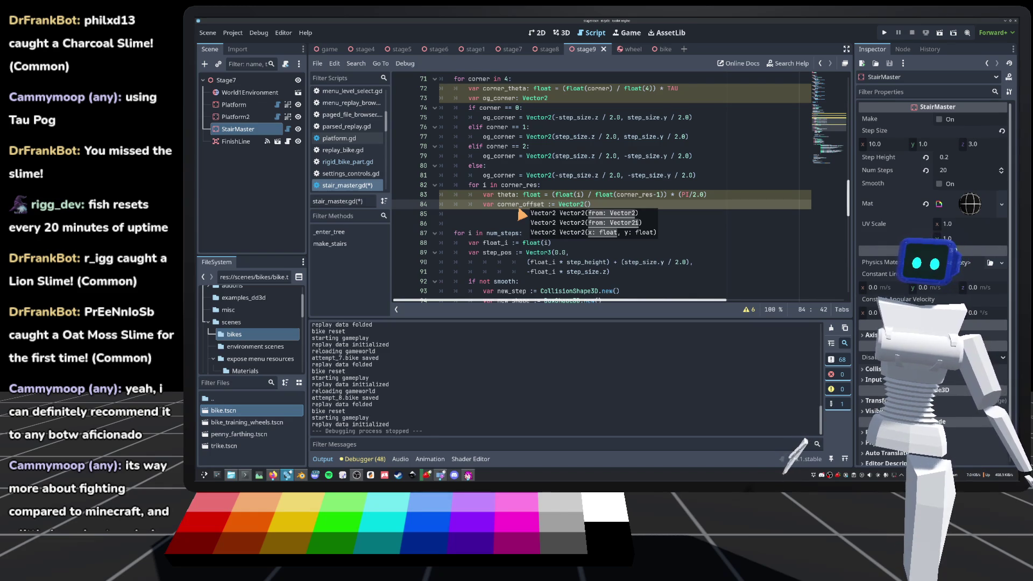
pyautogui.write('cos(theta), siun')
pyautogui.press('BackSpace')
pyautogui.press('BackSpace')
pyautogui.write('n_')
pyautogui.press('BackSpace')
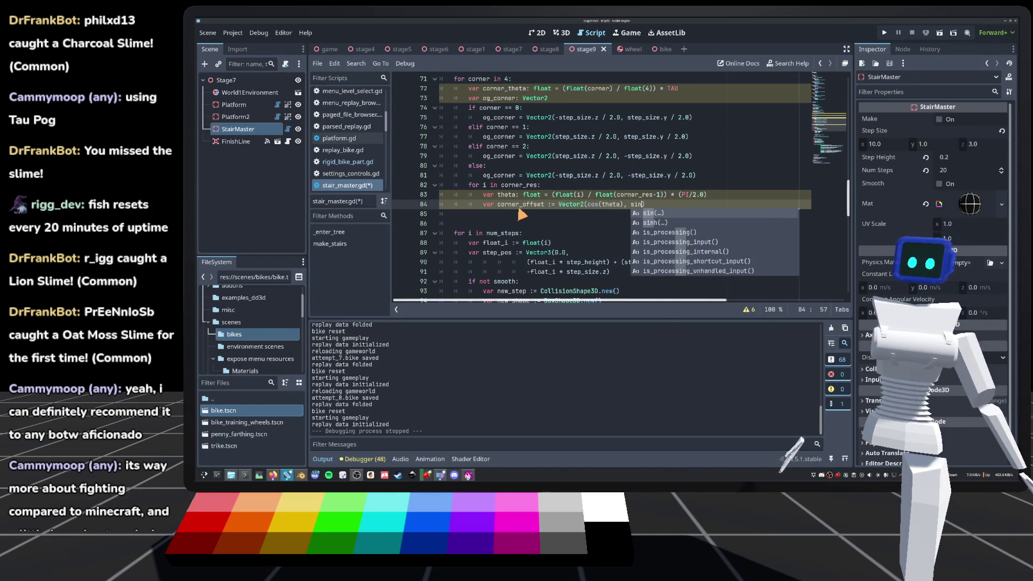
pyautogui.write('(theta)) * cp')
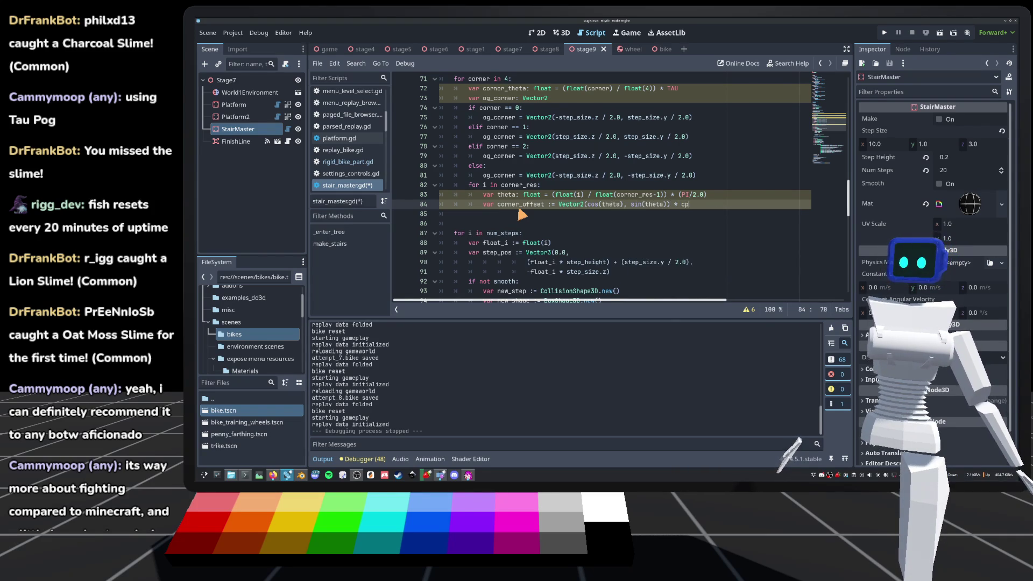
pyautogui.press('BackSpace')
pyautogui.write('o')
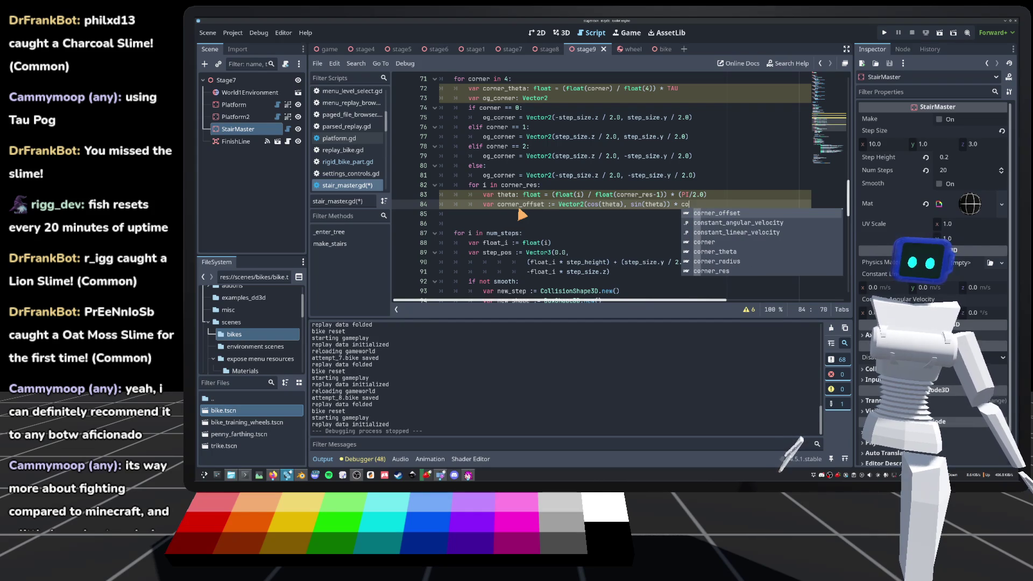
pyautogui.write('rner_radius')
pyautogui.press('Return')
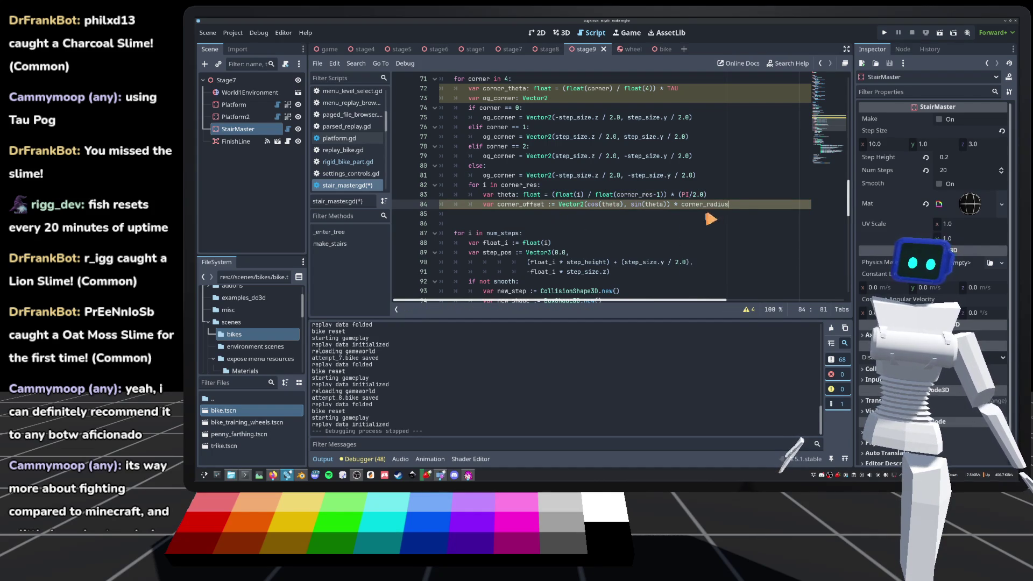
pyautogui.press('Return')
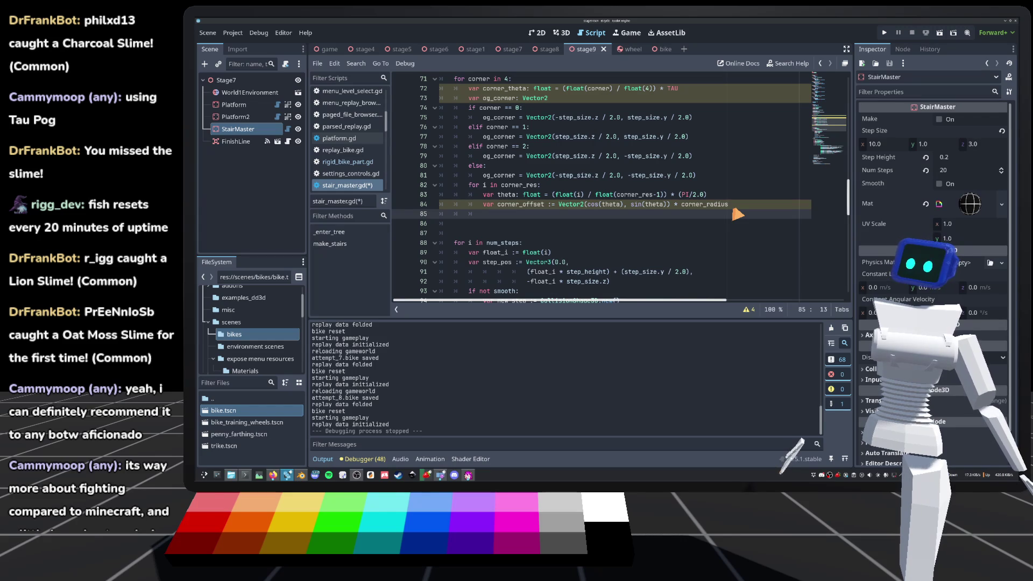
pyautogui.scroll(2, 737, 214)
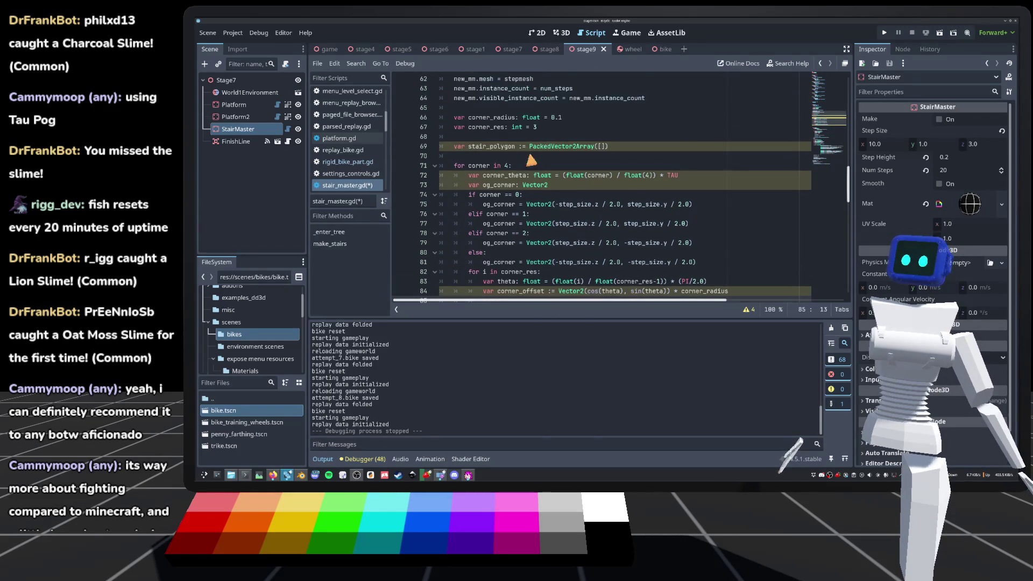
# Write stair_polygon.append(og_corner + corner_offset) on line 85 and add space below the corner loop.
pyautogui.write('stair_po')
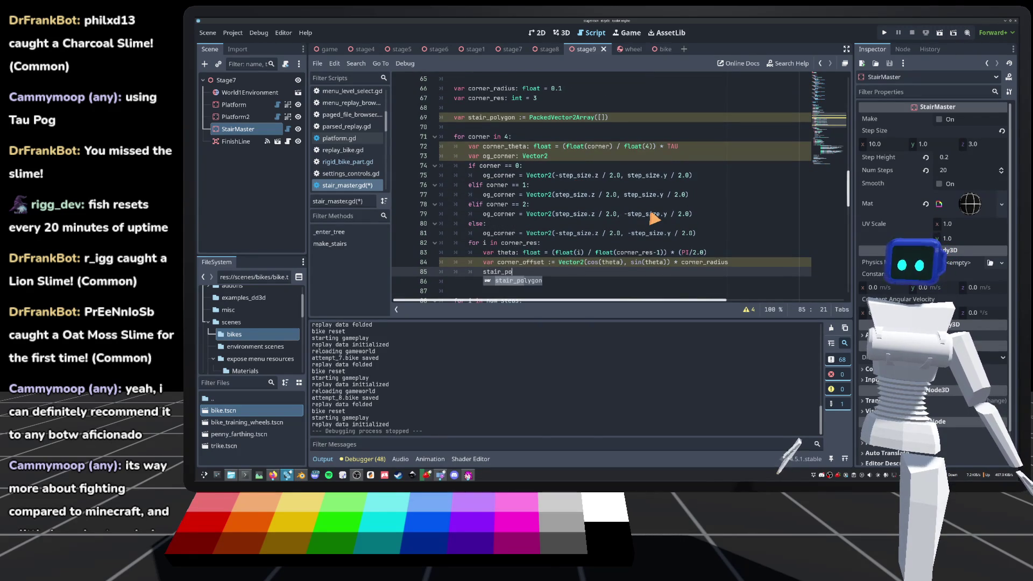
pyautogui.write('lygon.append(')
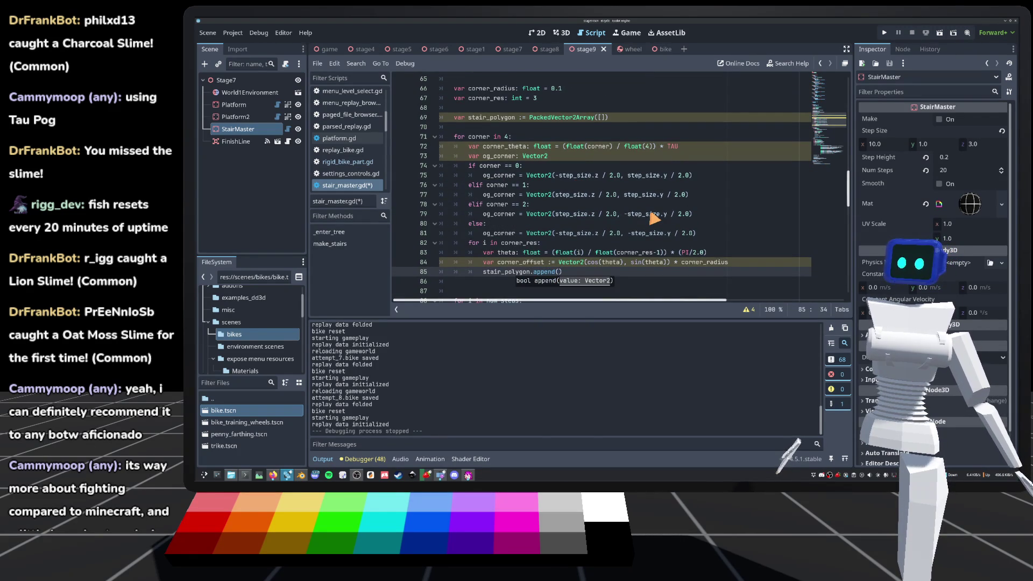
pyautogui.press('Delete')
pyautogui.write('og_')
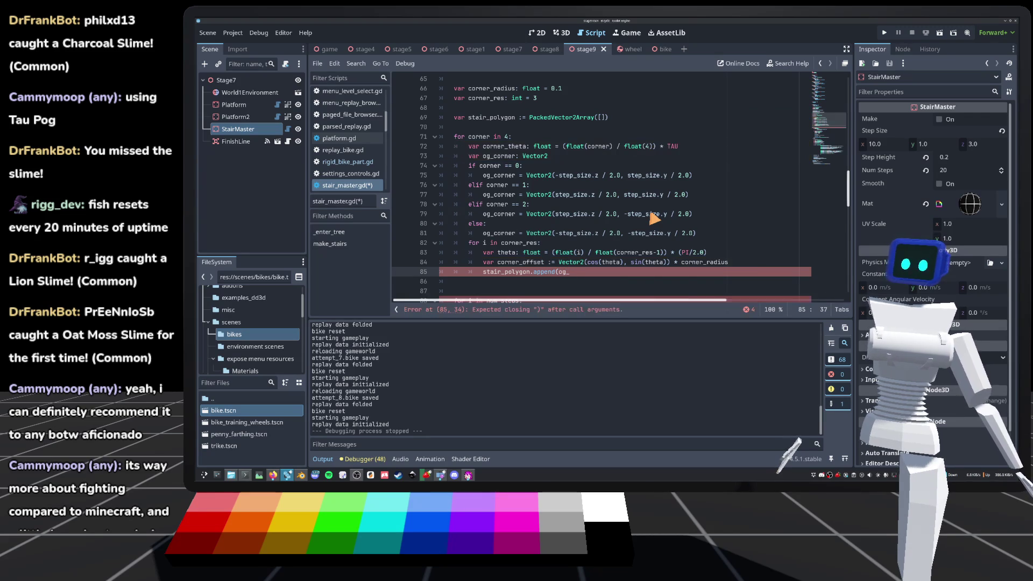
pyautogui.write('corner + ')
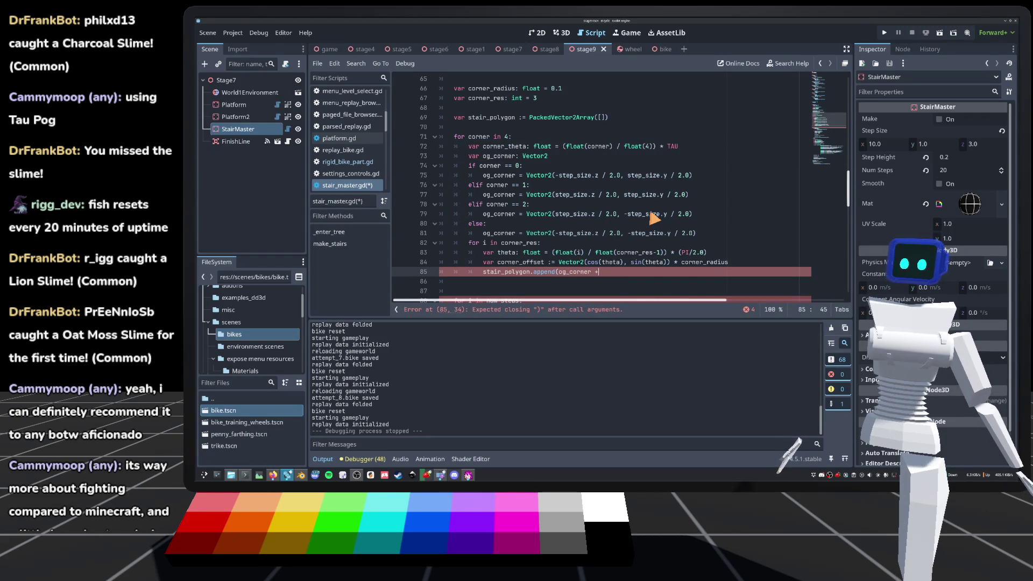
pyautogui.write('cor')
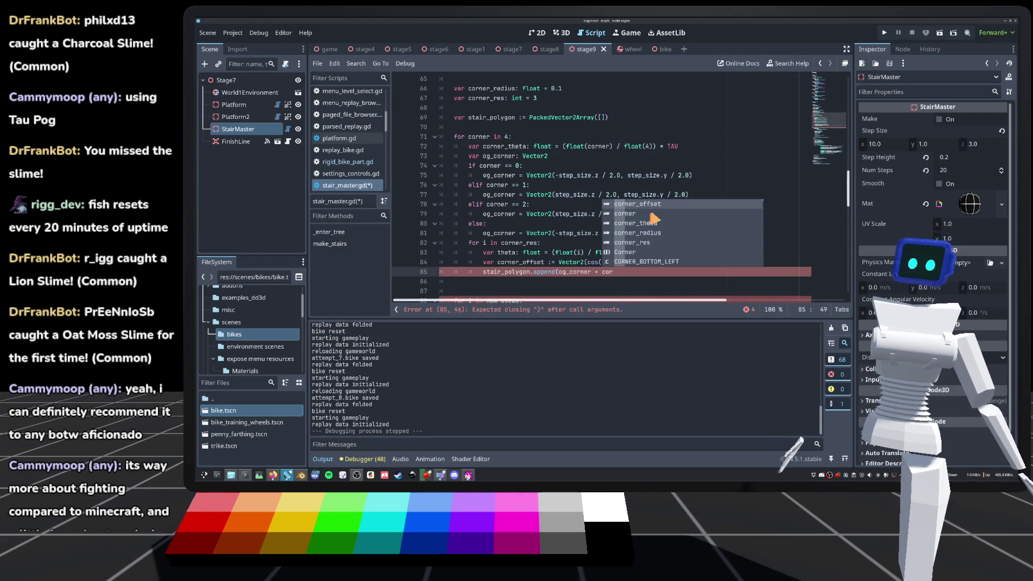
pyautogui.press('Return')
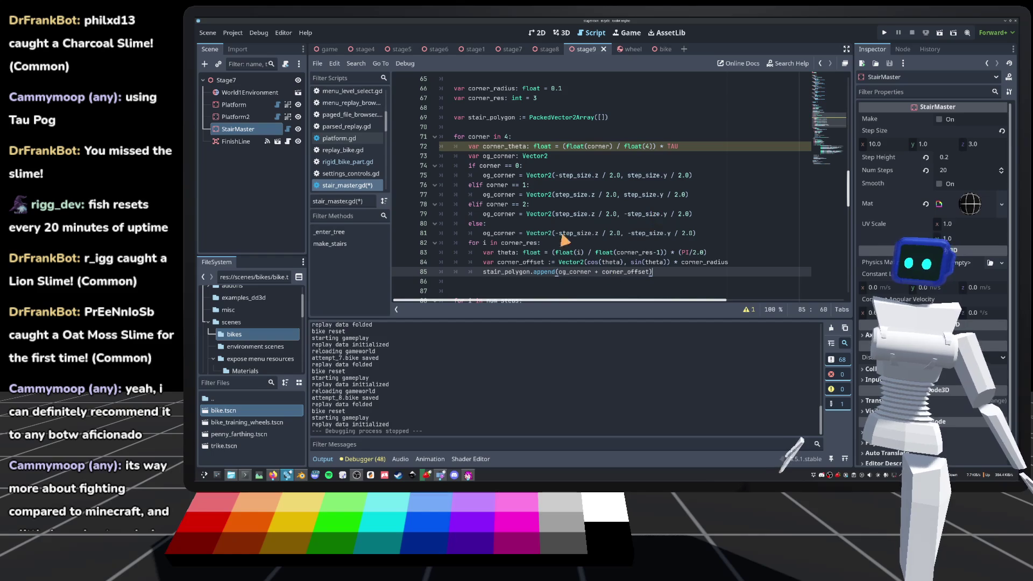
pyautogui.scroll(-1, 599, 232)
pyautogui.click(481, 256)
pyautogui.press('Return')
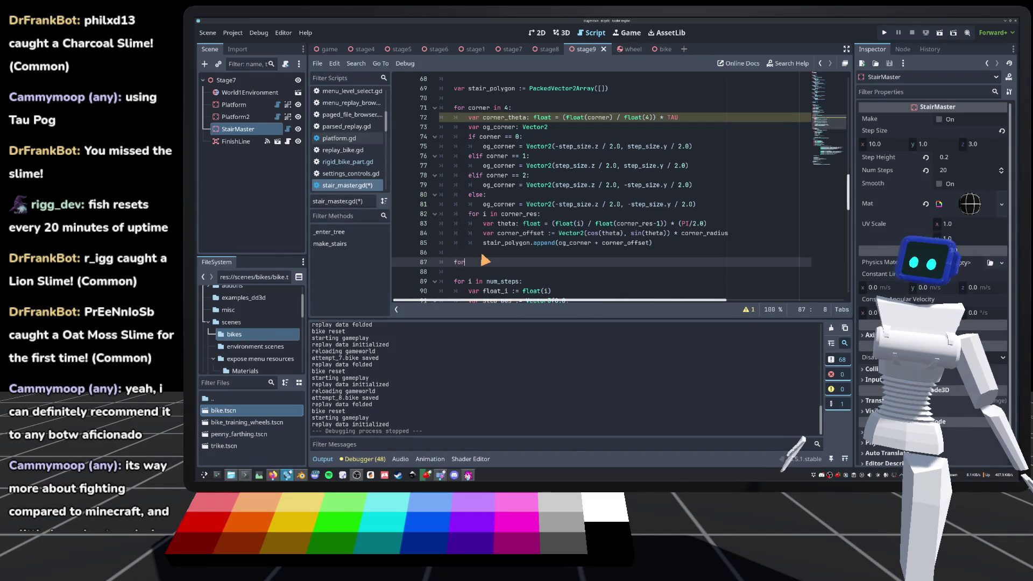
# Add the loop header 'for x in [-step_size.x, step_size.x]:' after the corner loop.
pyautogui.write('r')
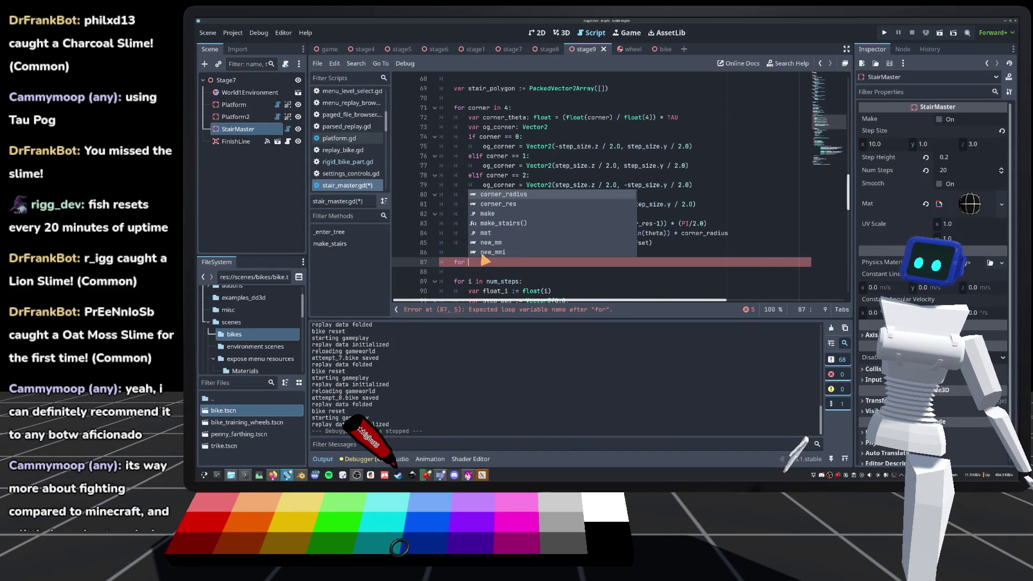
pyautogui.write(' zx')
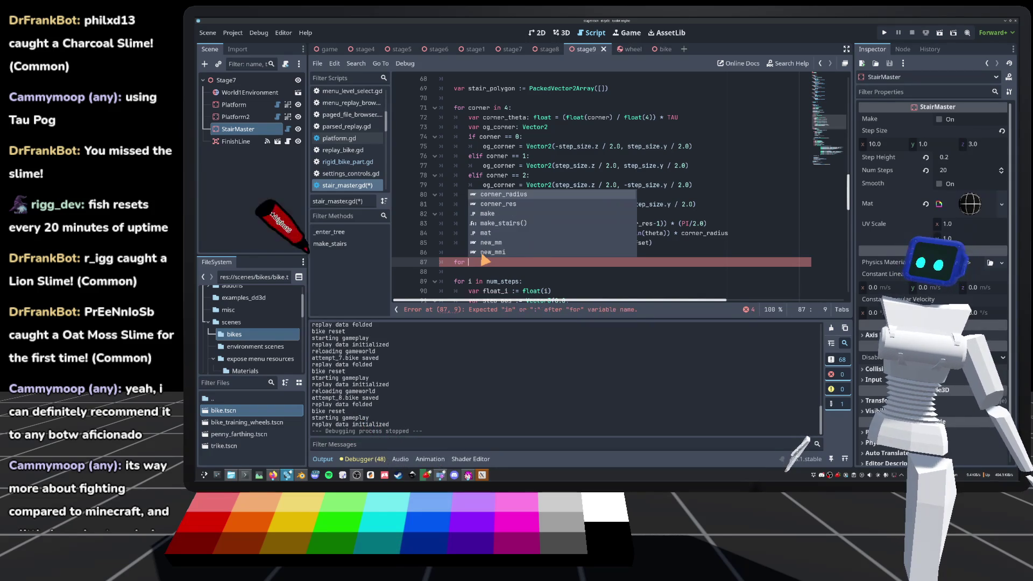
pyautogui.press('BackSpace')
pyautogui.press('BackSpace')
pyautogui.write('x ')
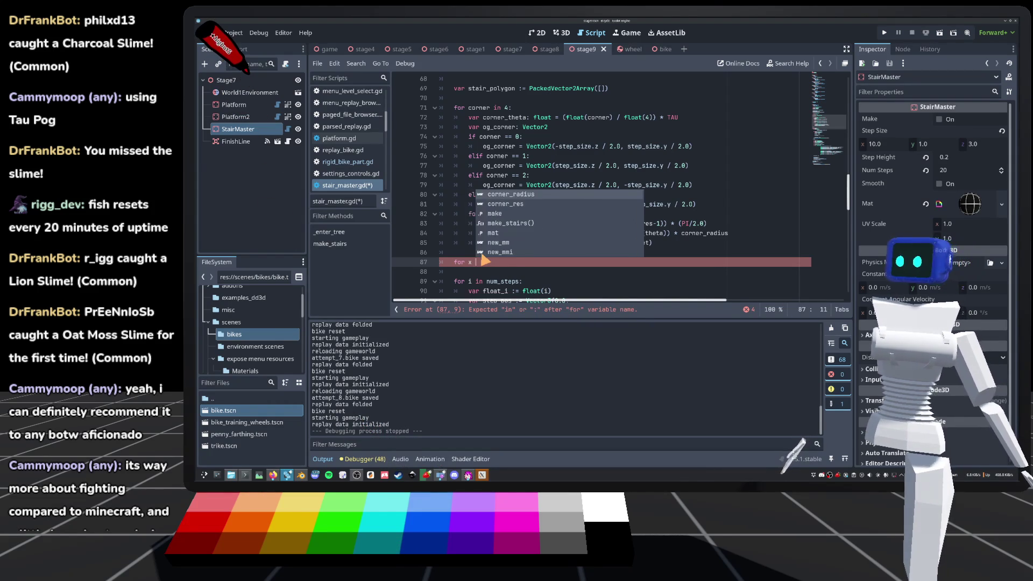
pyautogui.write('in [-step')
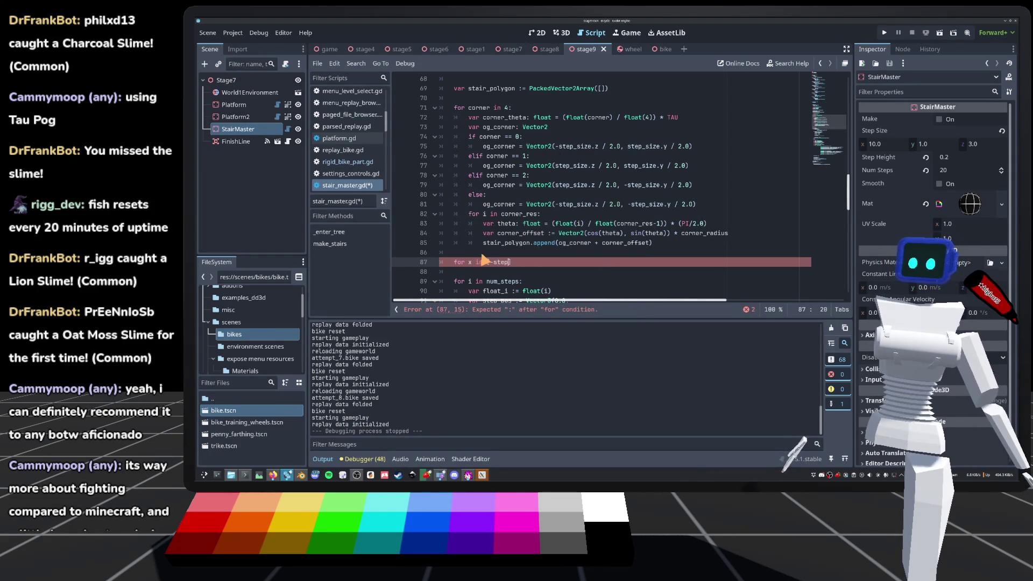
pyautogui.write('_size.')
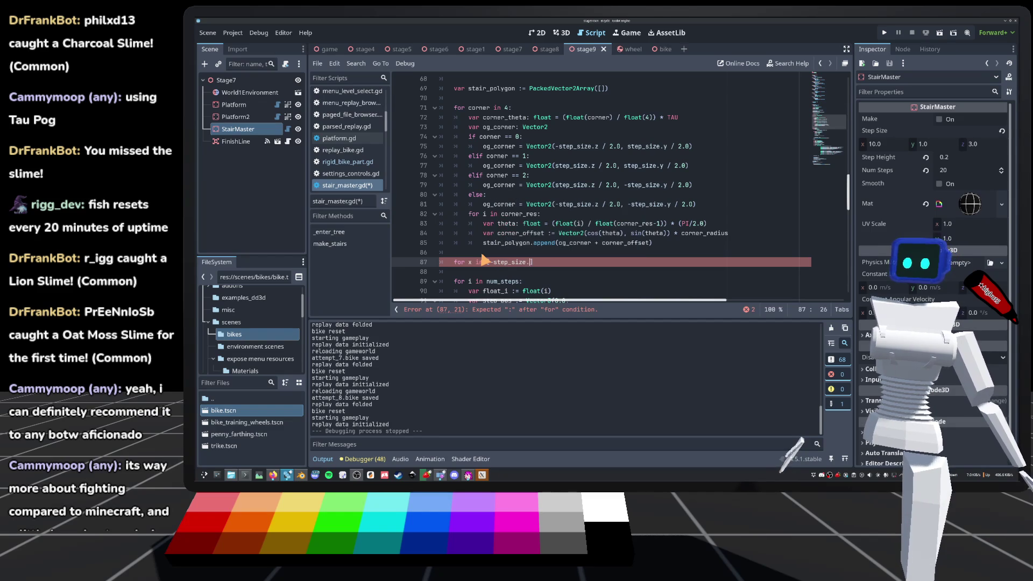
pyautogui.write('x')
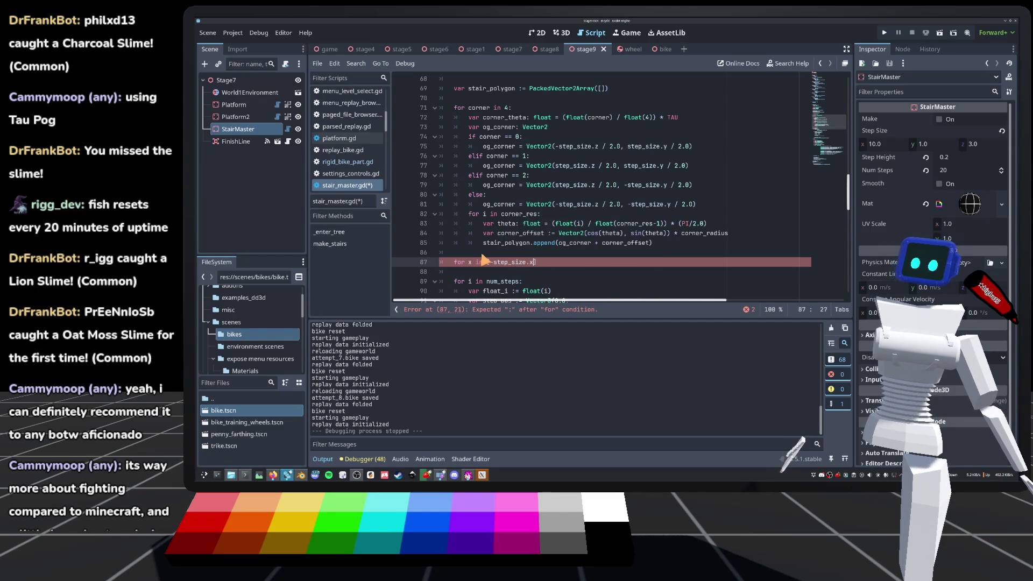
pyautogui.write(', step_')
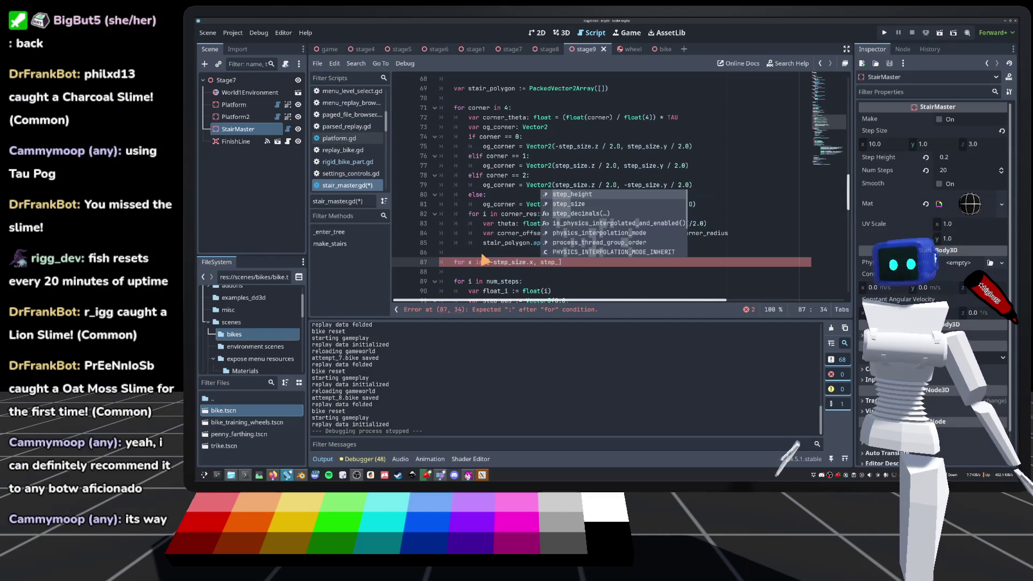
pyautogui.write('size.zx')
pyautogui.press('BackSpace')
pyautogui.press('BackSpace')
pyautogui.write('x]:')
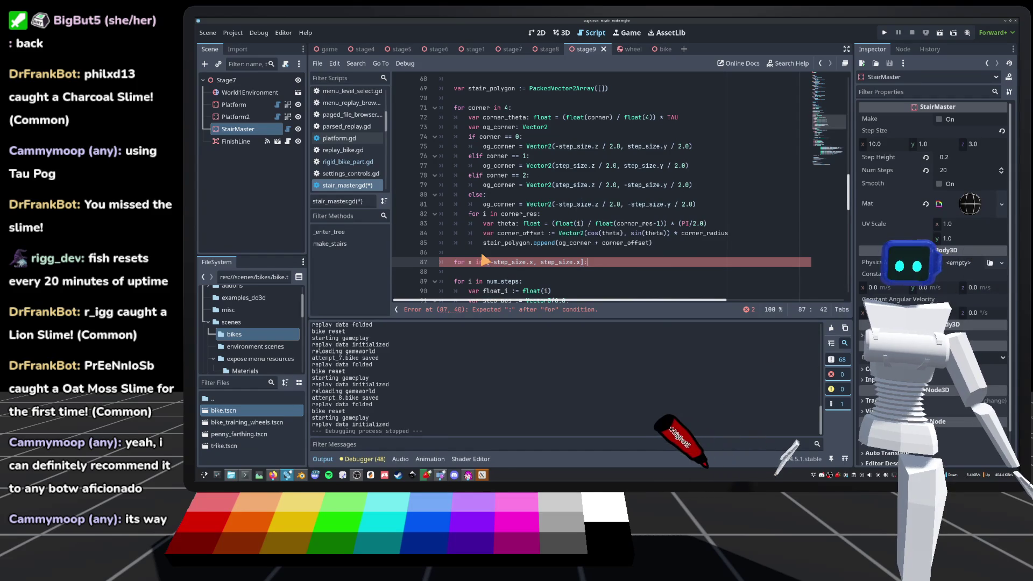
pyautogui.press('Return')
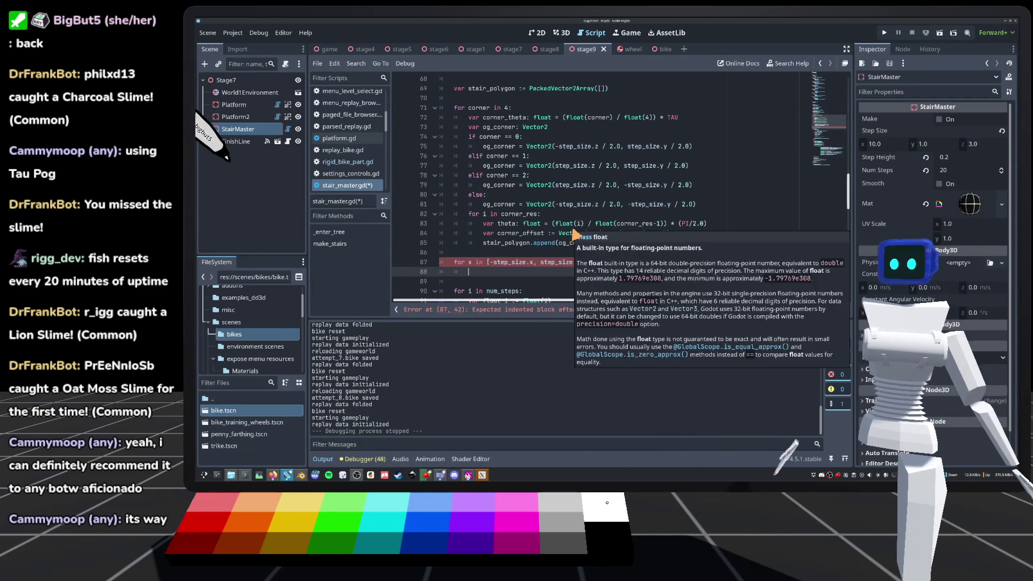
# Start declaring var stair_3d_poly := PackedVector3Array on a new line above the for x loop.
pyautogui.scroll(2, 575, 235)
pyautogui.click(616, 149)
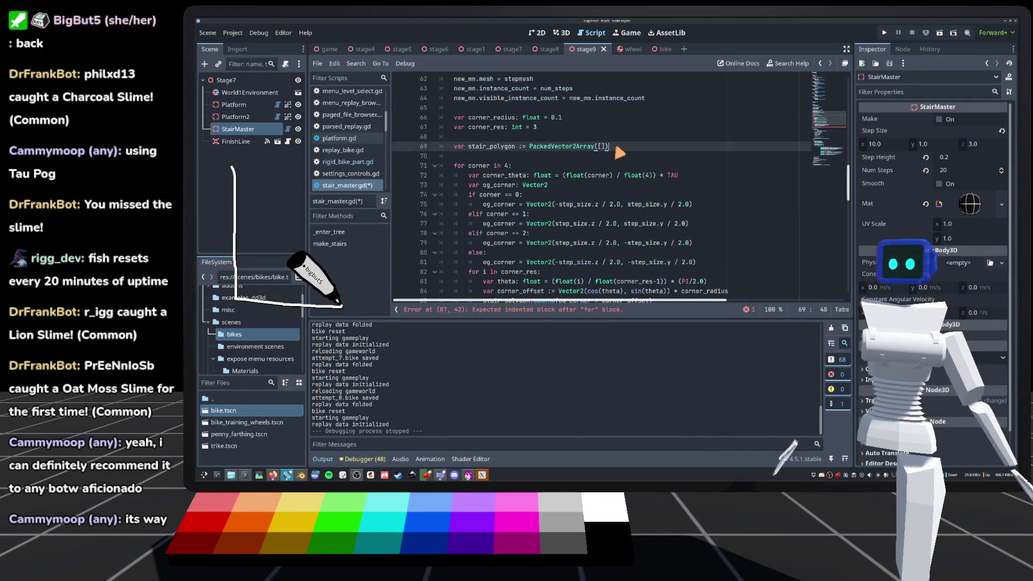
pyautogui.scroll(-1, 628, 222)
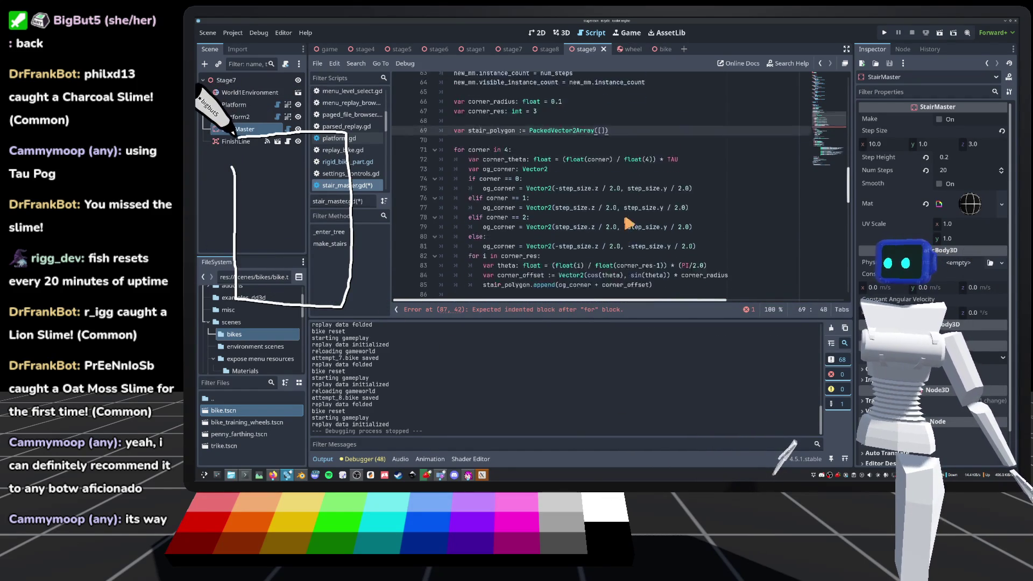
pyautogui.scroll(-4, 628, 223)
pyautogui.click(600, 202)
pyautogui.press('Return')
pyautogui.write('var stair_3d_poly')
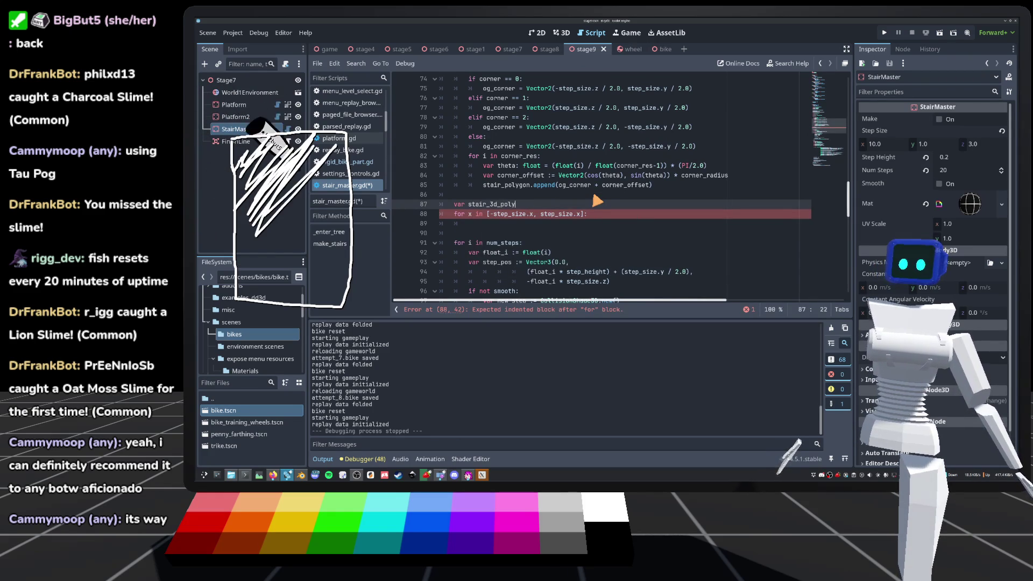
pyautogui.write(' := Pa')
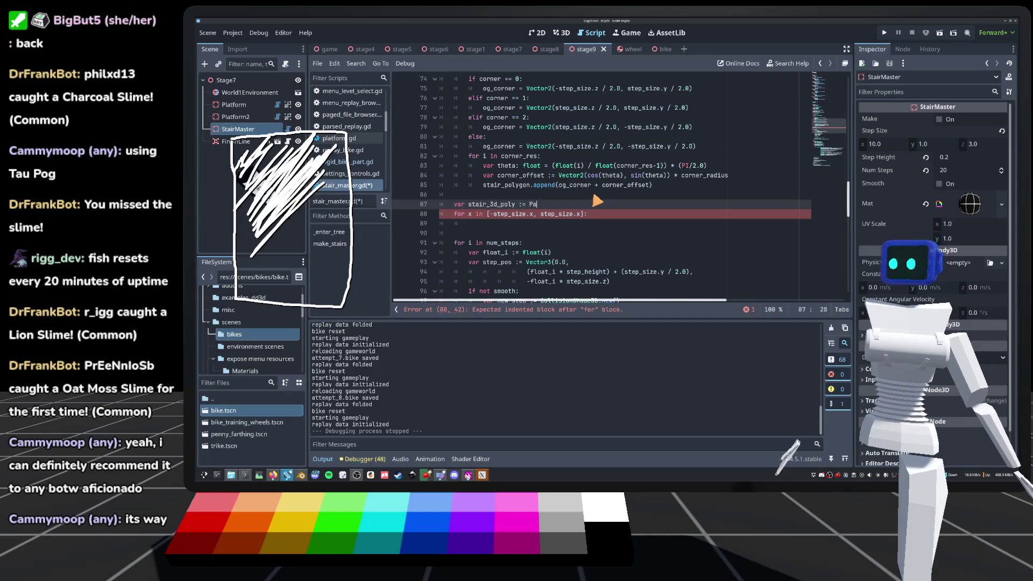
pyautogui.write('ckedVector3')
# Initialize stair_3d_poly as PackedVector3Array([]) and begin stair_3d_poly.append(Vector3(x, inside the x loop.
pyautogui.press('Return')
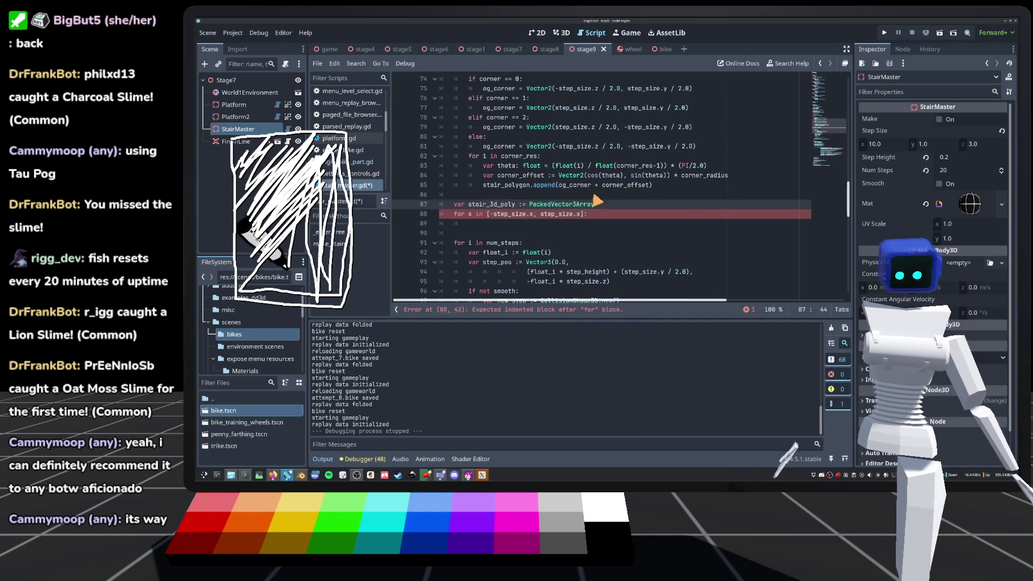
pyautogui.write('([')
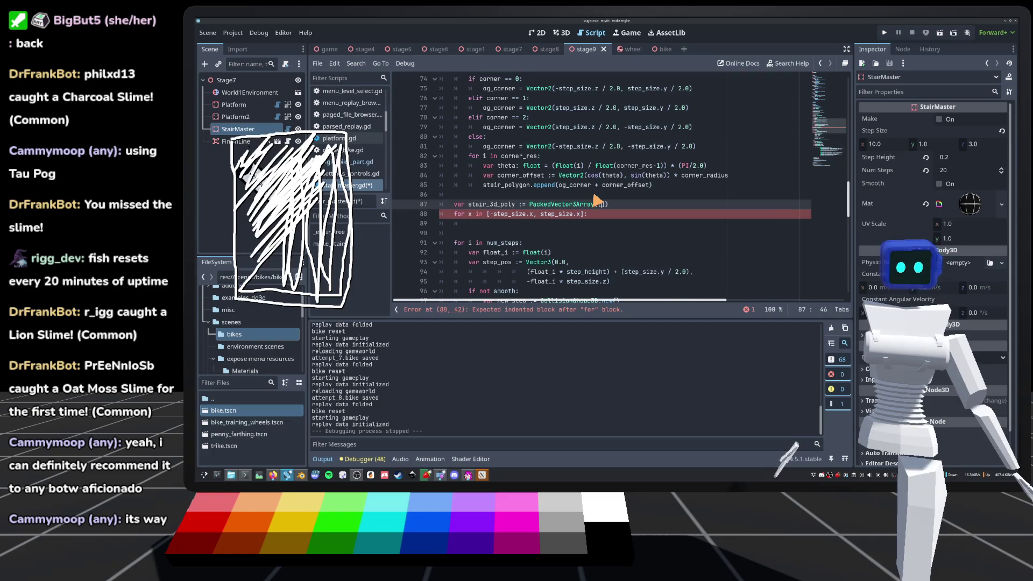
pyautogui.press('Down')
pyautogui.press('Down')
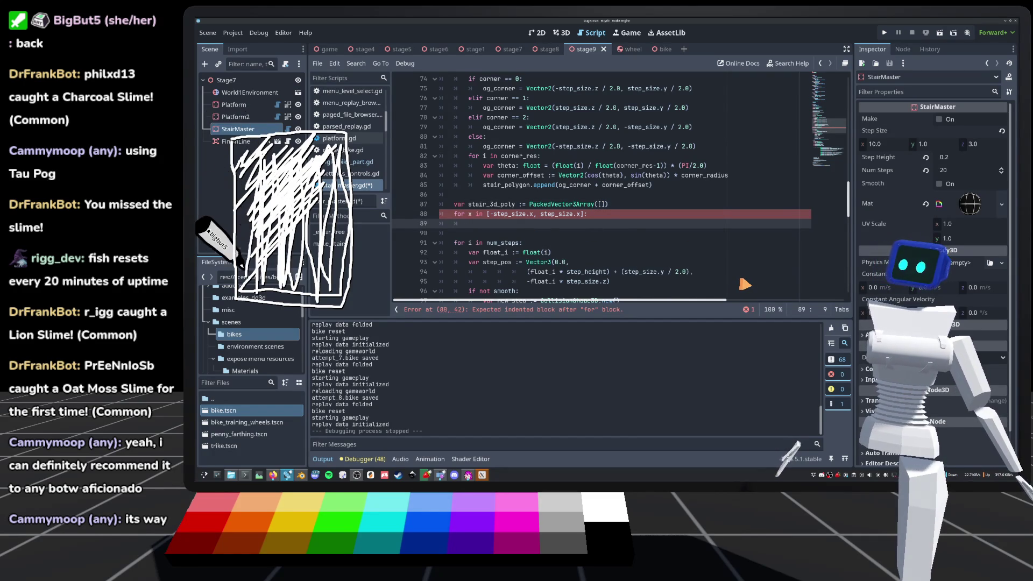
pyautogui.write('st')
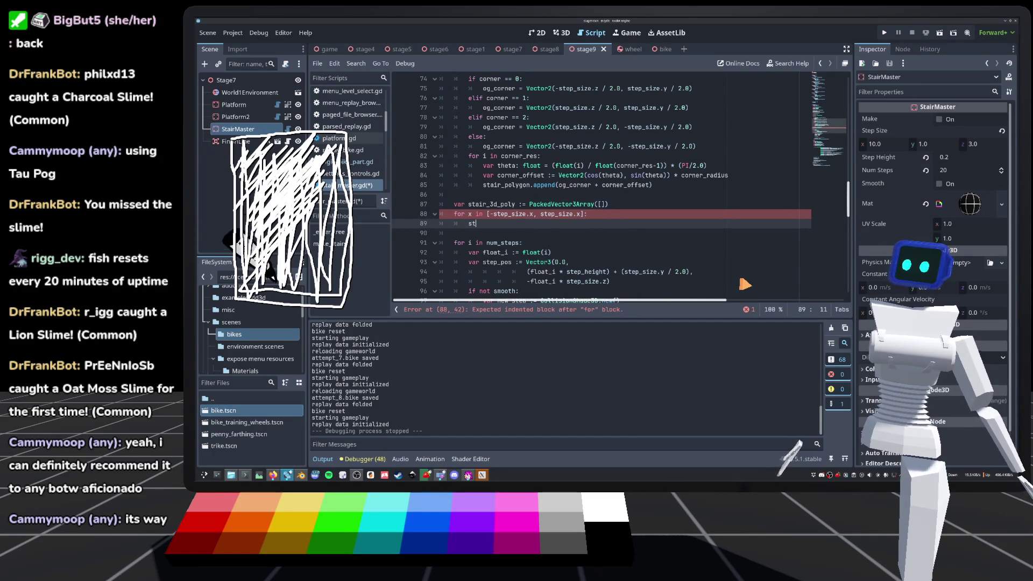
pyautogui.write('air_3d_poly.')
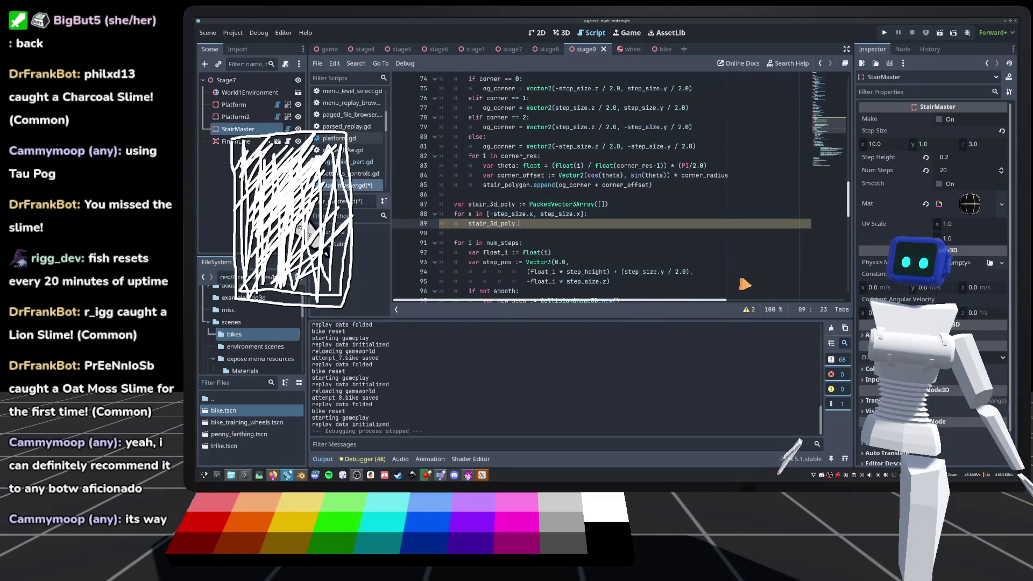
pyautogui.write('append(Vector')
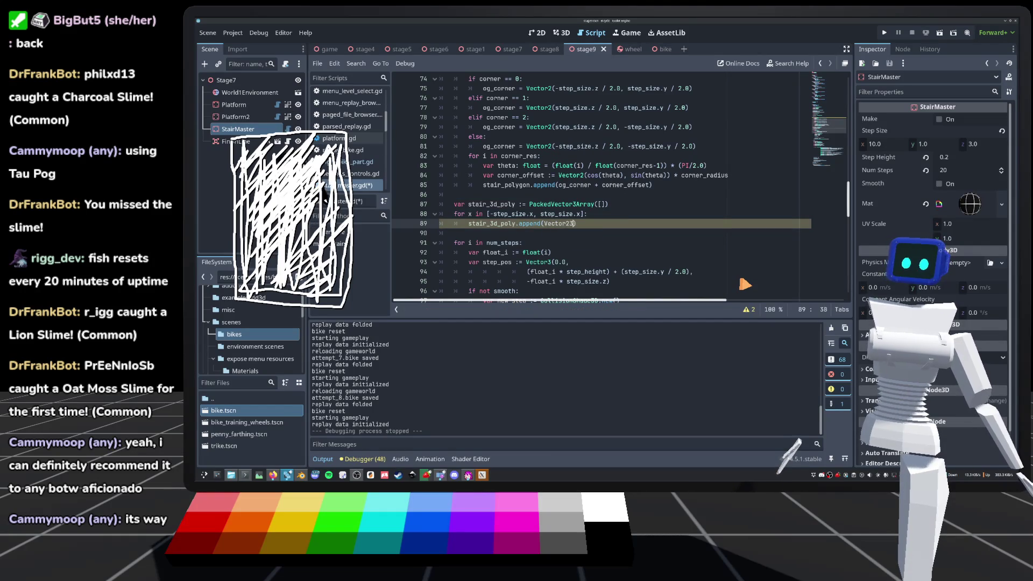
pyautogui.write('3(x')
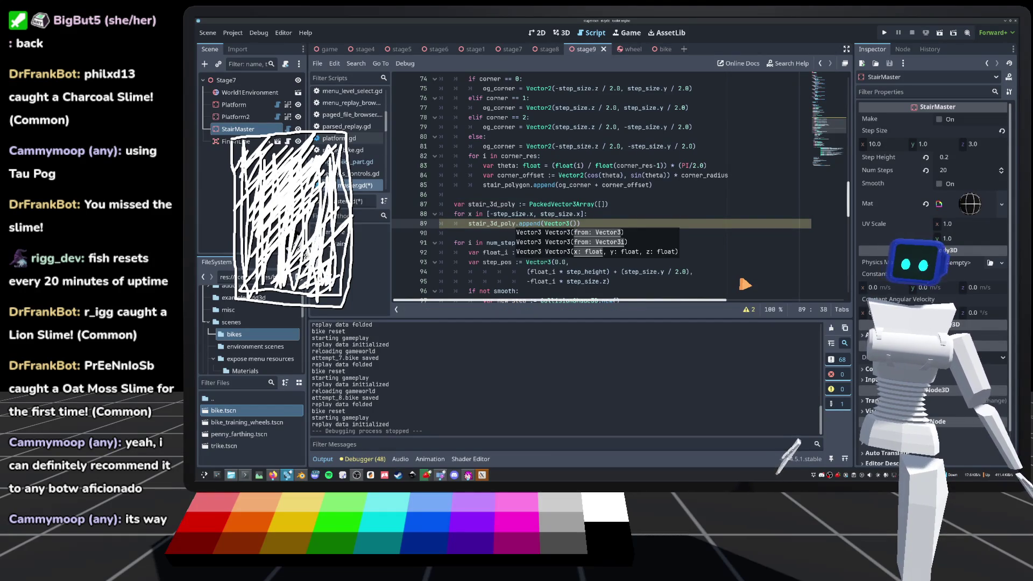
pyautogui.write(',')
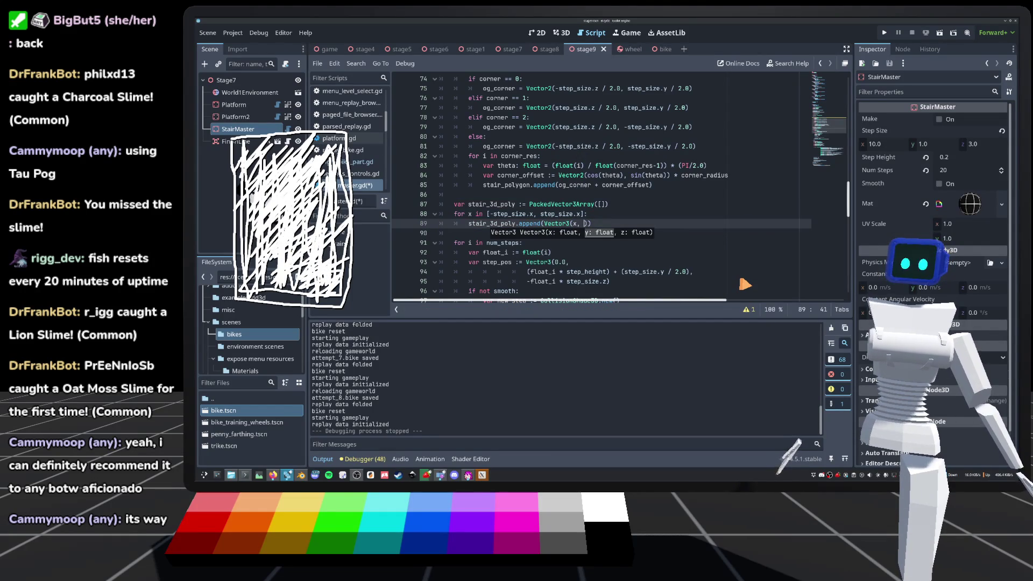
pyautogui.click(605, 214)
pyautogui.press('Return')
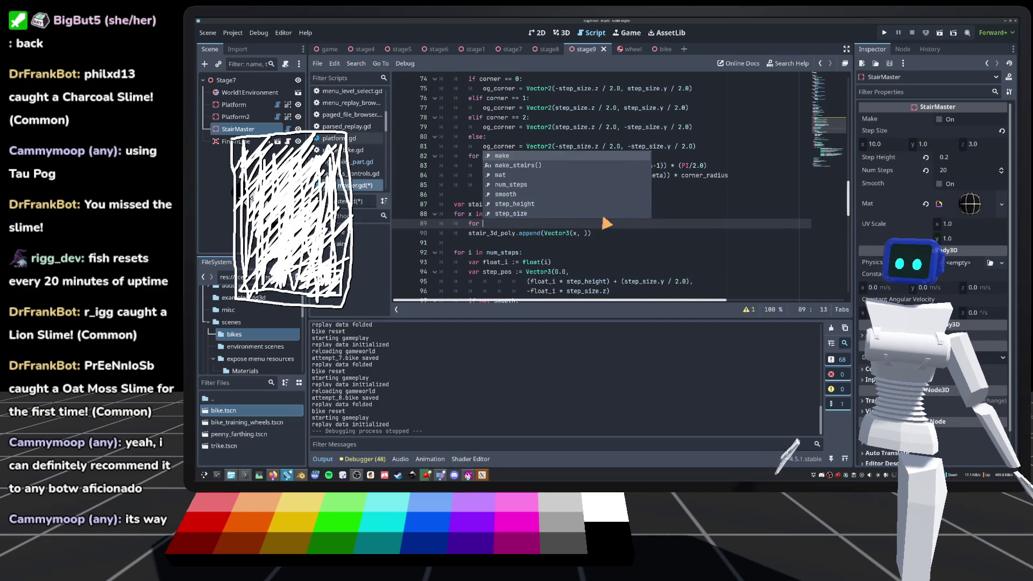
# Add the loop header 'for pt: Vector2 in stair_polygon:' above the append line.
pyautogui.write('pt')
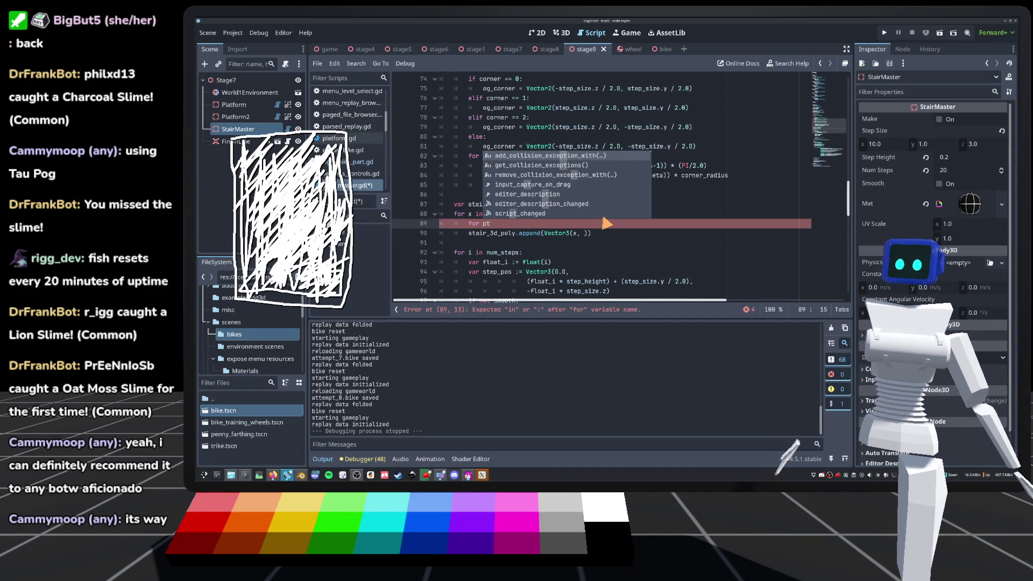
pyautogui.write(': Vector2')
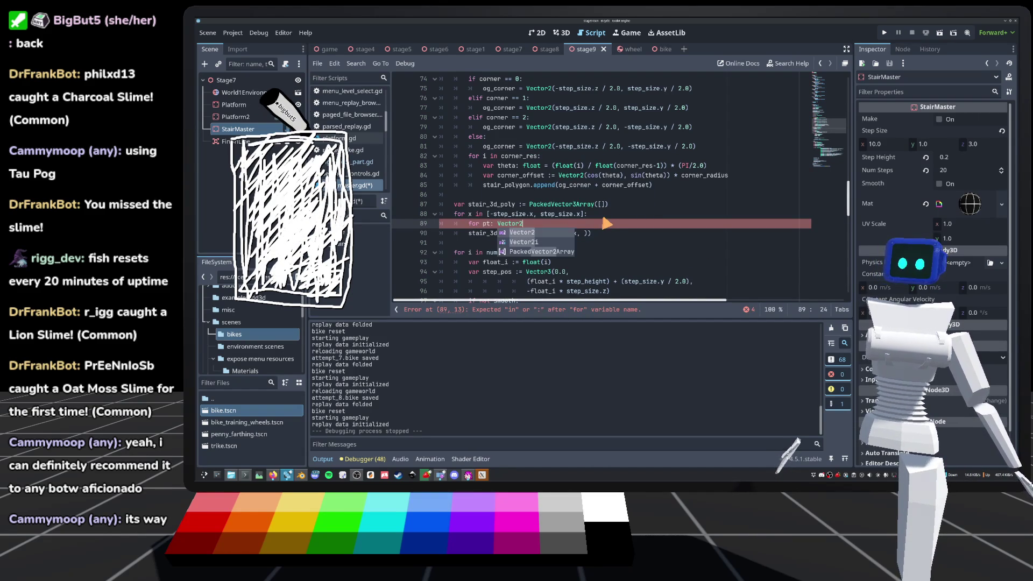
pyautogui.write(' i')
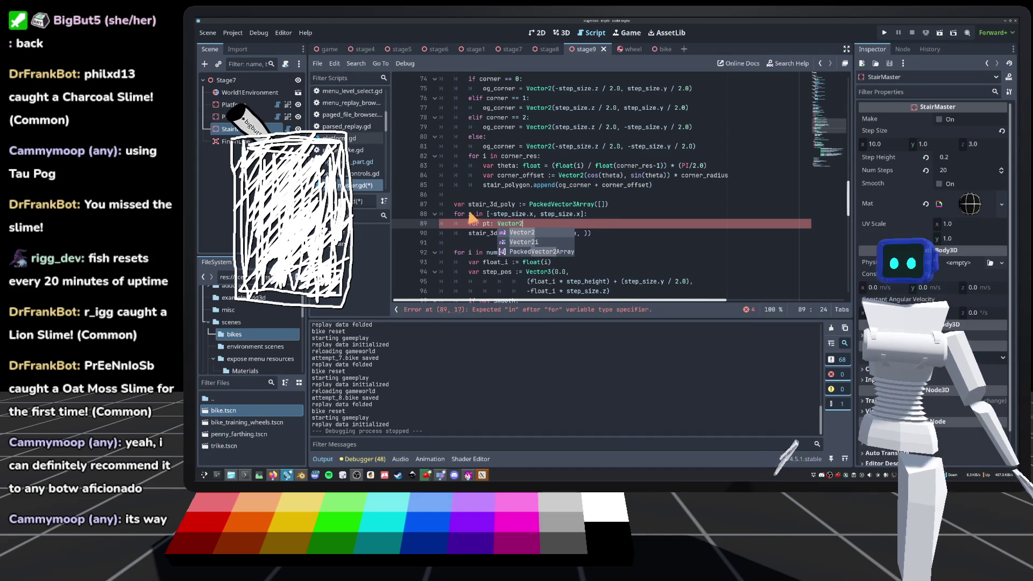
pyautogui.write('n po')
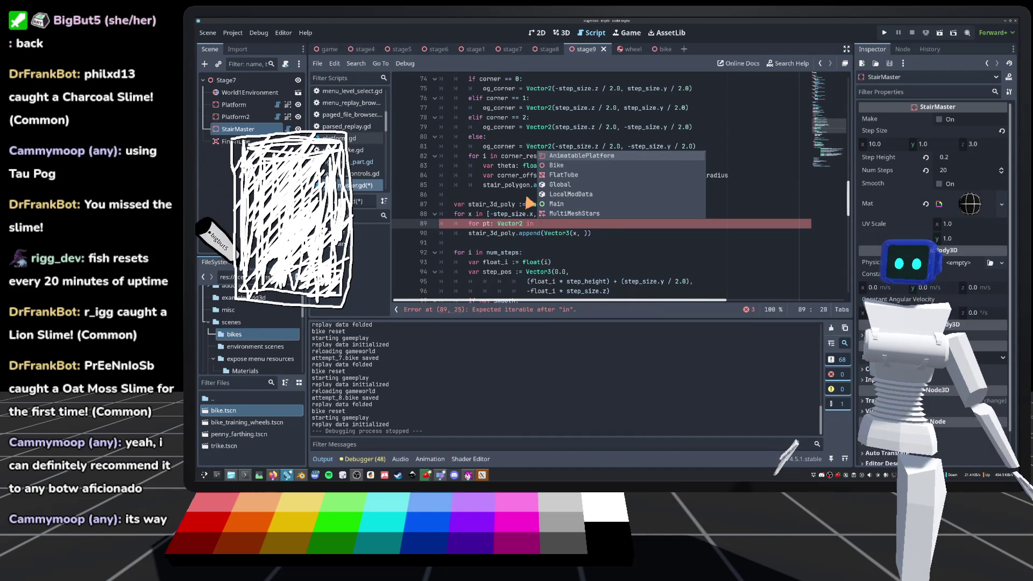
pyautogui.press('BackSpace')
pyautogui.press('BackSpace')
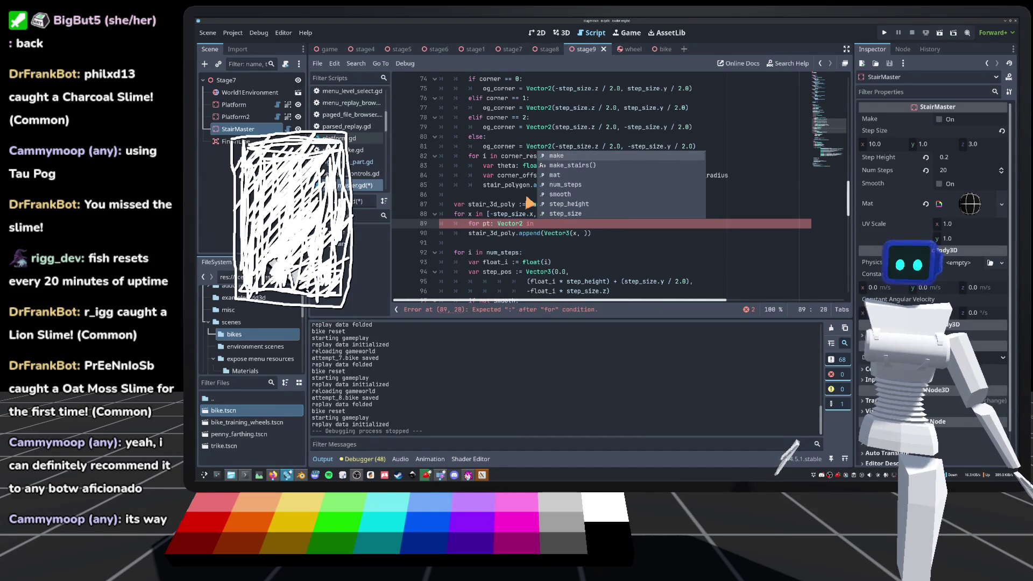
pyautogui.write('st')
pyautogui.press('Down')
pyautogui.press('Down')
pyautogui.press('Down')
pyautogui.press('Return')
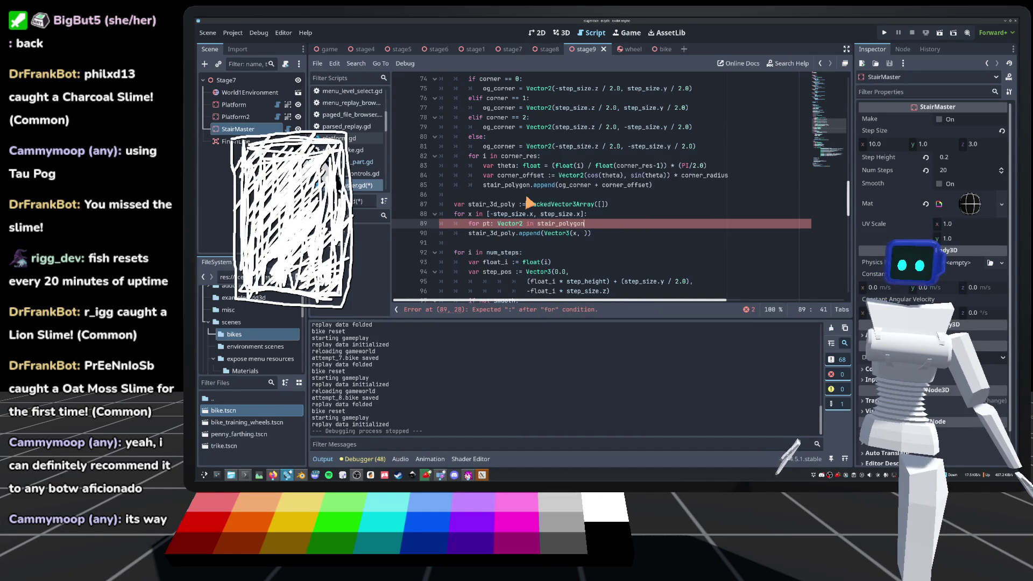
# Indent the append under the point loop so it appends Vector3(x, pt.x, pt.y).
pyautogui.click(471, 238)
pyautogui.press('Tab')
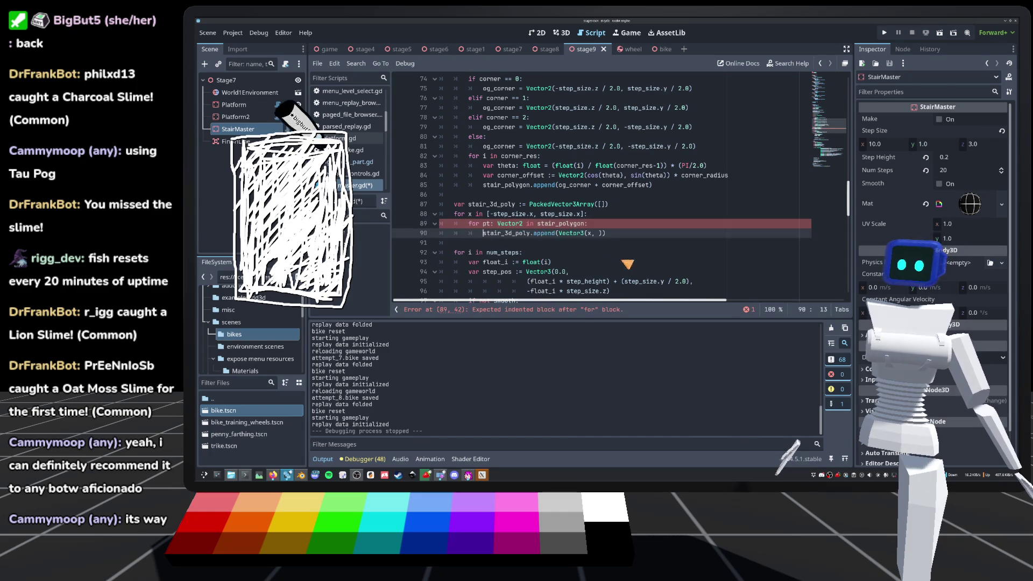
pyautogui.write('pt.x.y, ')
pyautogui.write('pt.z))')
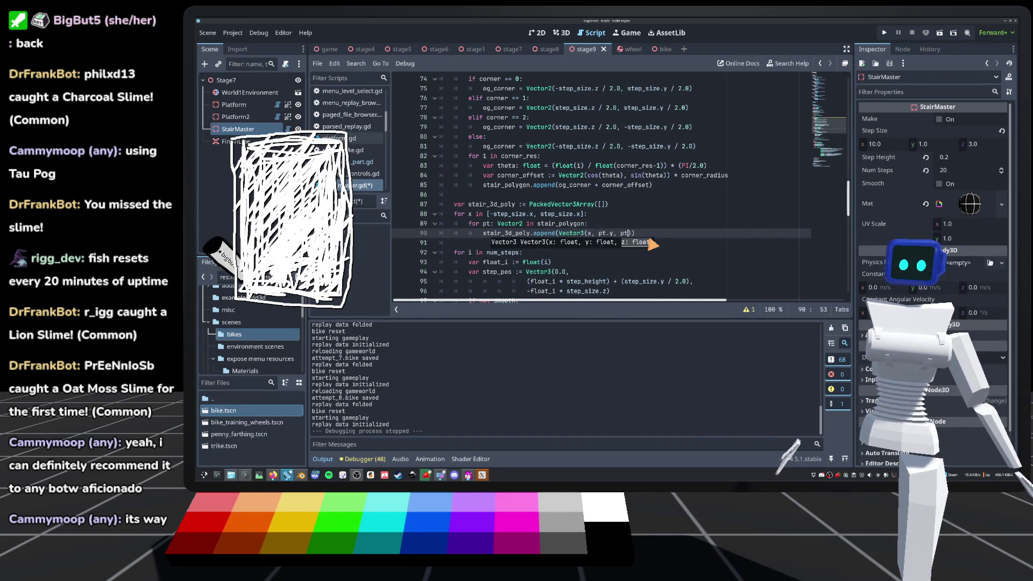
pyautogui.press('Down')
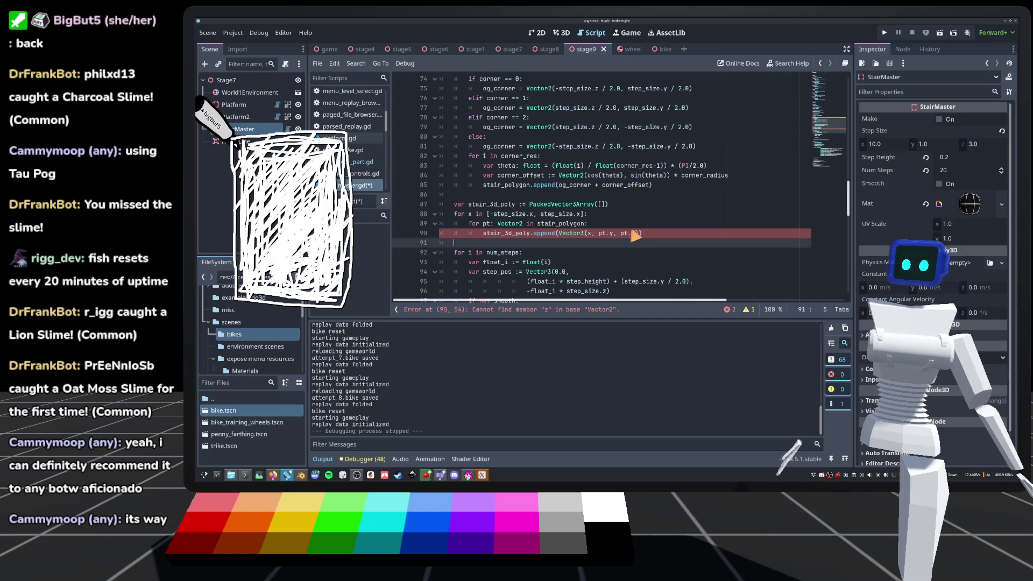
pyautogui.doubleClick(611, 233)
pyautogui.write('x')
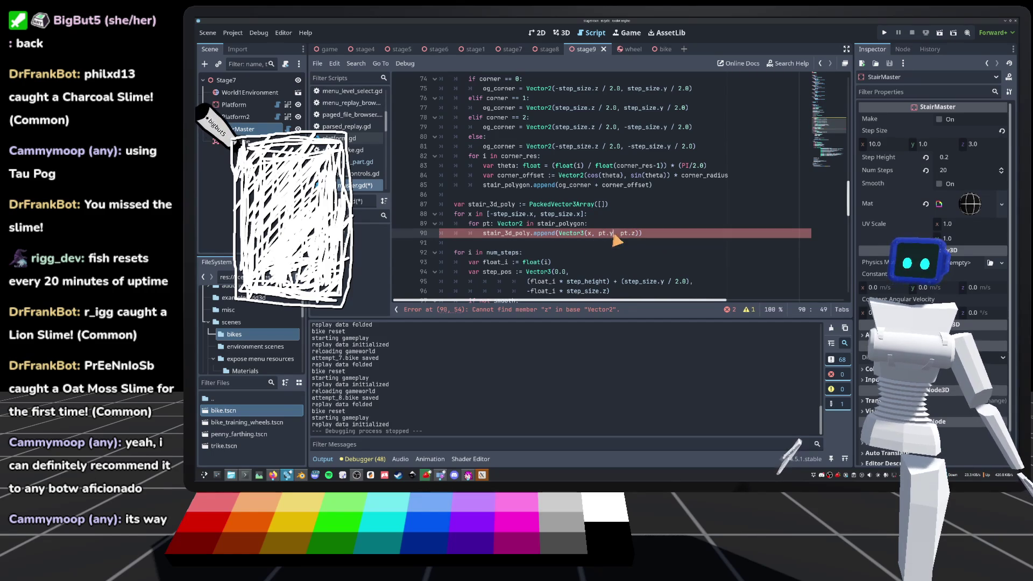
pyautogui.doubleClick(632, 234)
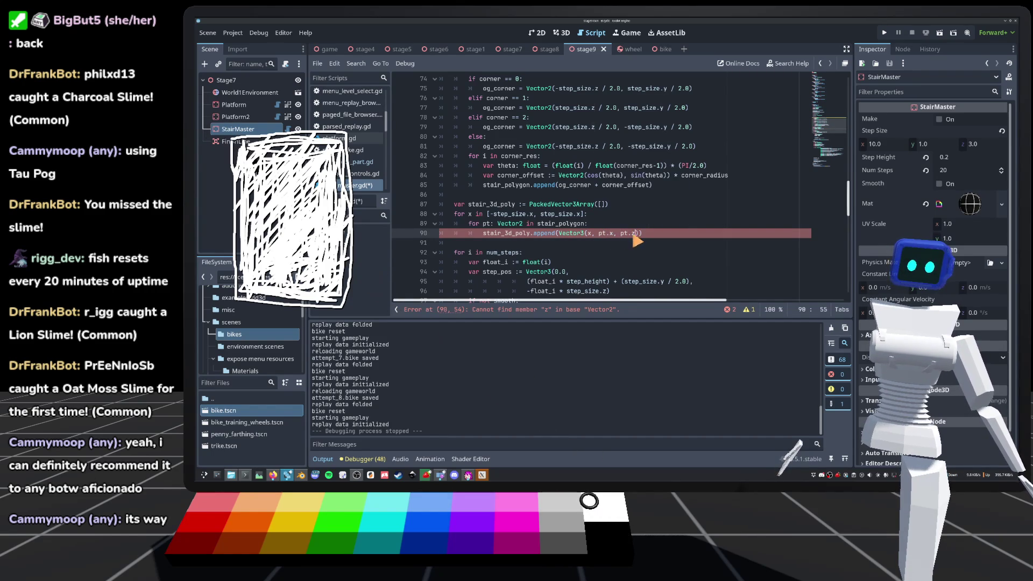
pyautogui.write('y')
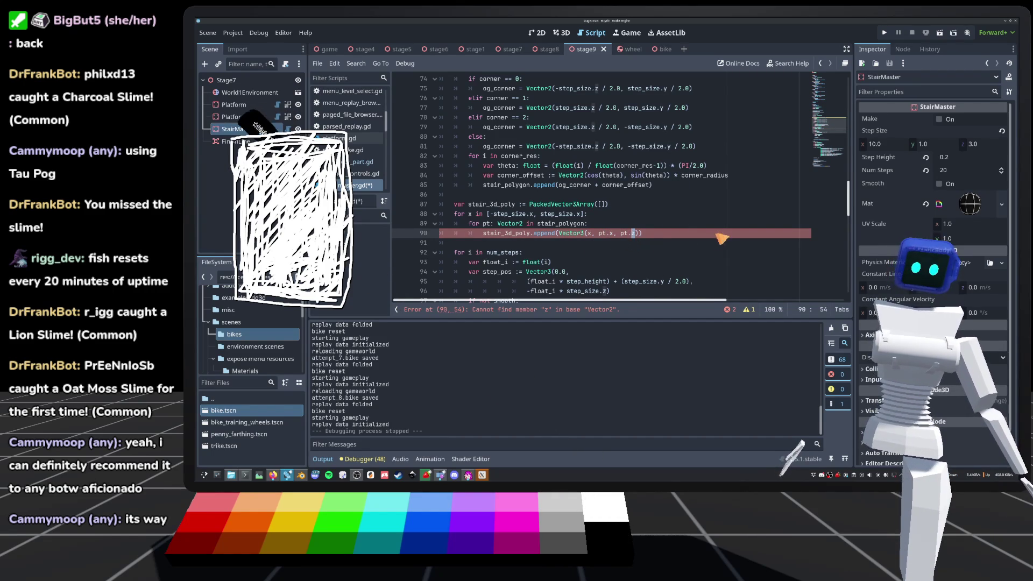
pyautogui.click(669, 207)
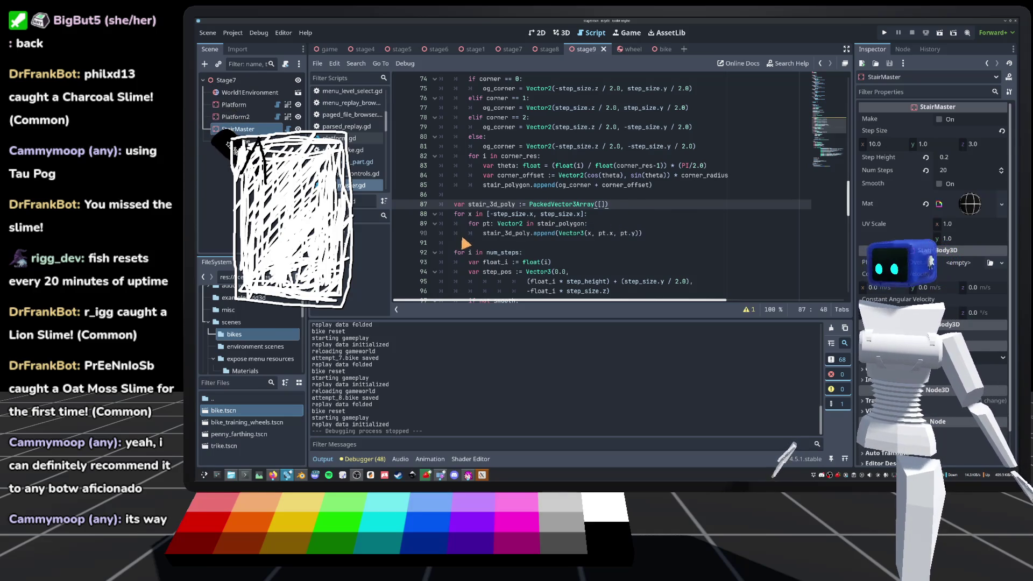
pyautogui.click(519, 243)
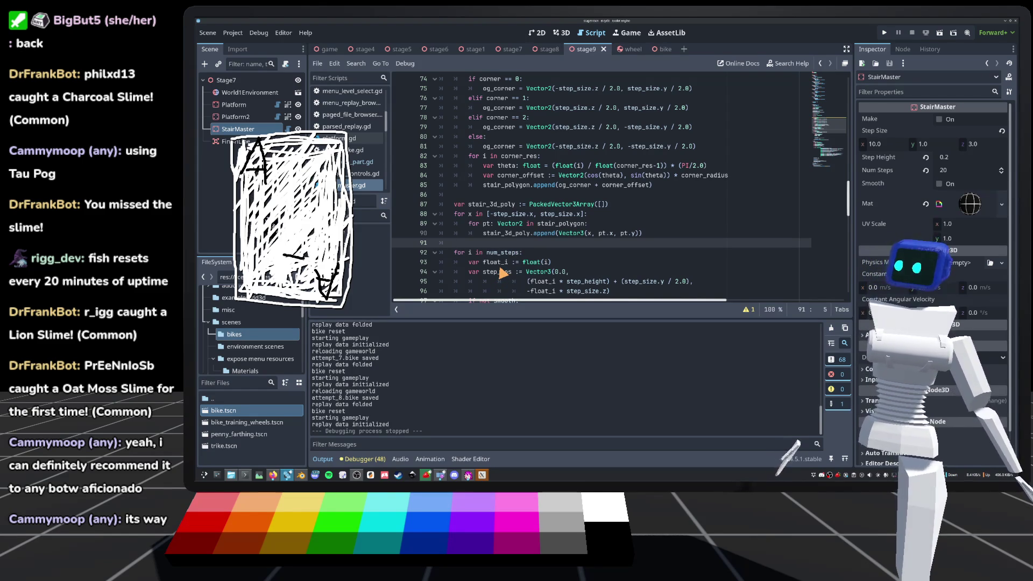
pyautogui.scroll(-1, 488, 262)
pyautogui.press('Down')
pyautogui.scroll(4, 507, 209)
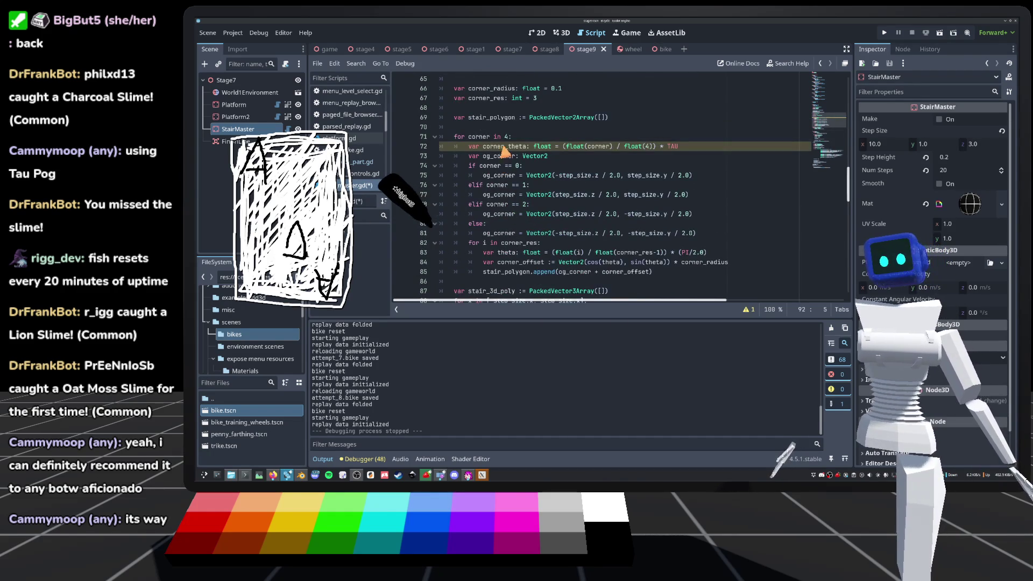
pyautogui.scroll(2, 503, 161)
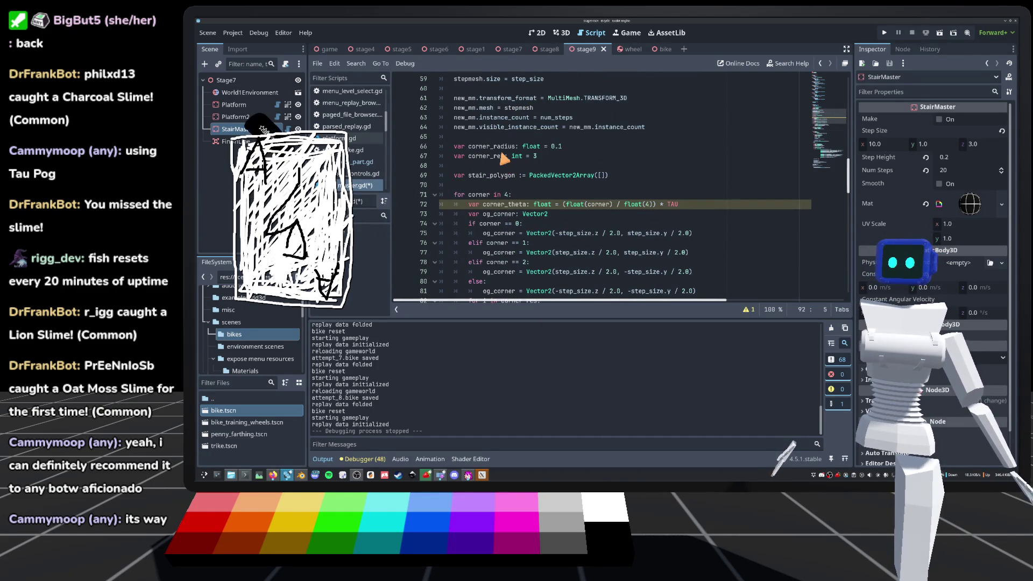
pyautogui.scroll(-7, 503, 160)
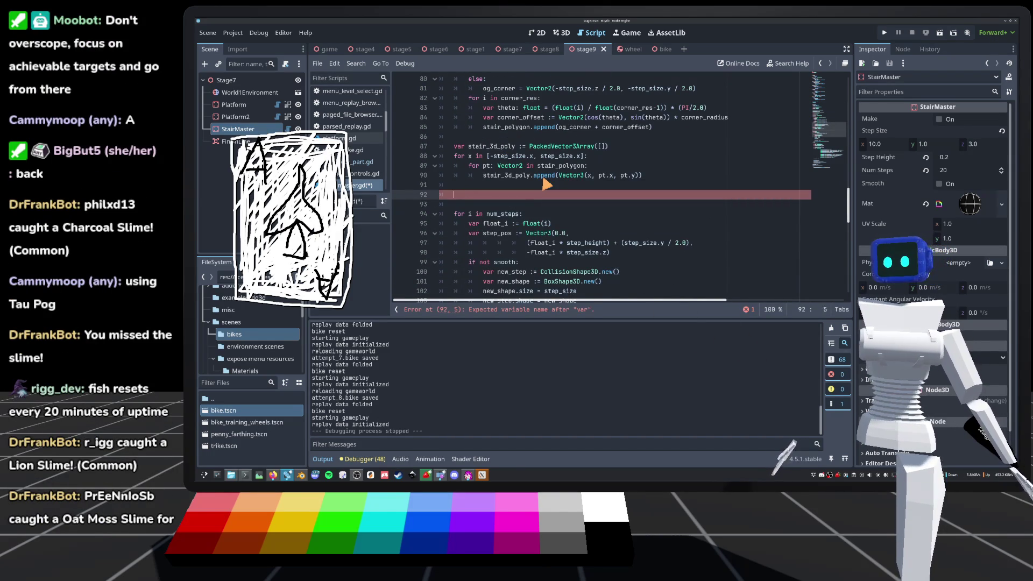
pyautogui.press('BackSpace')
pyautogui.press('BackSpace')
pyautogui.press('BackSpace')
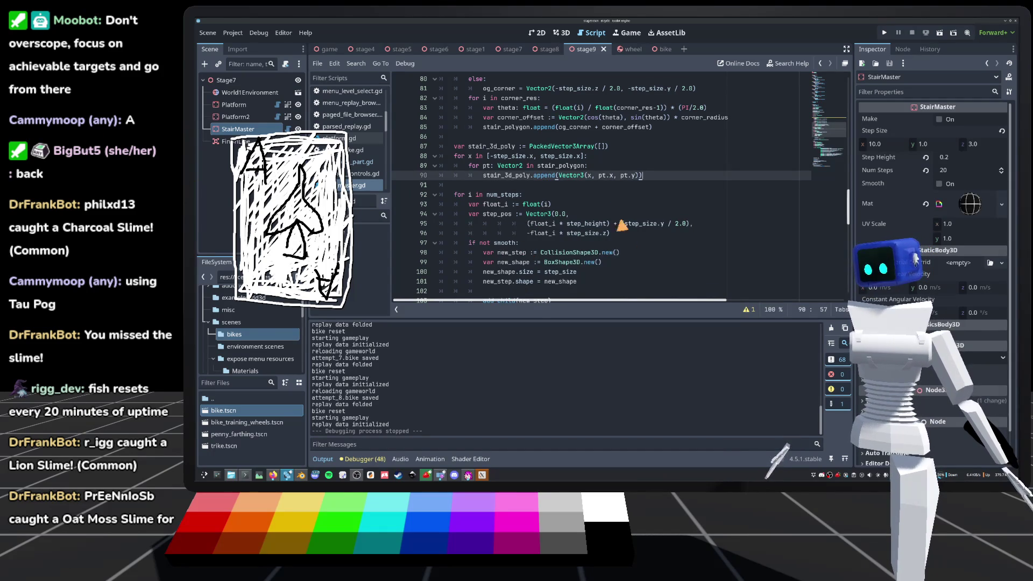
pyautogui.scroll(-1, 629, 246)
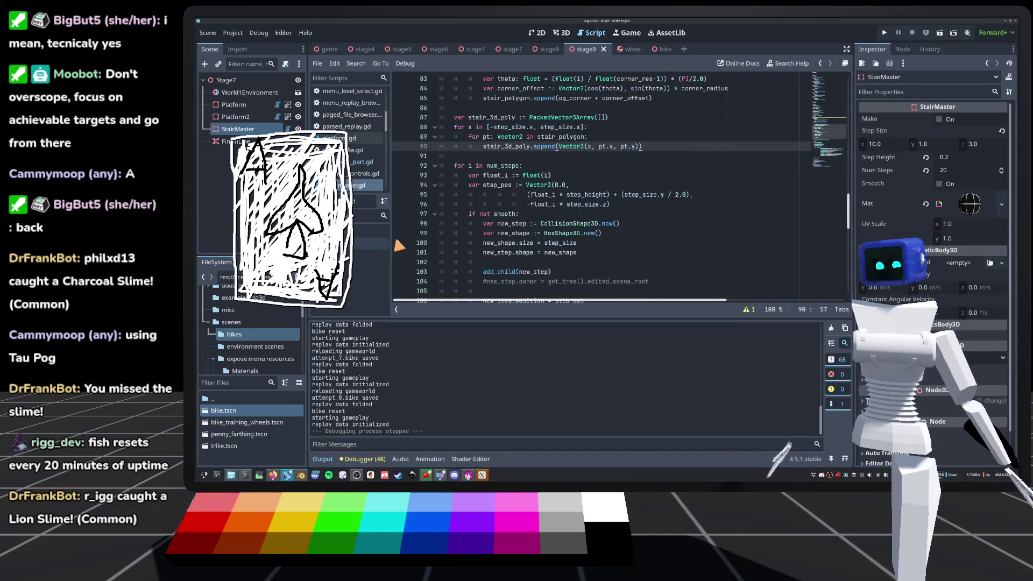
pyautogui.scroll(-2, 568, 257)
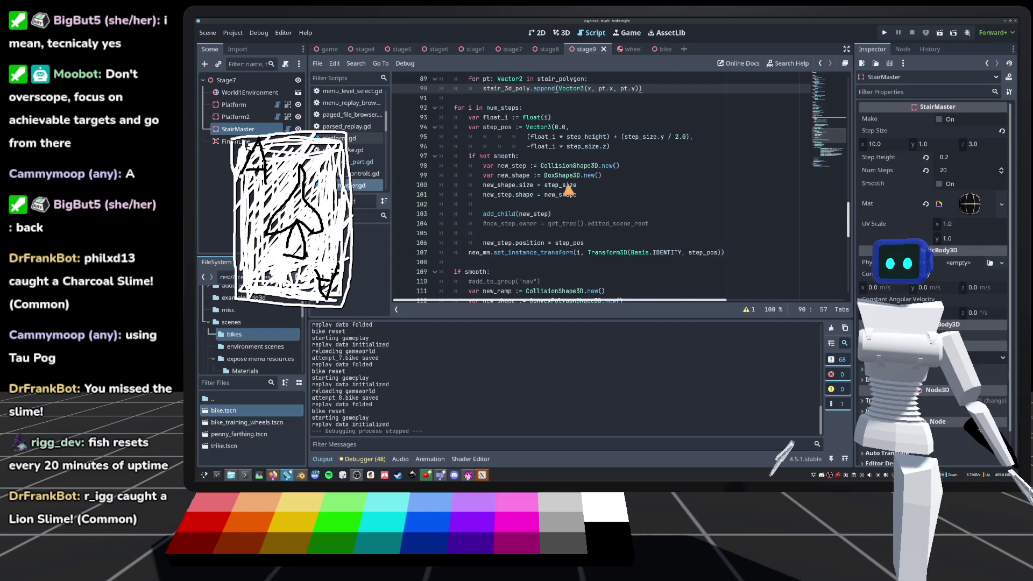
# Check the CollisionShape3D documentation and comment out the box shape creation lines.
pyautogui.click(532, 158)
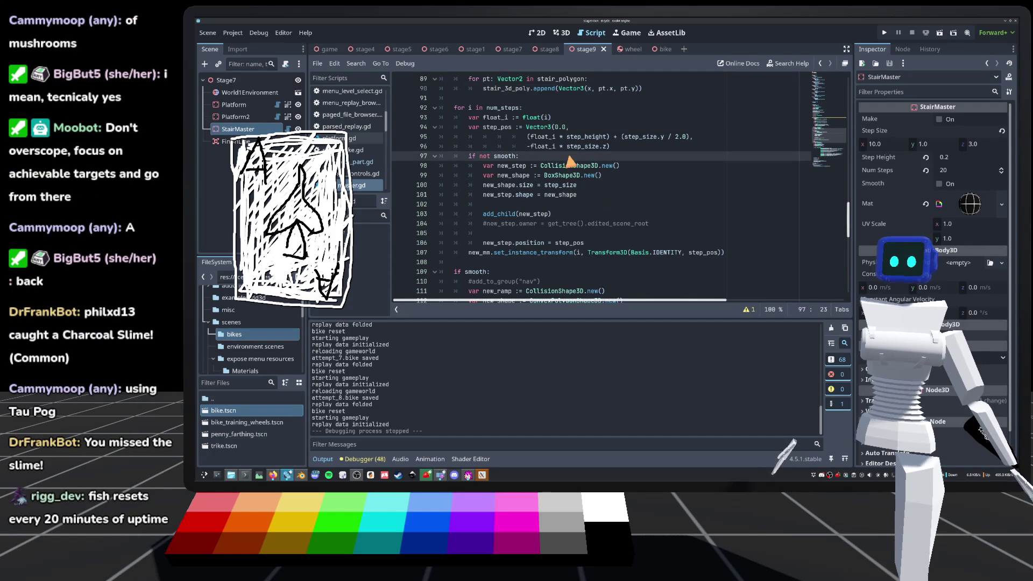
pyautogui.click(481, 166)
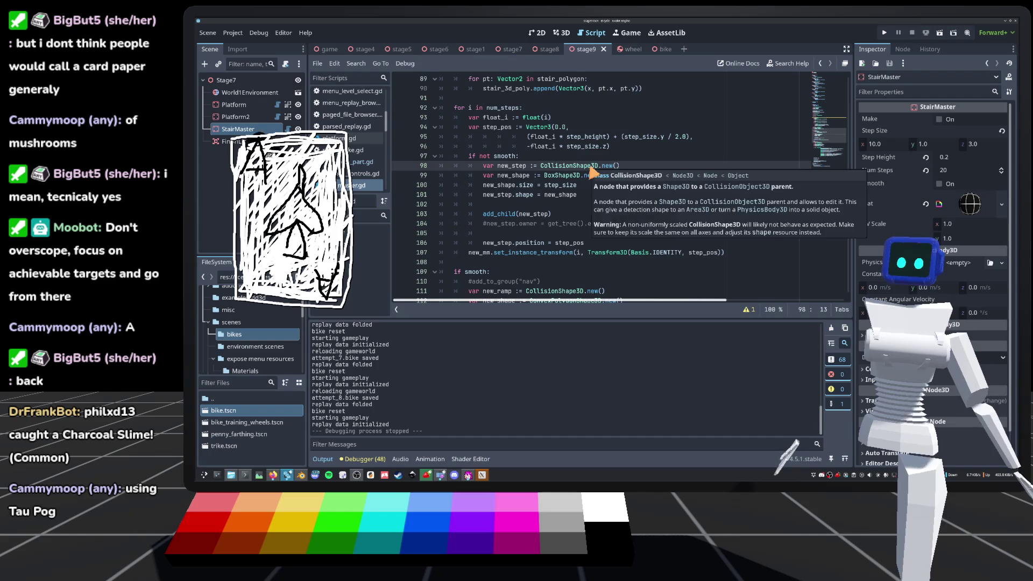
pyautogui.click(635, 177)
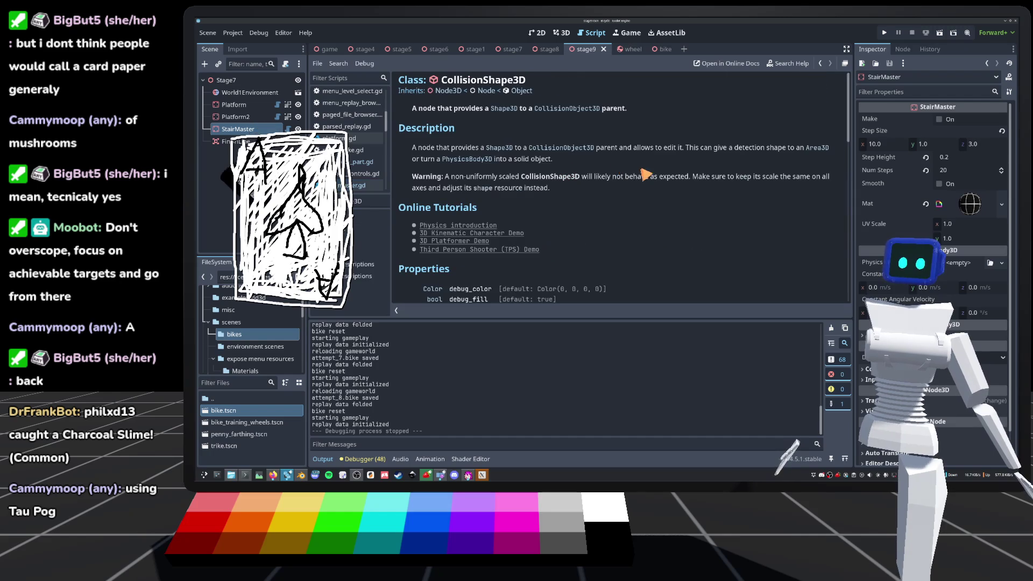
pyautogui.click(820, 63)
pyautogui.moveTo(538, 166); pyautogui.dragTo(607, 179)
pyautogui.click(485, 176)
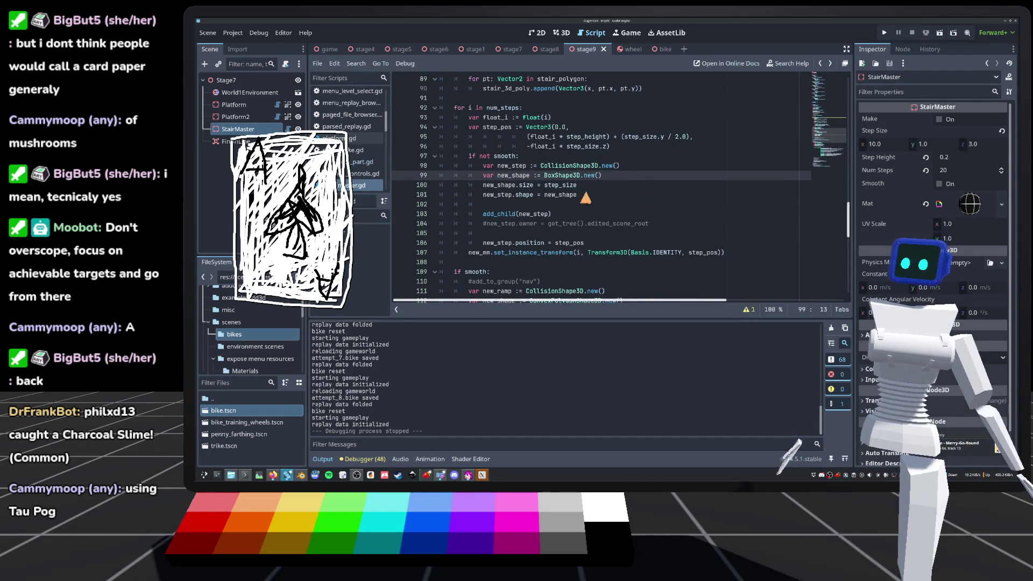
pyautogui.moveTo(578, 185); pyautogui.dragTo(434, 184)
pyautogui.hotkey('ctrl', 'k')
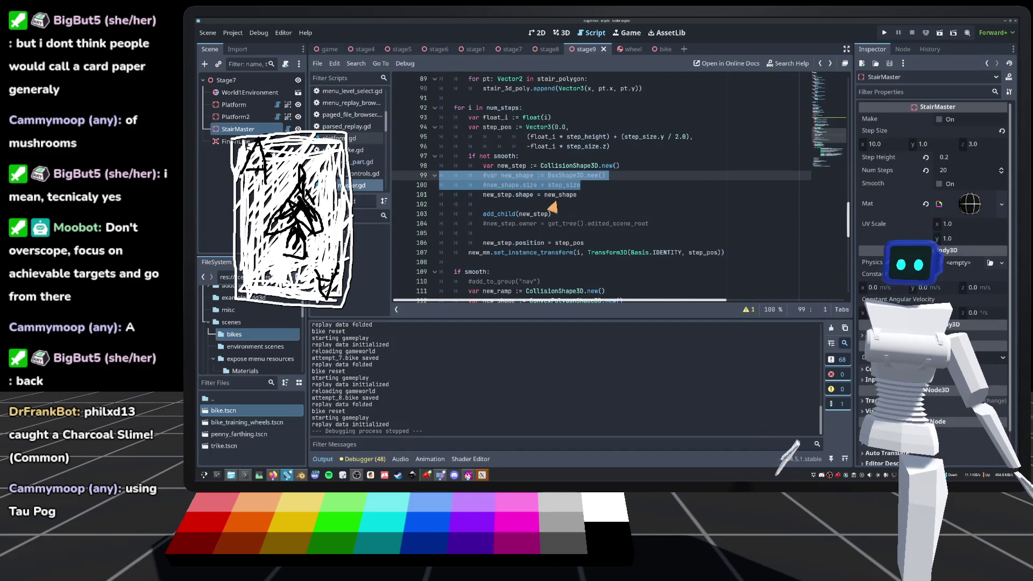
# Declare var new_shape := CollisionPolygon3D and open the CollisionPolygon3D class reference.
pyautogui.click(640, 166)
pyautogui.press('Return')
pyautogui.write('var neW')
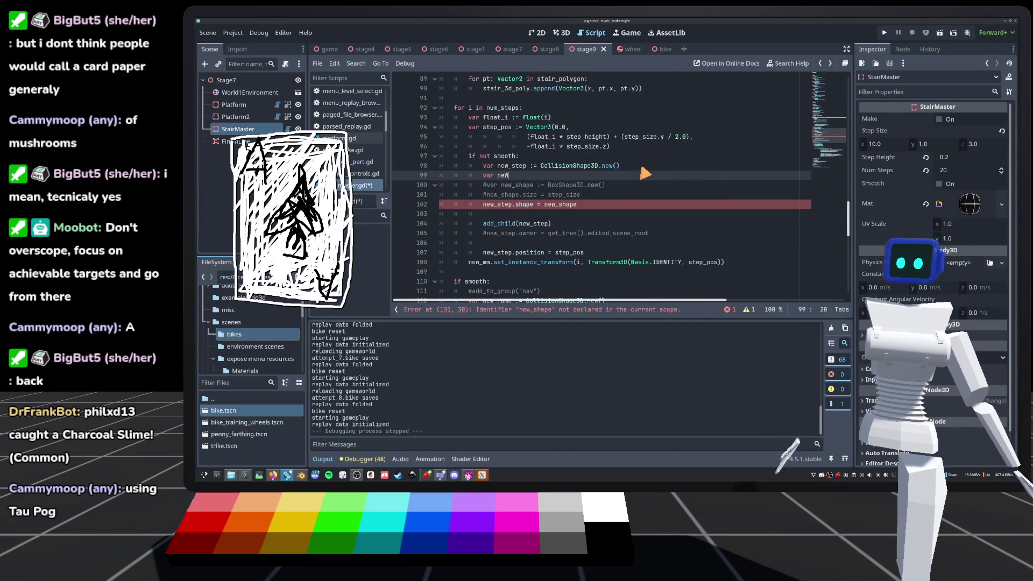
pyautogui.write('_shape')
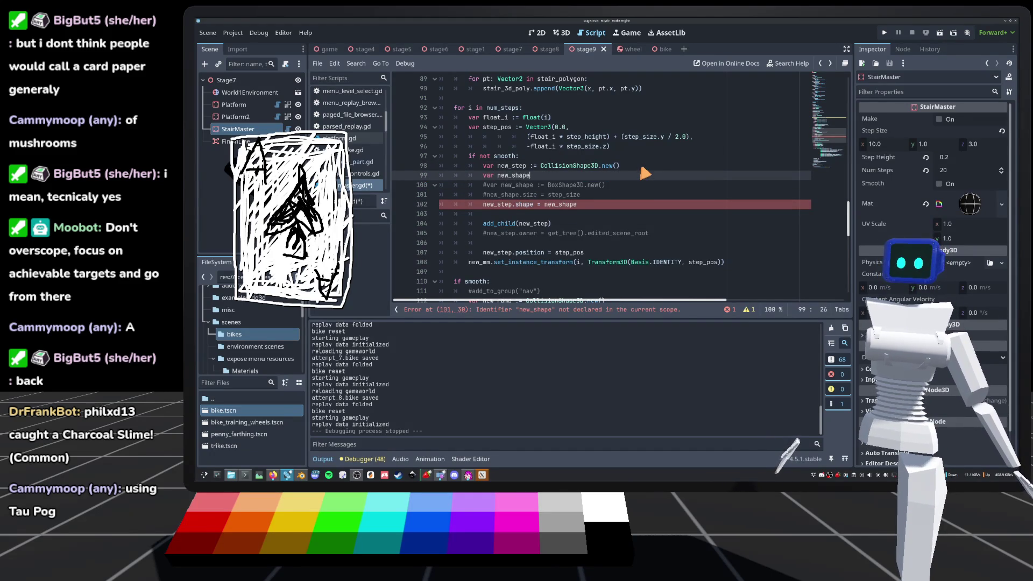
pyautogui.write(' := Coll')
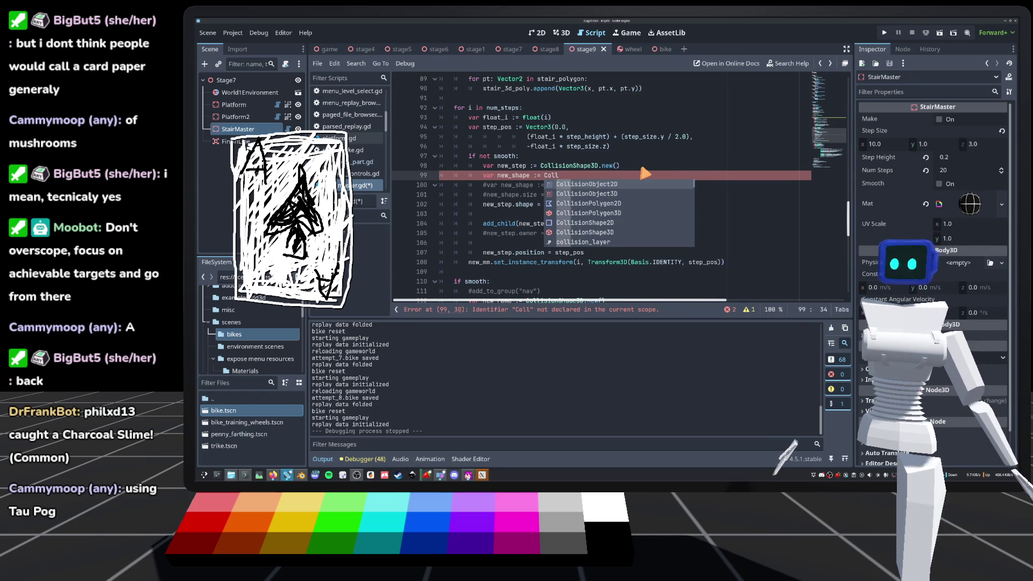
pyautogui.press('Down')
pyautogui.press('Down')
pyautogui.press('Down')
pyautogui.press('Return')
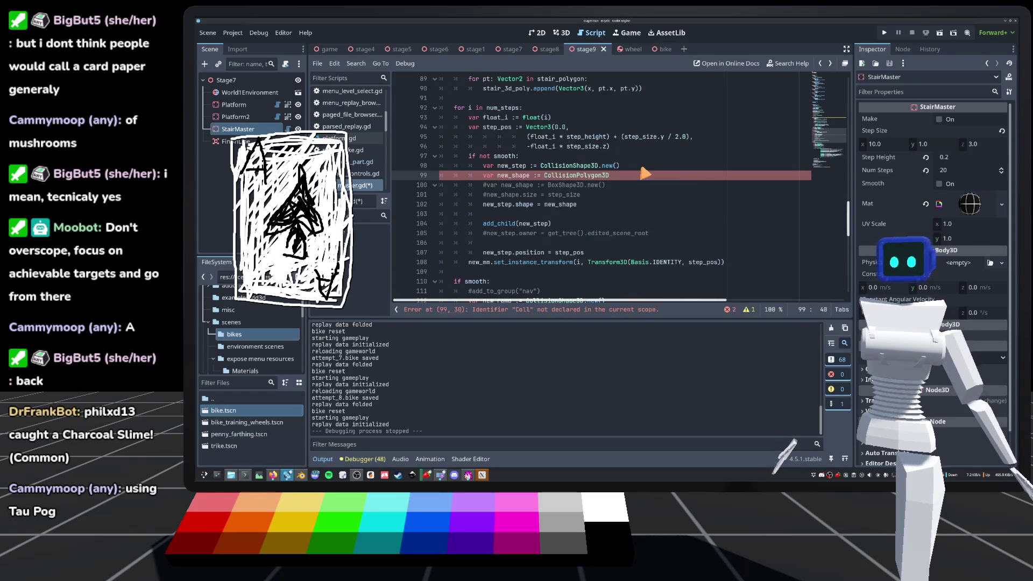
pyautogui.keyDown('ctrl'); pyautogui.click(592, 175); pyautogui.keyUp('ctrl')
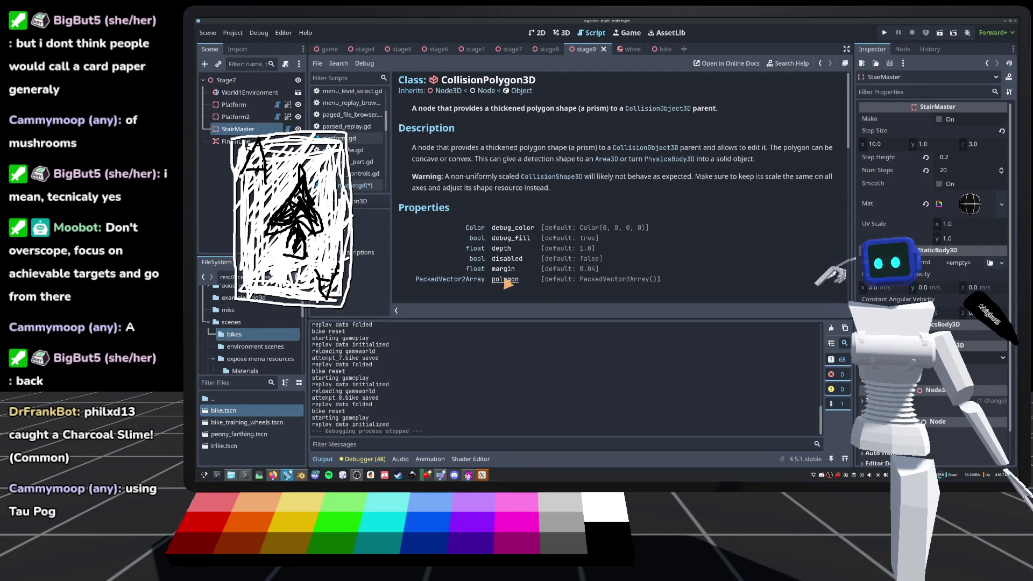
# Comment out the stair_3d_poly block (lines 87–90) and the CollisionShape3D step line.
pyautogui.click(820, 63)
pyautogui.scroll(4, 592, 212)
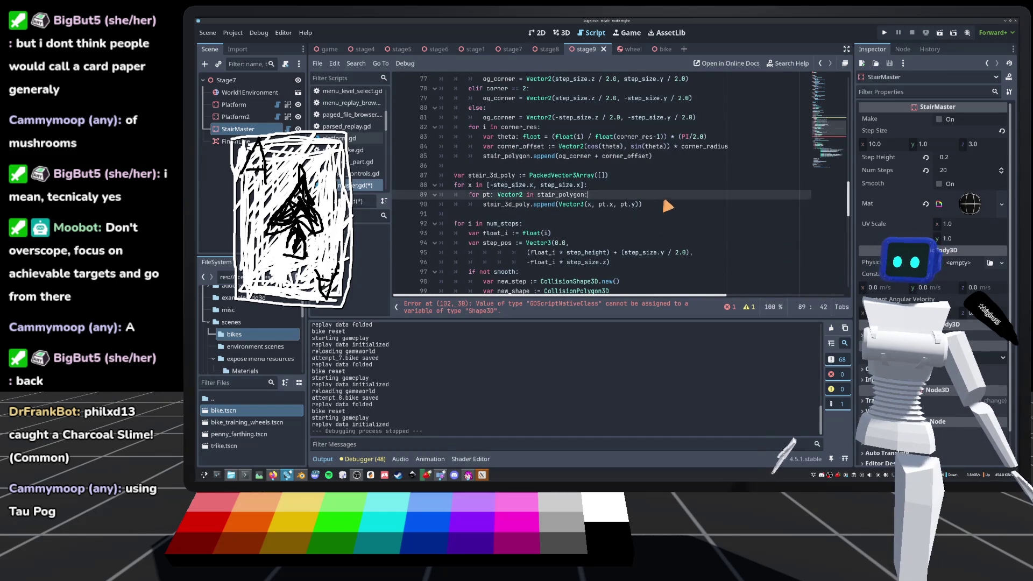
pyautogui.moveTo(672, 207)
pyautogui.mouseDown()
pyautogui.moveTo(403, 194)
pyautogui.moveTo(390, 180)
pyautogui.mouseUp()
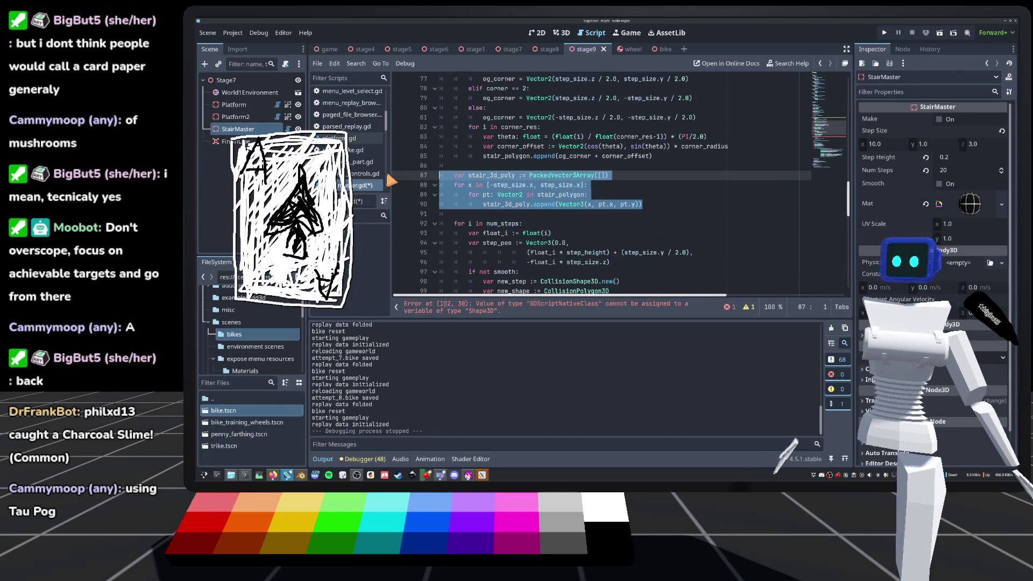
pyautogui.scroll(-5, 672, 199)
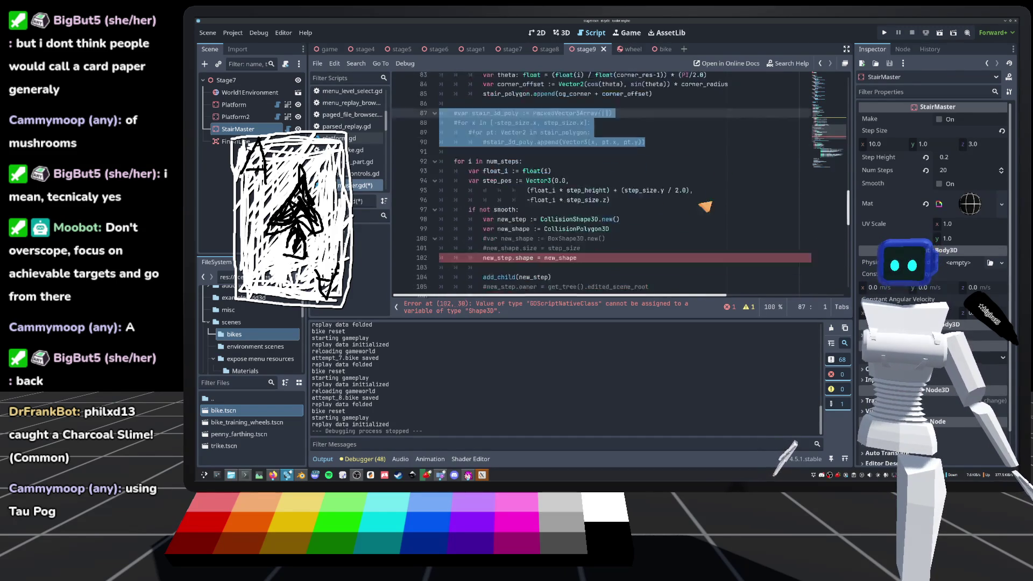
pyautogui.click(511, 137)
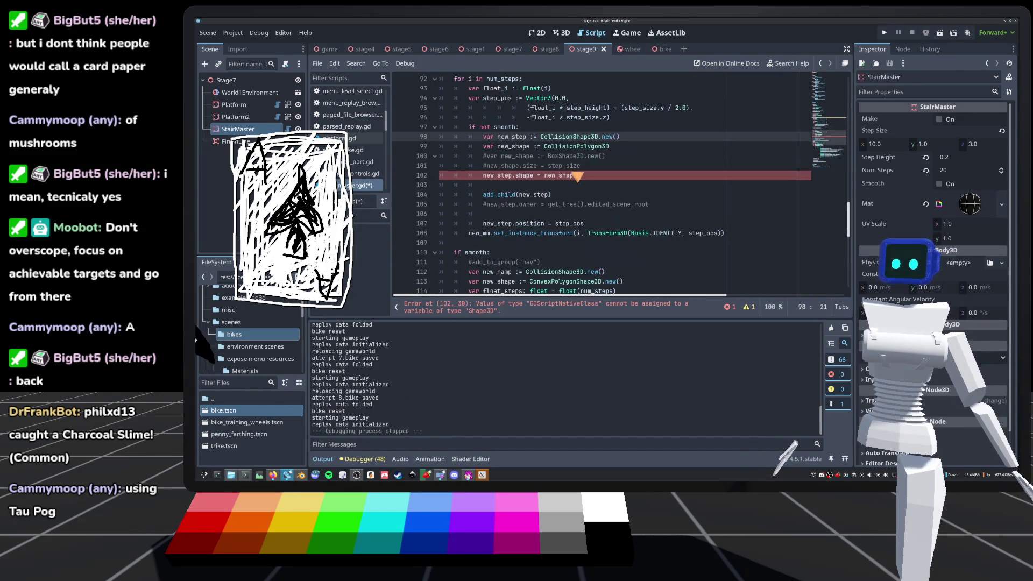
pyautogui.hotkey('ctrl', 'k')
pyautogui.hotkey('ctrl', 'k')
pyautogui.hotkey('ctrl', 'k')
# Change line 99 to var new_step := CollisionPolygon3D.new() and save the script.
pyautogui.click(513, 146)
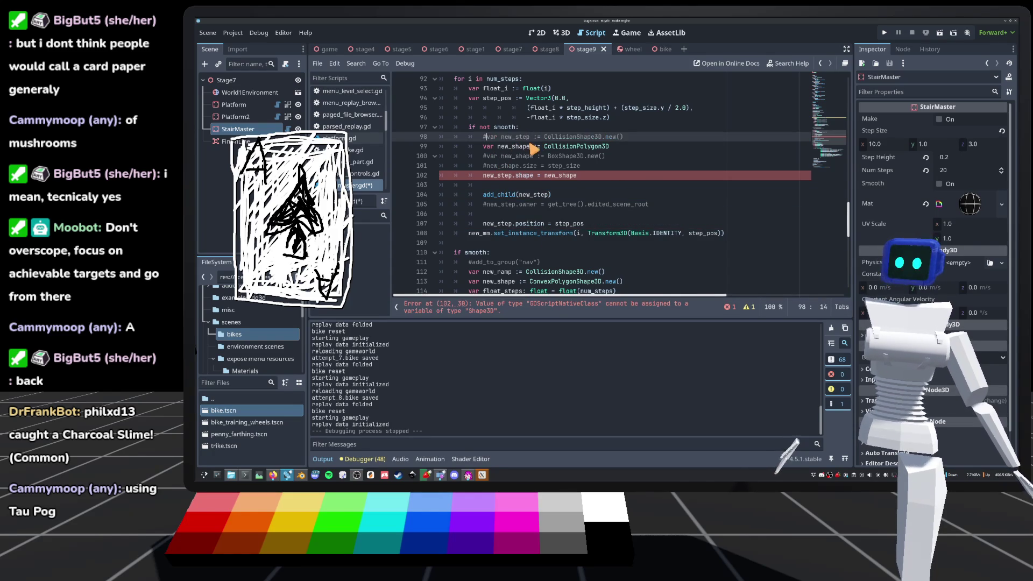
pyautogui.press('Delete')
pyautogui.press('Delete')
pyautogui.press('Delete')
pyautogui.write('tep')
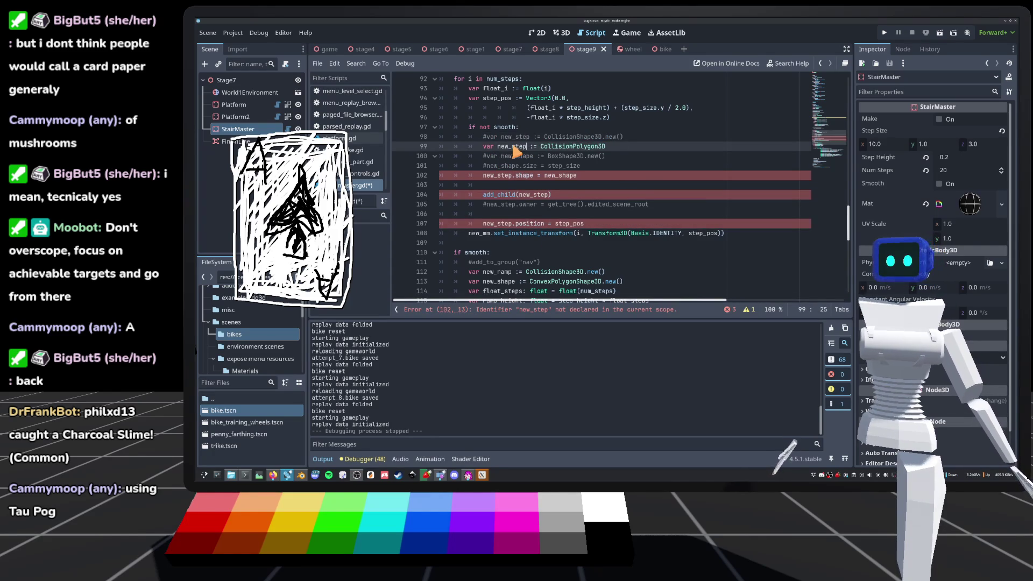
pyautogui.click(626, 148)
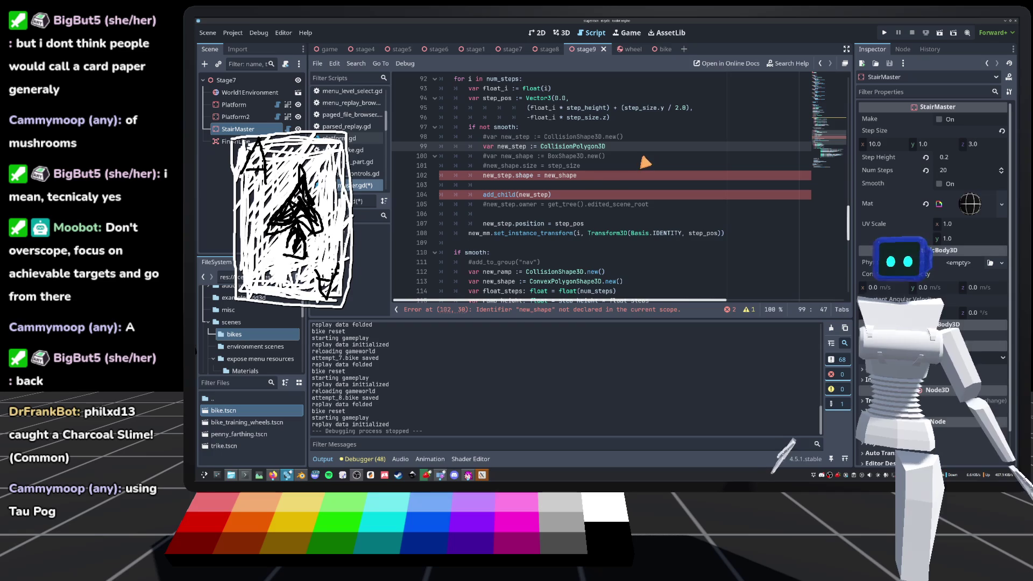
pyautogui.write('.n')
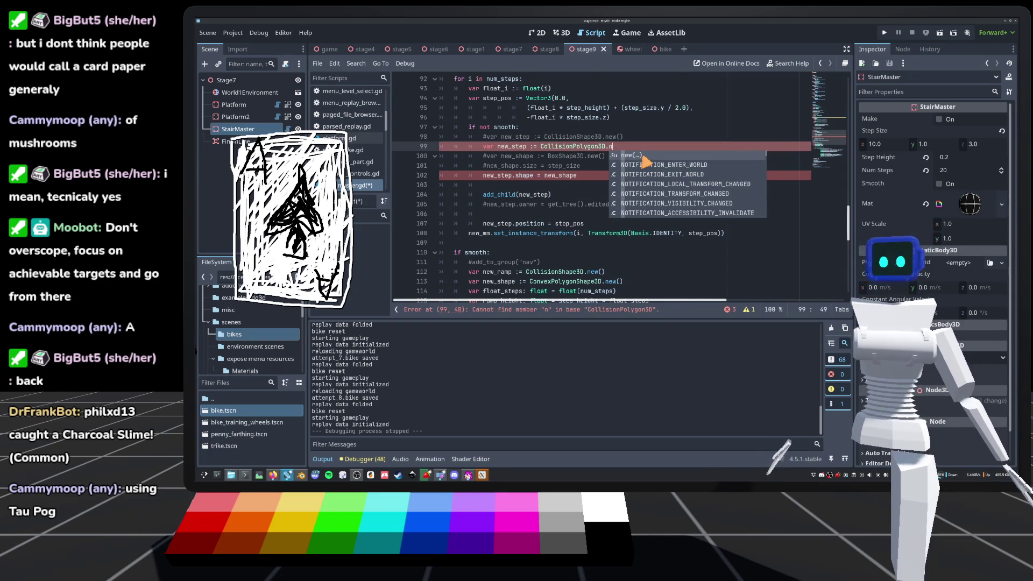
pyautogui.press('Return')
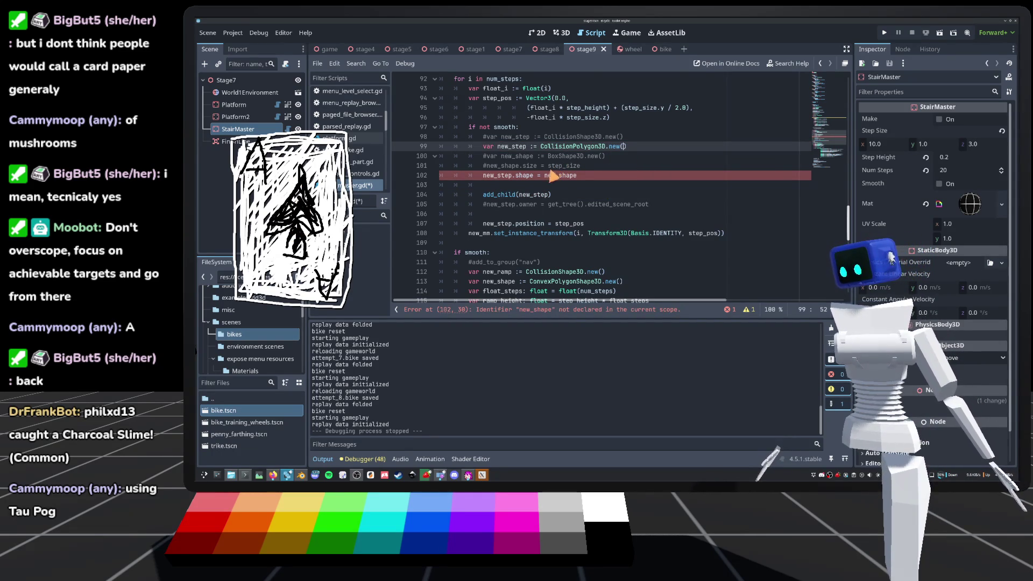
pyautogui.click(568, 118)
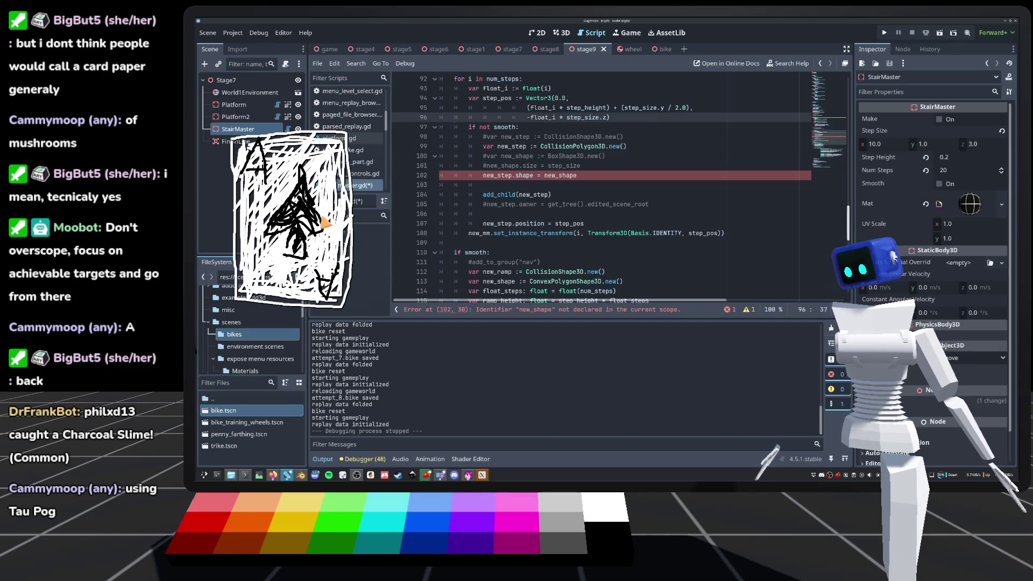
pyautogui.hotkey('ctrl', 's')
pyautogui.click(577, 165)
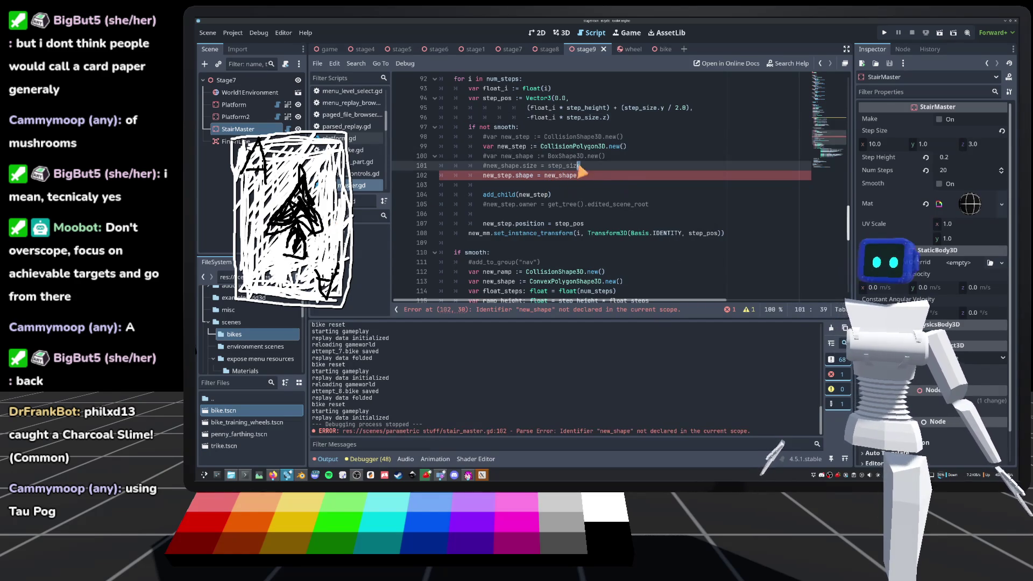
pyautogui.click(620, 157)
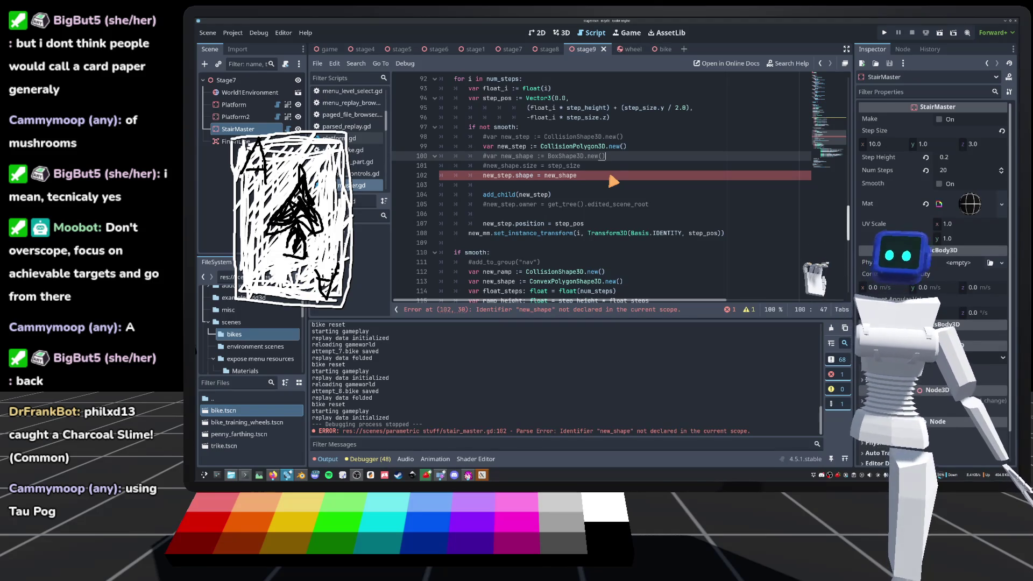
pyautogui.moveTo(576, 283)
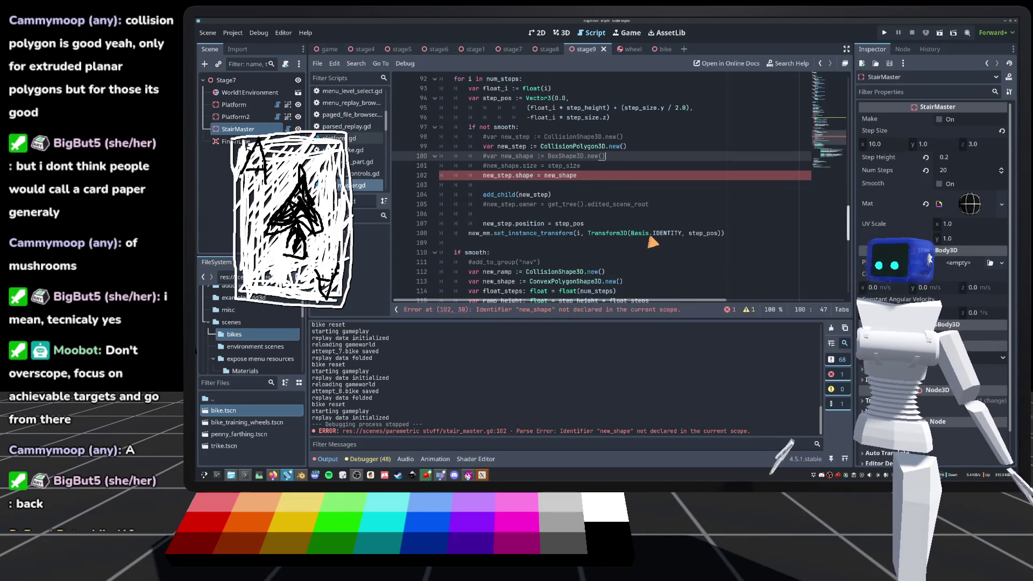
pyautogui.moveTo(651, 240)
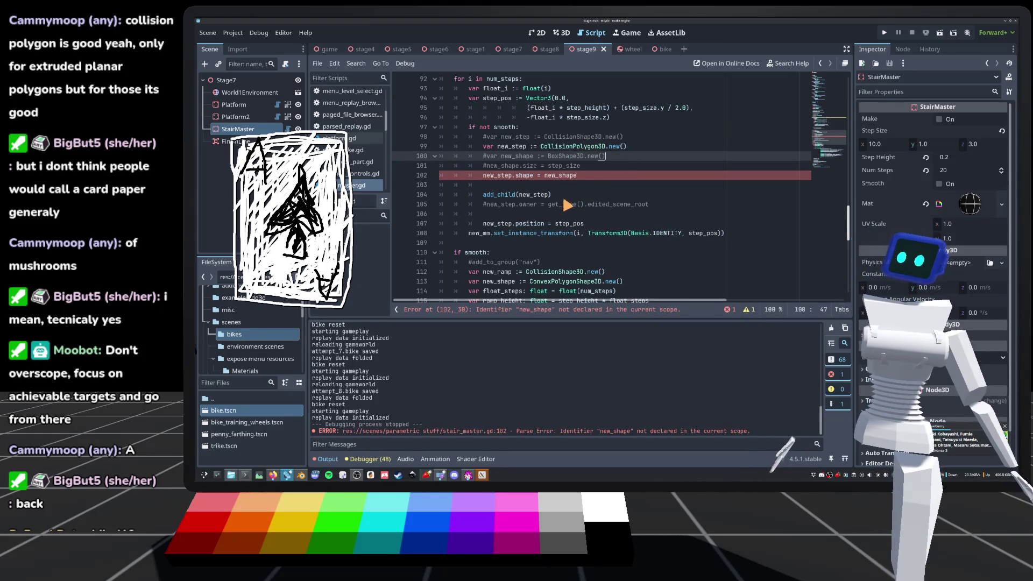
pyautogui.moveTo(550, 155)
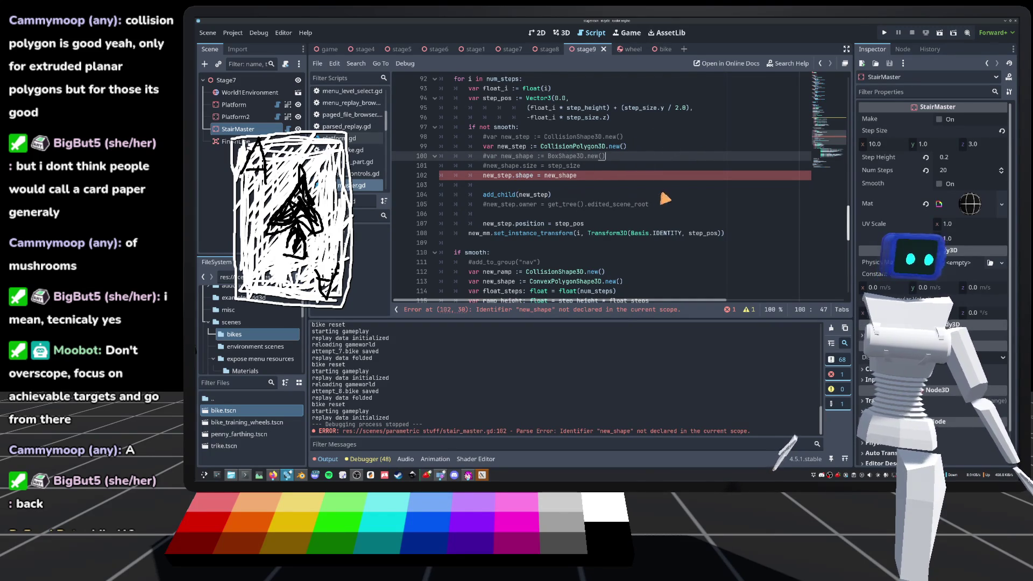
pyautogui.click(624, 178)
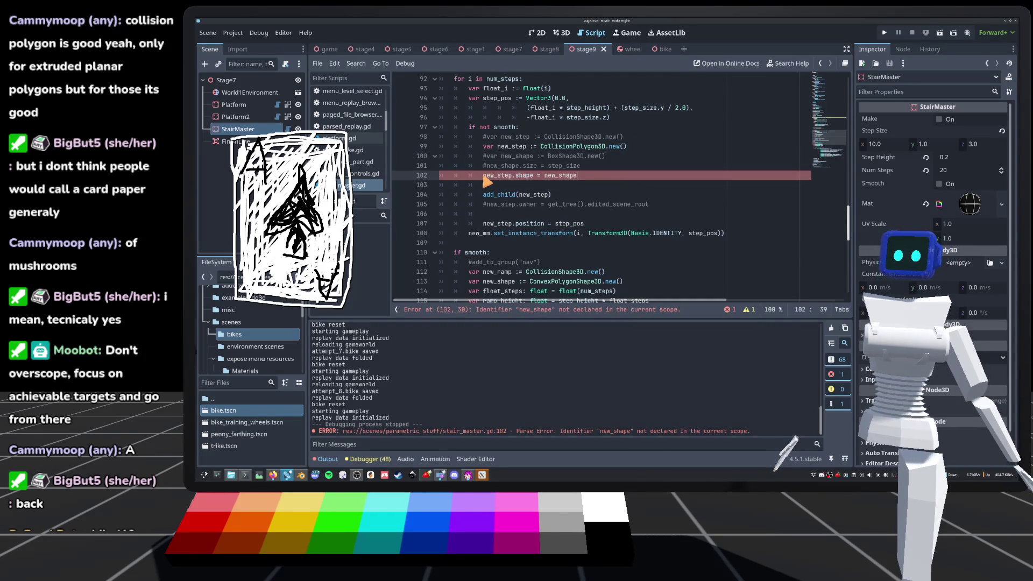
pyautogui.moveTo(487, 182)
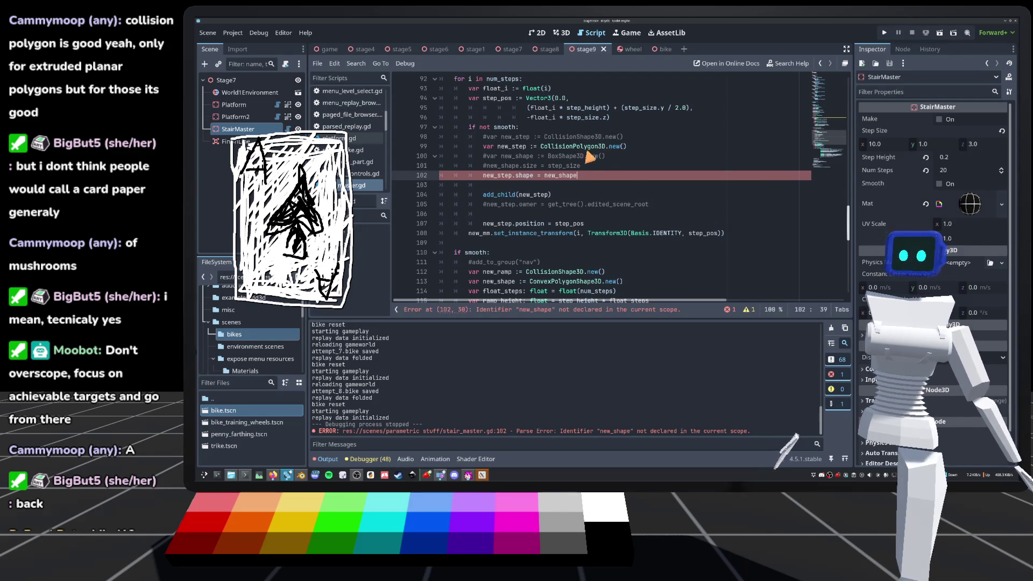
pyautogui.moveTo(599, 154)
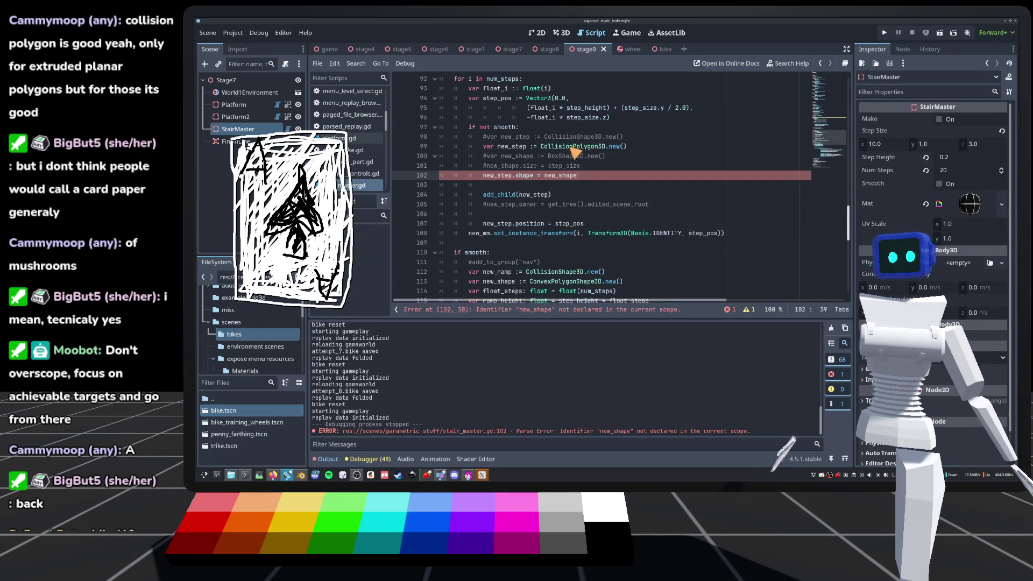
pyautogui.click(484, 176)
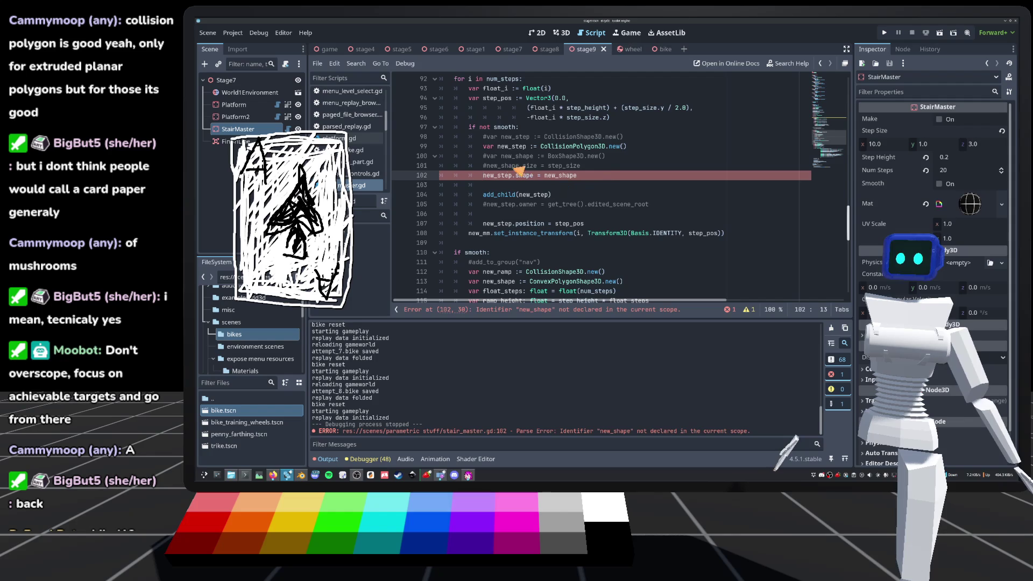
# Comment out the new_step.shape assignment and move the new_step declaration below it.
pyautogui.write('#')
pyautogui.press('End')
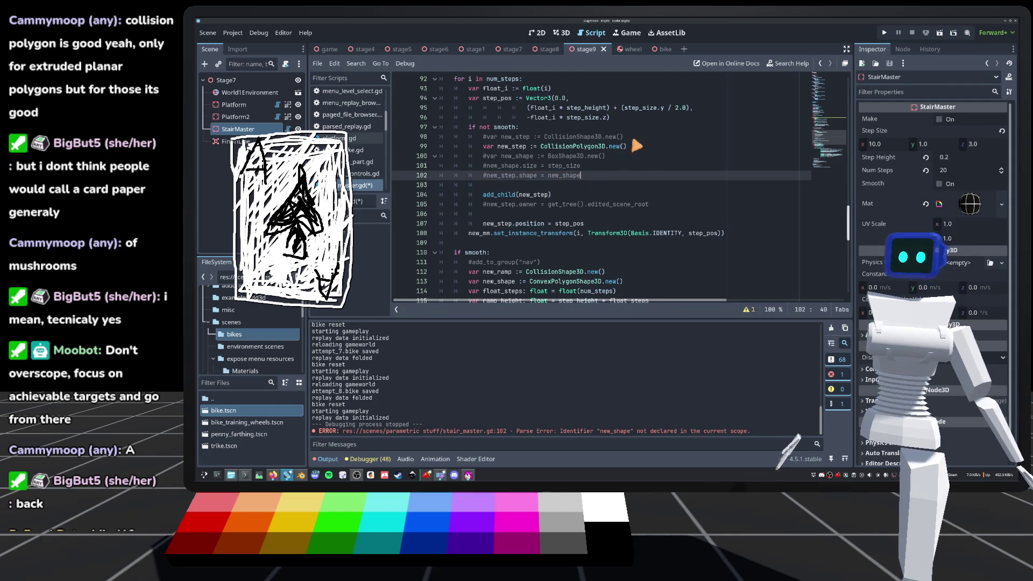
pyautogui.click(652, 156)
pyautogui.press('Up')
pyautogui.press('Home')
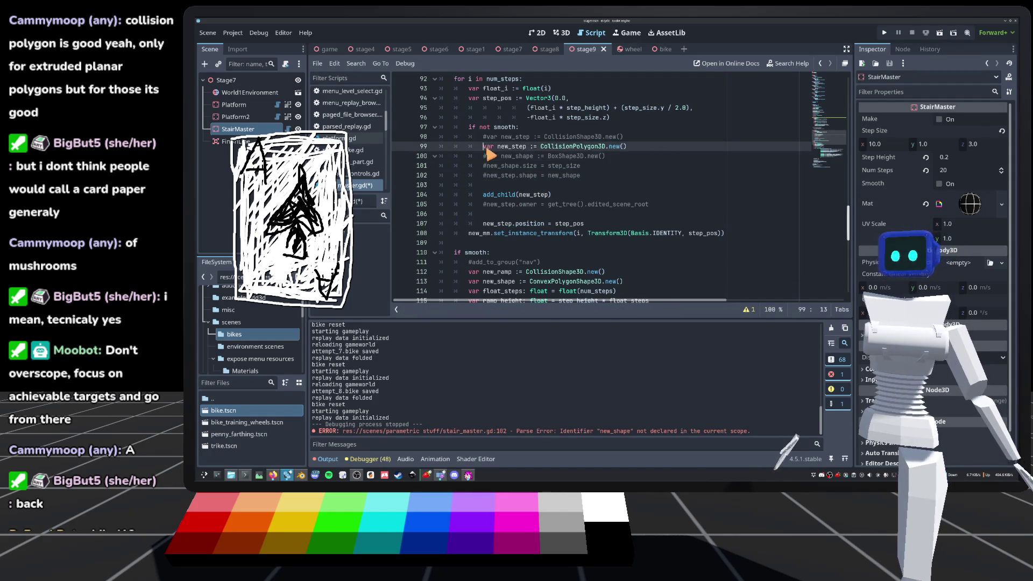
pyautogui.hotkey('alt', 'Down')
pyautogui.hotkey('alt', 'Down')
pyautogui.hotkey('alt', 'Down')
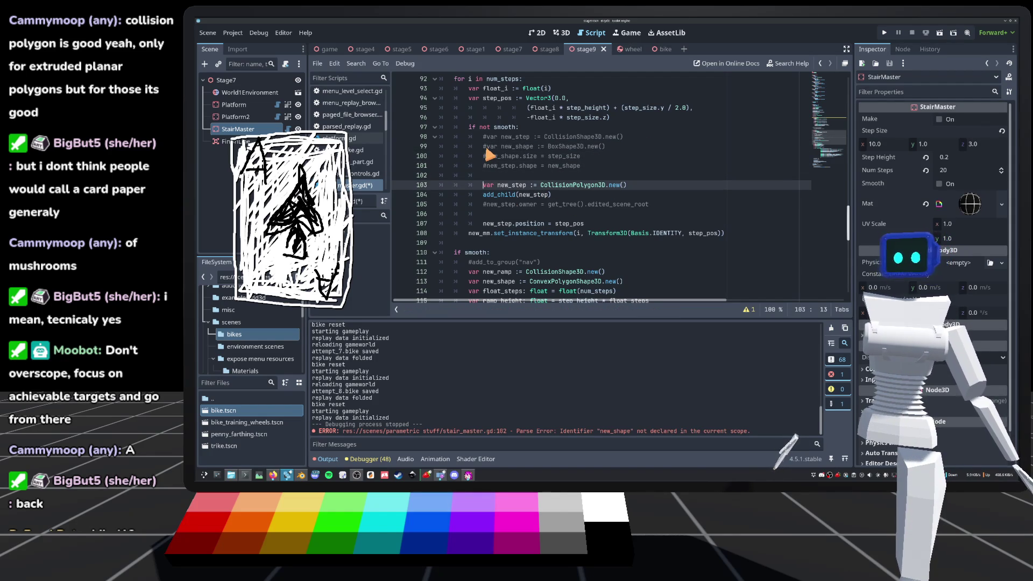
pyautogui.press('End')
pyautogui.press('Return')
pyautogui.press('Return')
# Add new_step.polygon = stair_polygon and bring up the CollisionPolygon3D documentation.
pyautogui.press('Up')
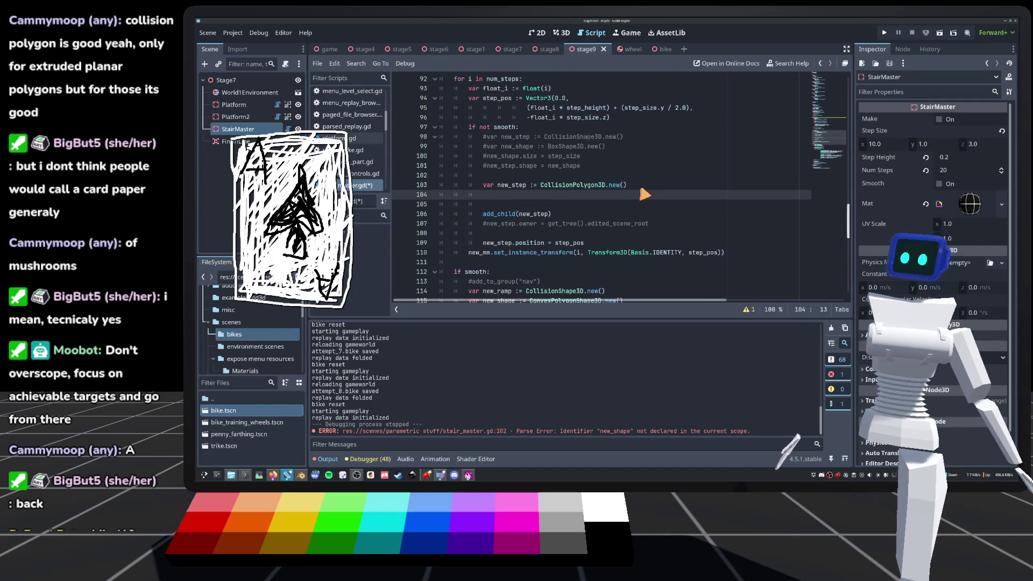
pyautogui.write('o')
pyautogui.press('Return')
pyautogui.hotkey('ctrl', 'space')
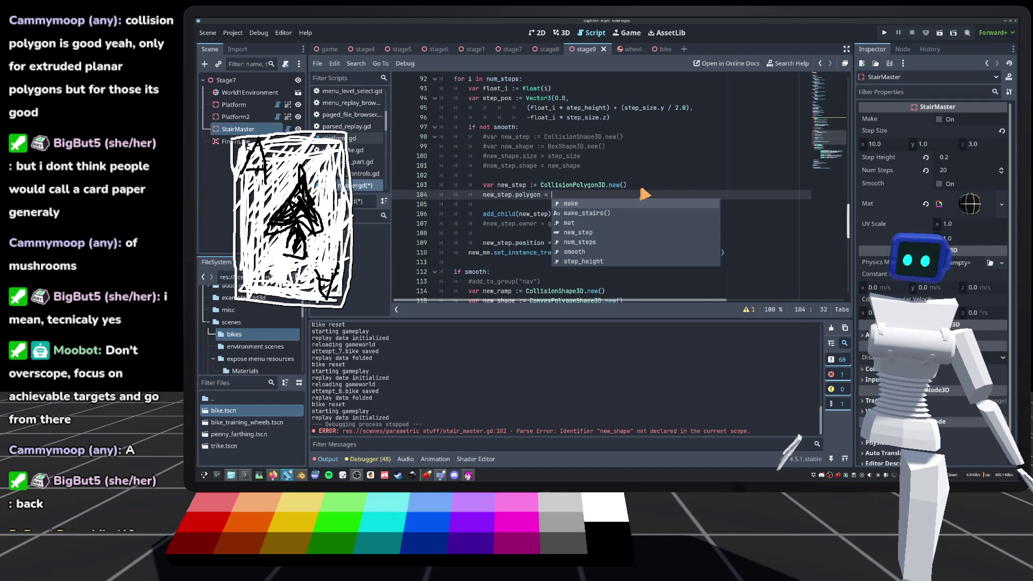
pyautogui.write('stair_polygon')
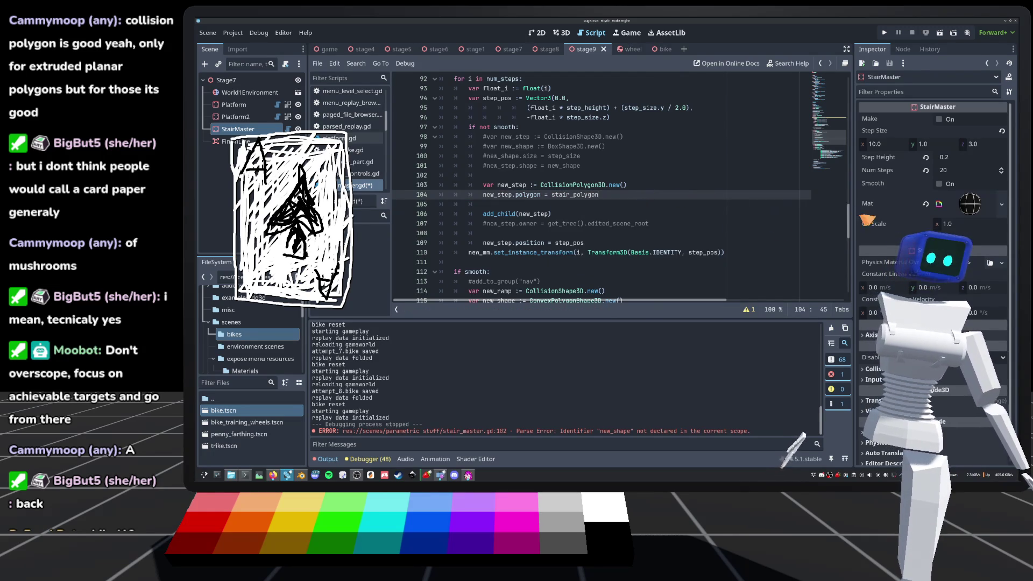
pyautogui.click(583, 194)
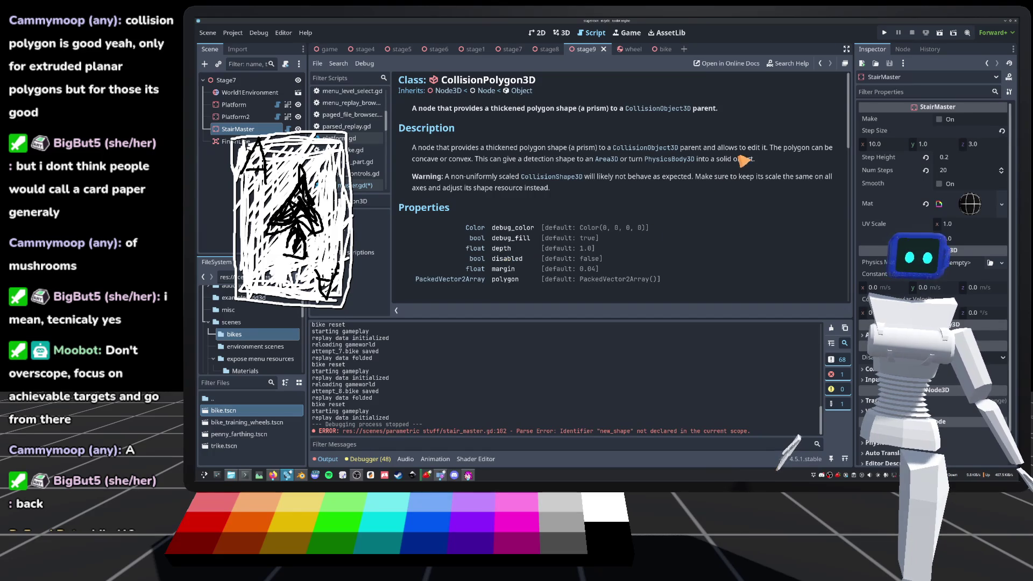
# Read down to the CollisionPolygon3D depth property, then return to stair_master.gd.
pyautogui.scroll(-5, 643, 180)
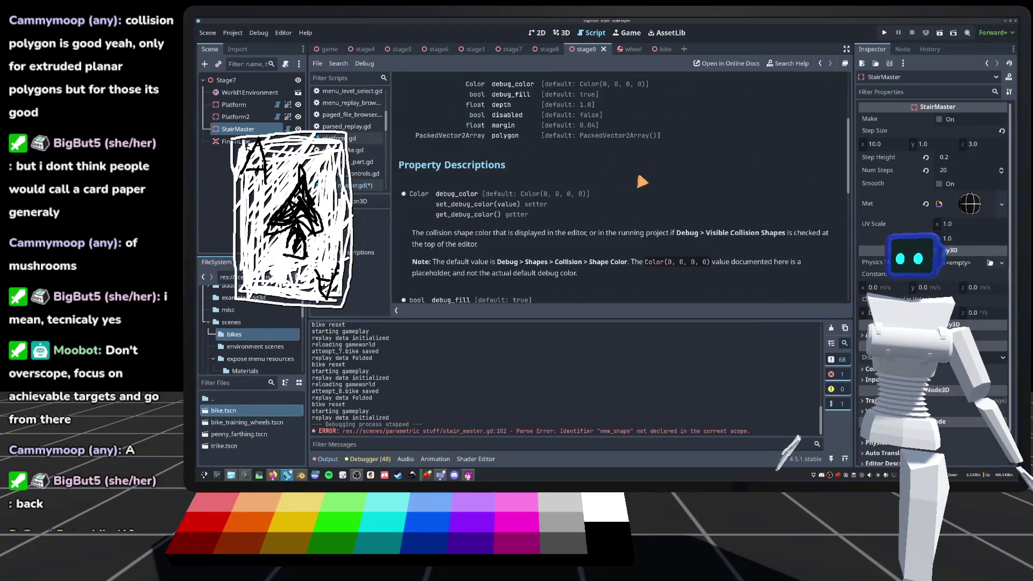
pyautogui.scroll(-3, 640, 181)
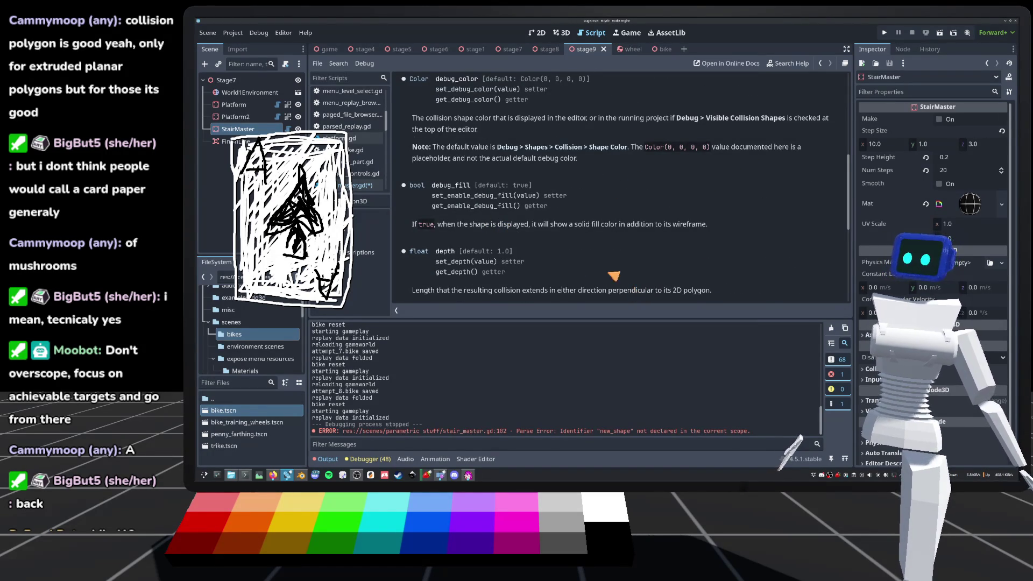
pyautogui.click(355, 186)
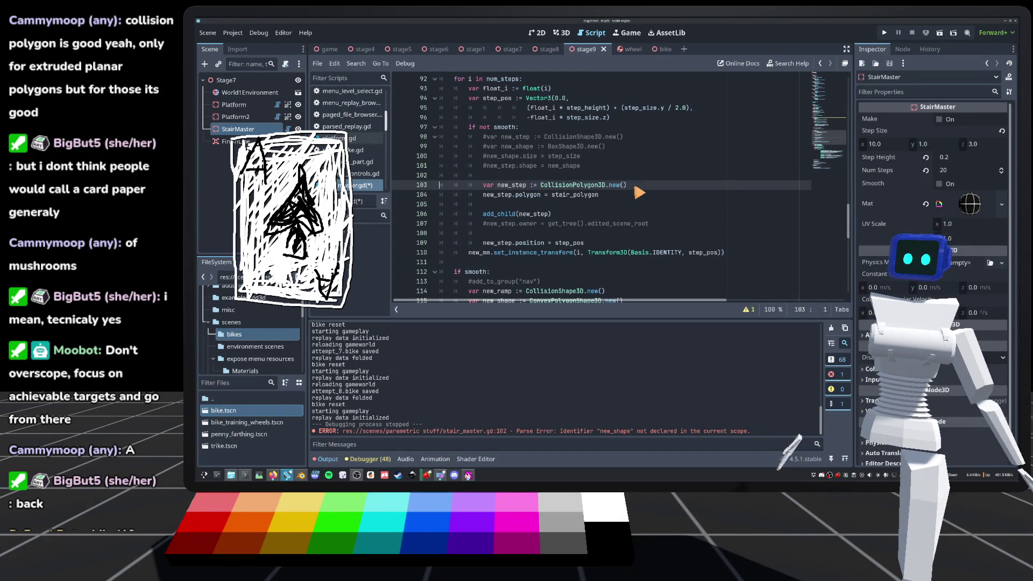
# Add new_step.depth = step_size.x after the polygon line and save the script.
pyautogui.click(613, 196)
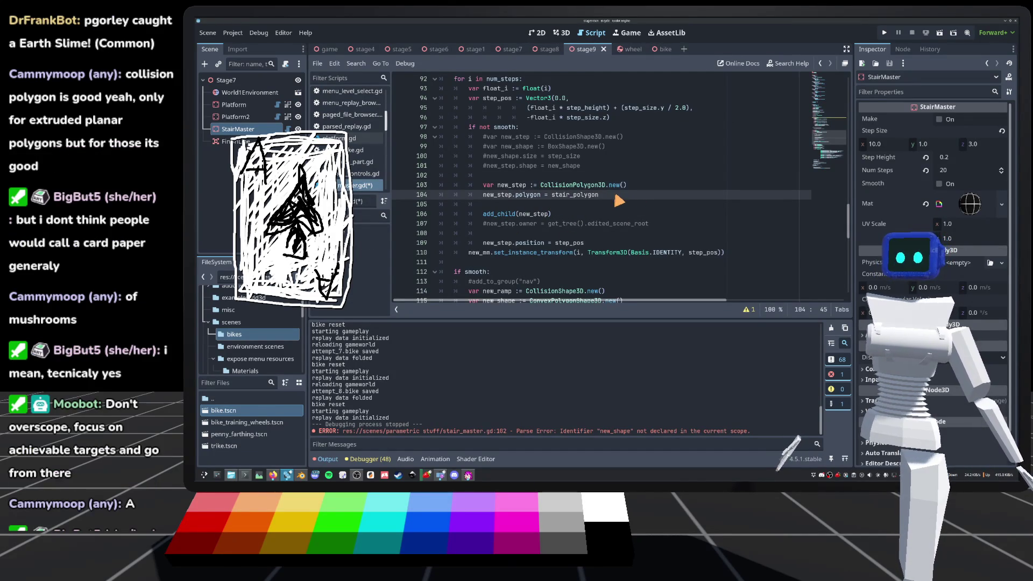
pyautogui.press('Return')
pyautogui.write('new_step[')
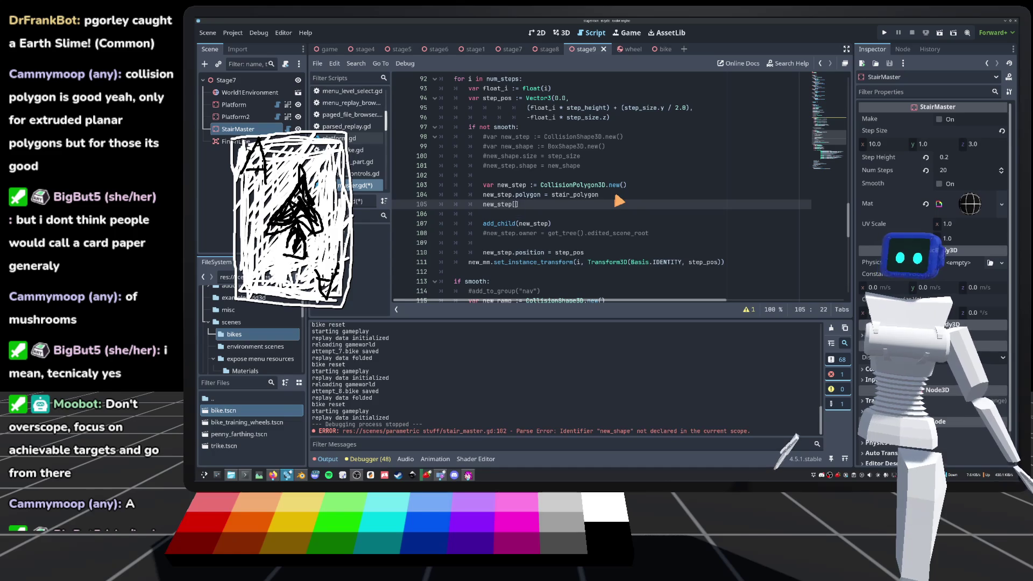
pyautogui.write('.depth')
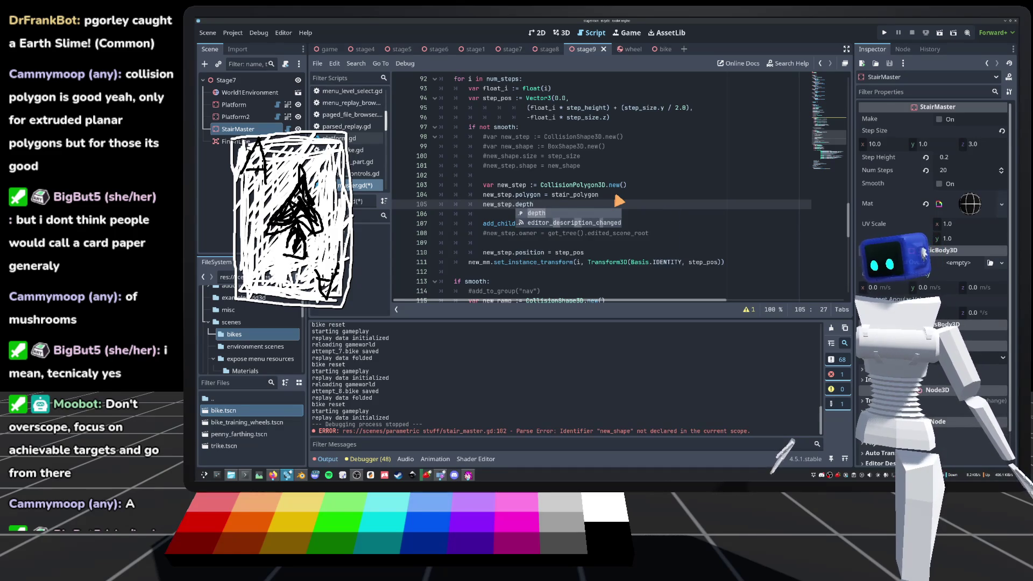
pyautogui.press('Escape')
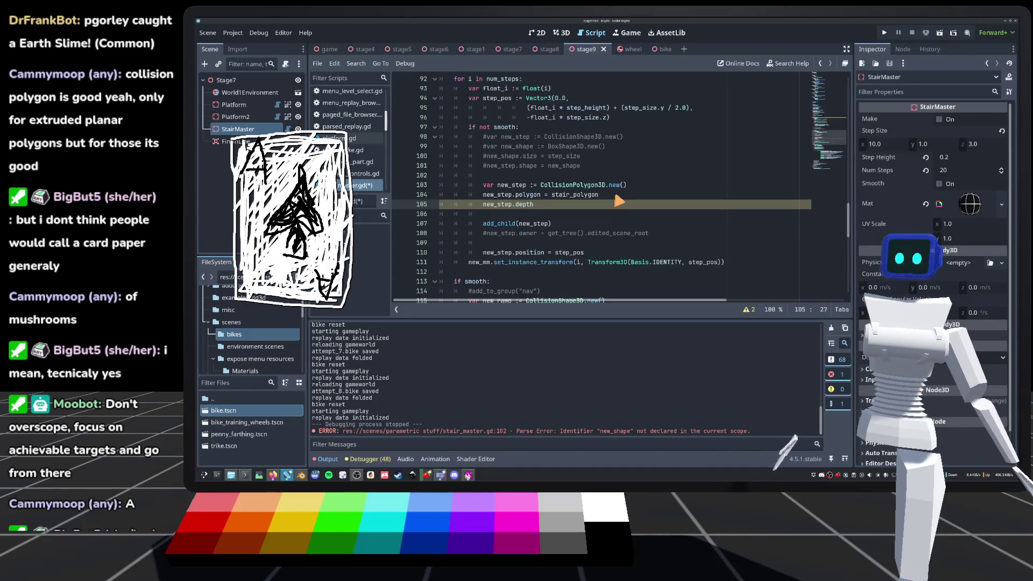
pyautogui.write(' = step')
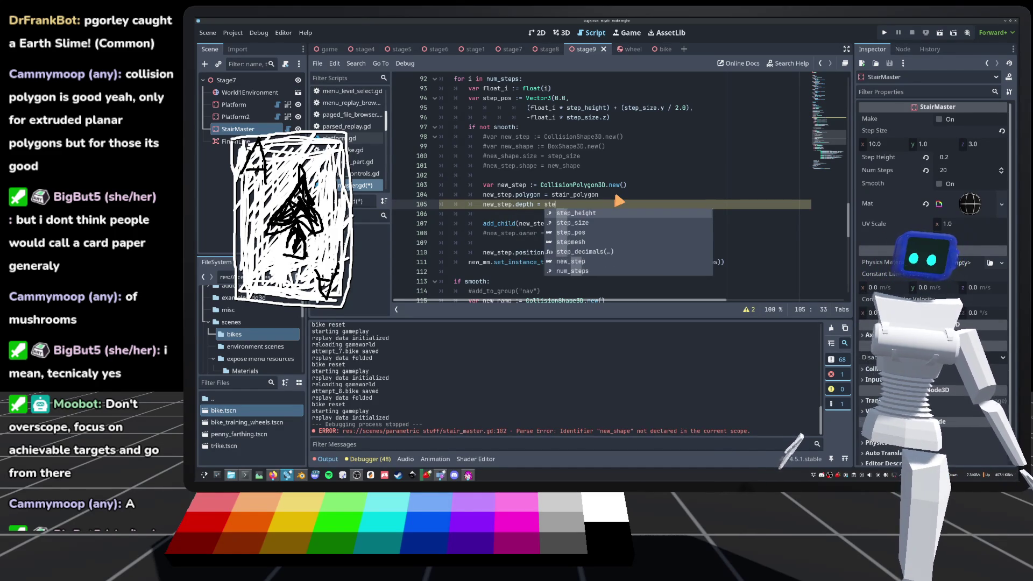
pyautogui.write('_size.x')
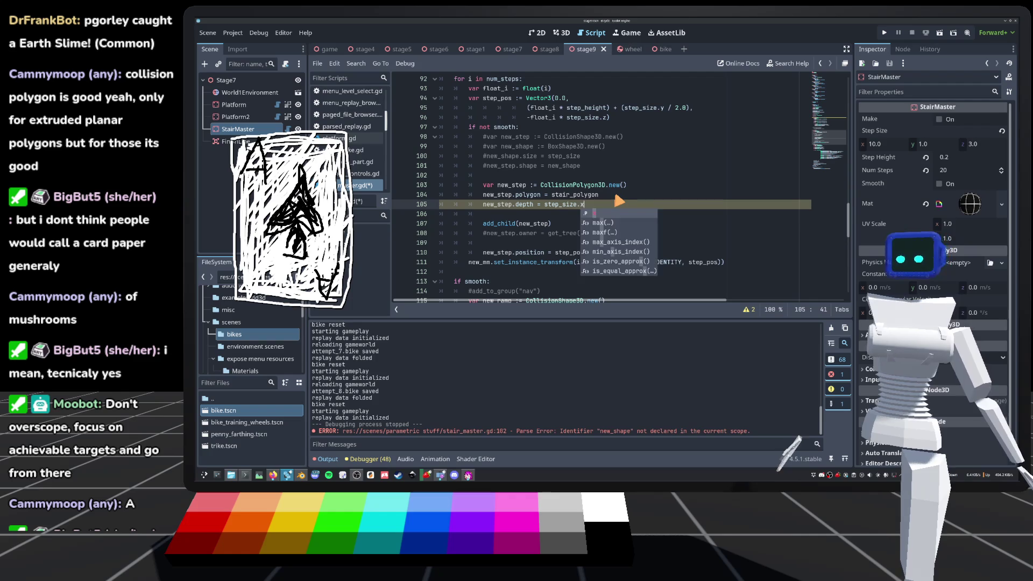
pyautogui.click(636, 175)
pyautogui.hotkey('ctrl', 's')
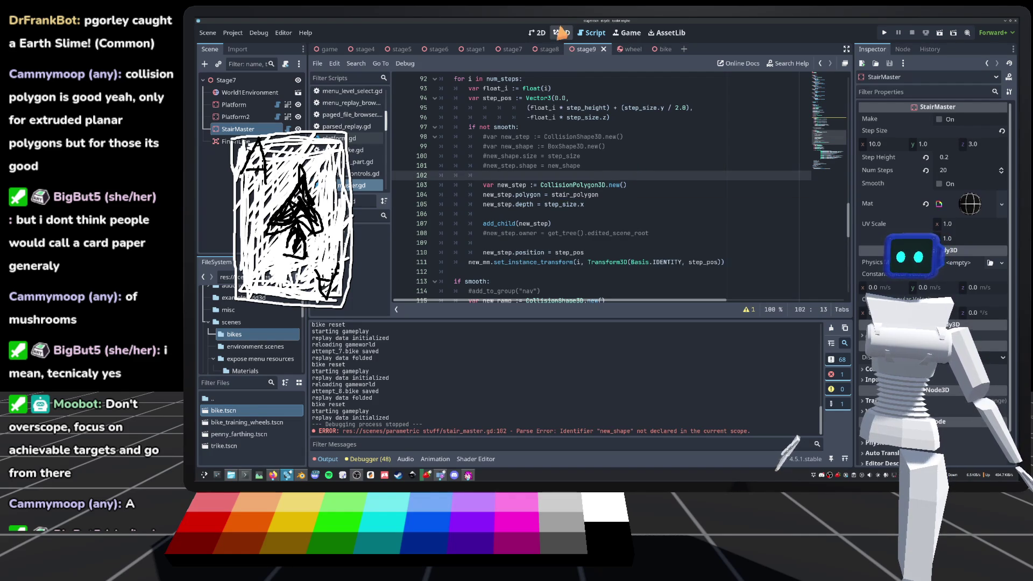
# Uncomment the new_step.owner line and regenerate the stairs with Make in the 3D view.
pyautogui.click(484, 232)
pyautogui.hotkey('ctrl', 'k')
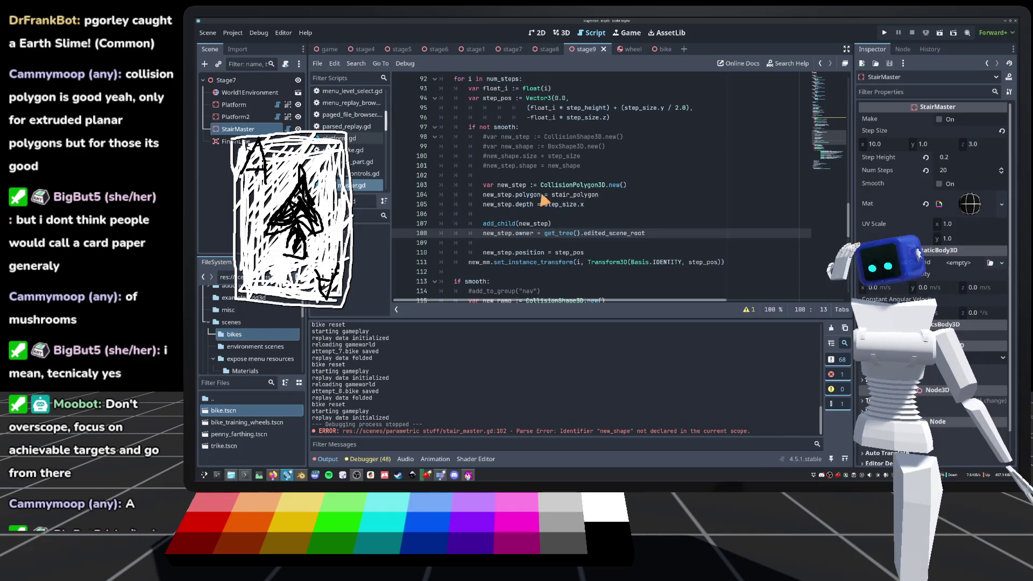
pyautogui.moveTo(644, 53)
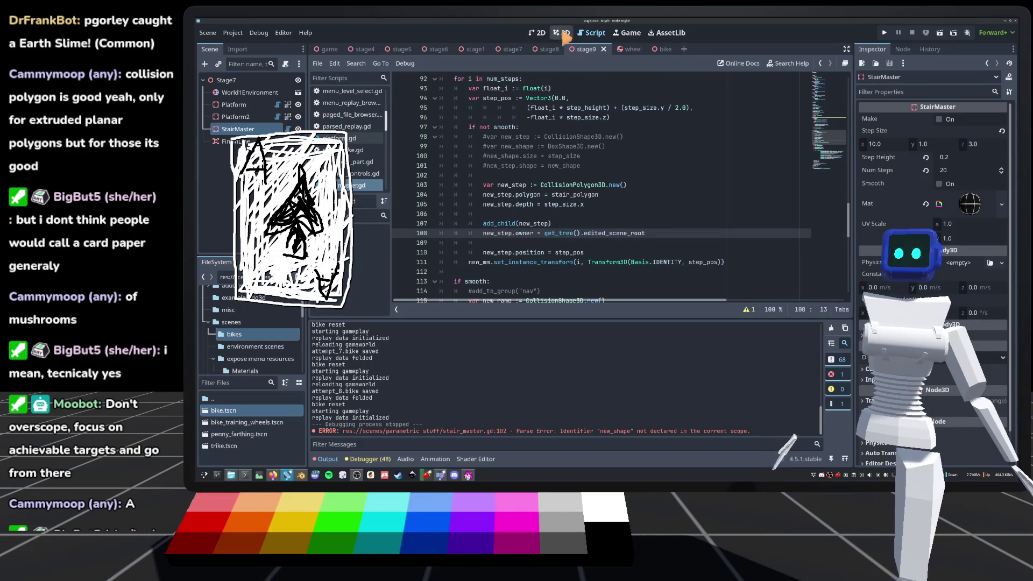
pyautogui.click(562, 32)
pyautogui.scroll(8, 540, 231)
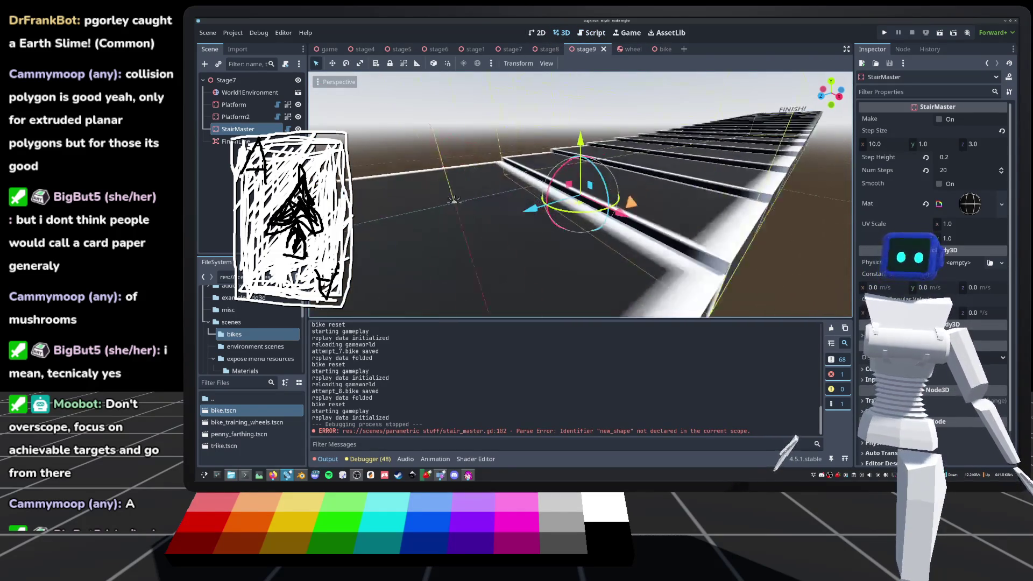
pyautogui.scroll(4, 630, 202)
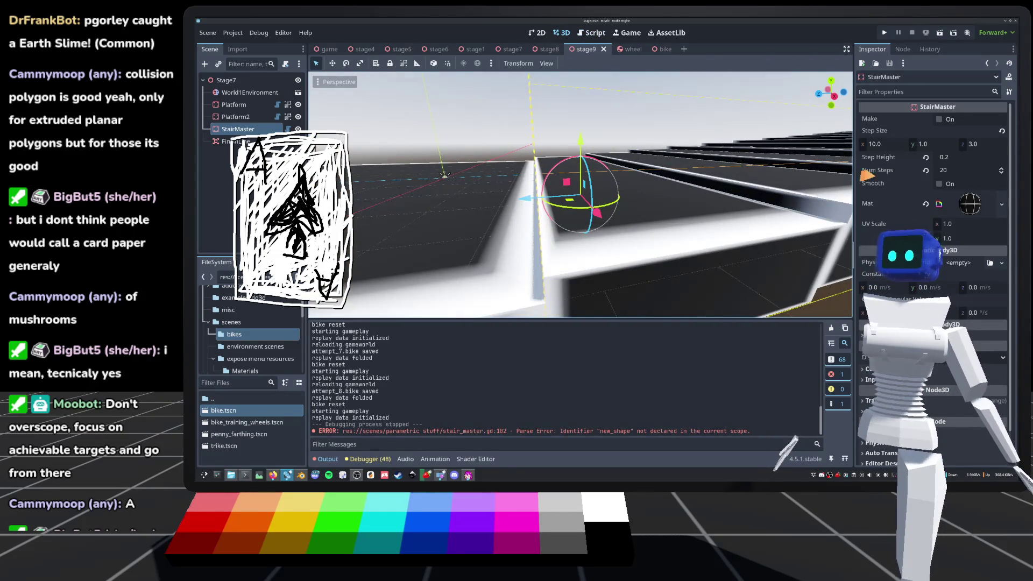
pyautogui.click(942, 120)
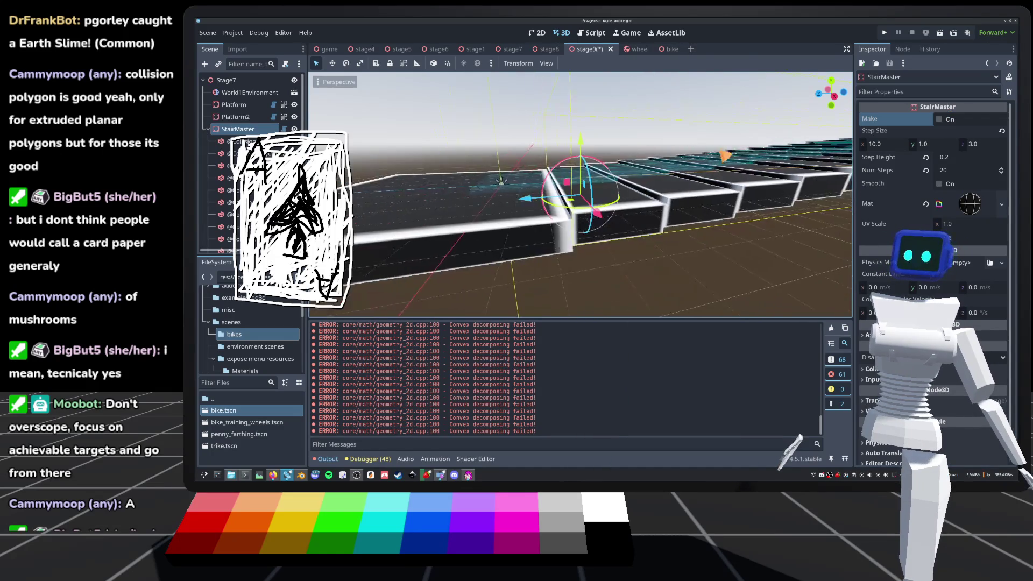
# Inspect the stairs from front and top views and save the stage9 scene.
pyautogui.press('KP_1')
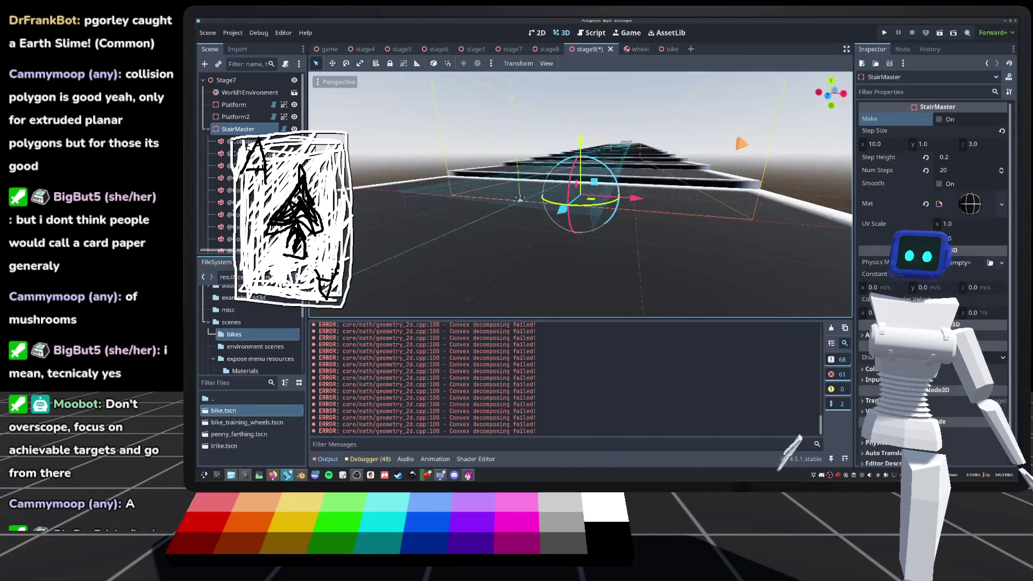
pyautogui.press('KP_4')
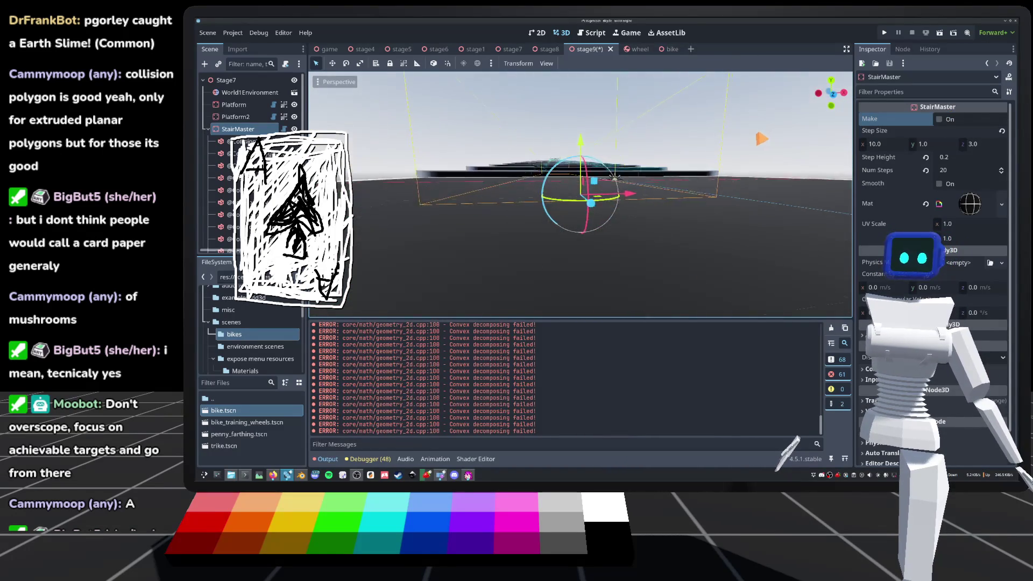
pyautogui.press('KP_1')
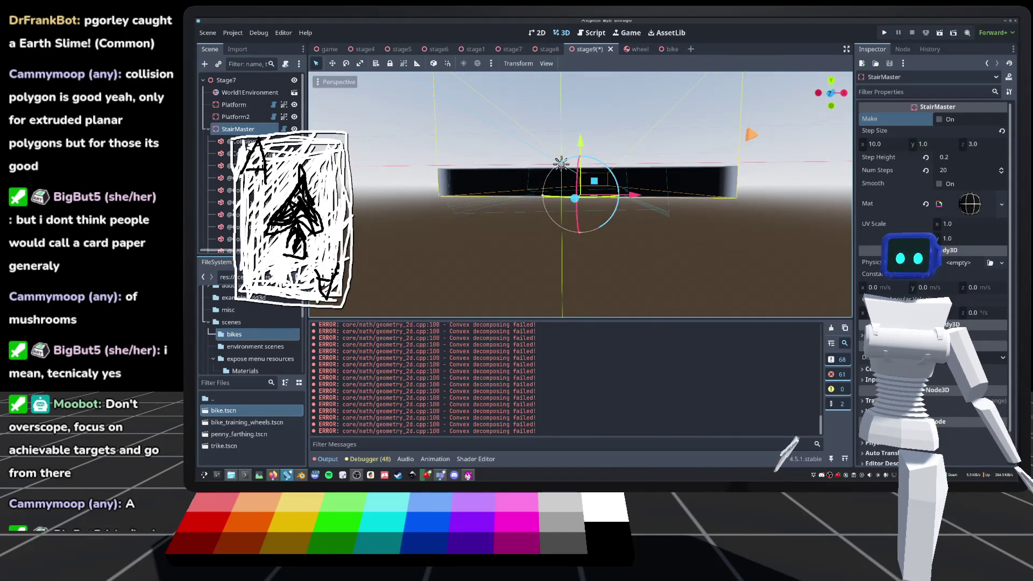
pyautogui.press('KP_8')
pyautogui.press('KP_8')
pyautogui.press('KP_8')
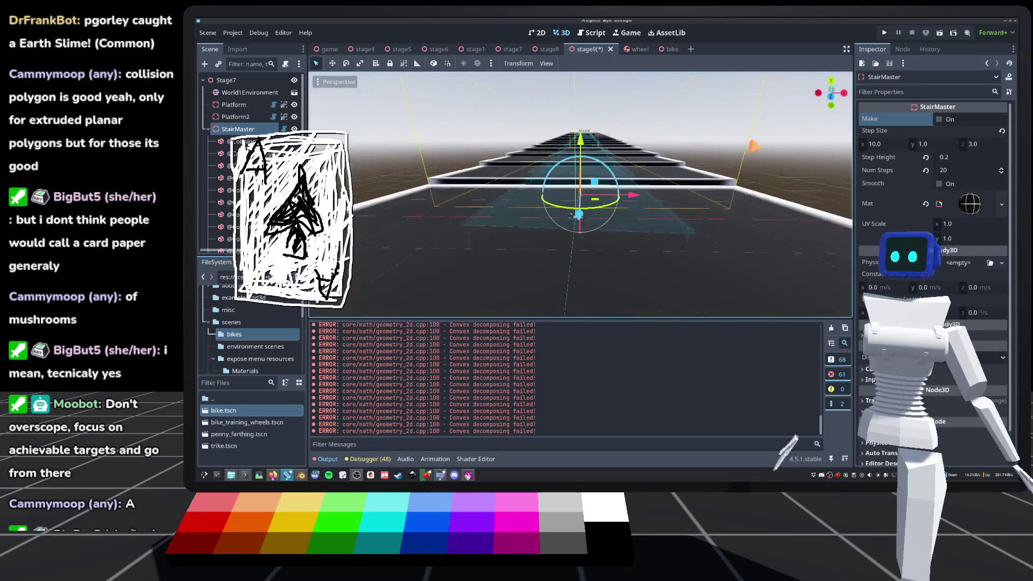
pyautogui.press('KP_2')
pyautogui.press('KP_2')
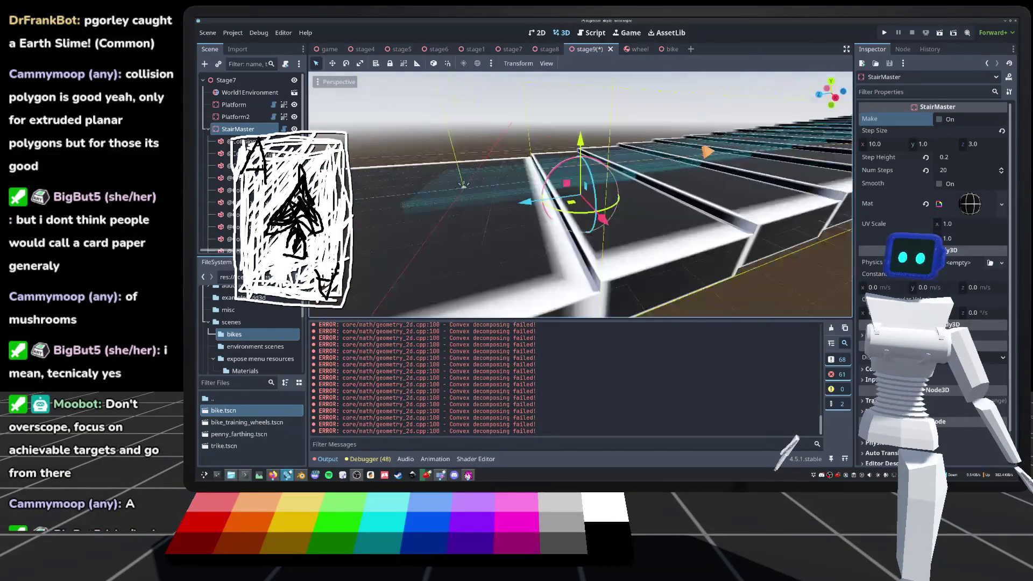
pyautogui.scroll(5, 559, 209)
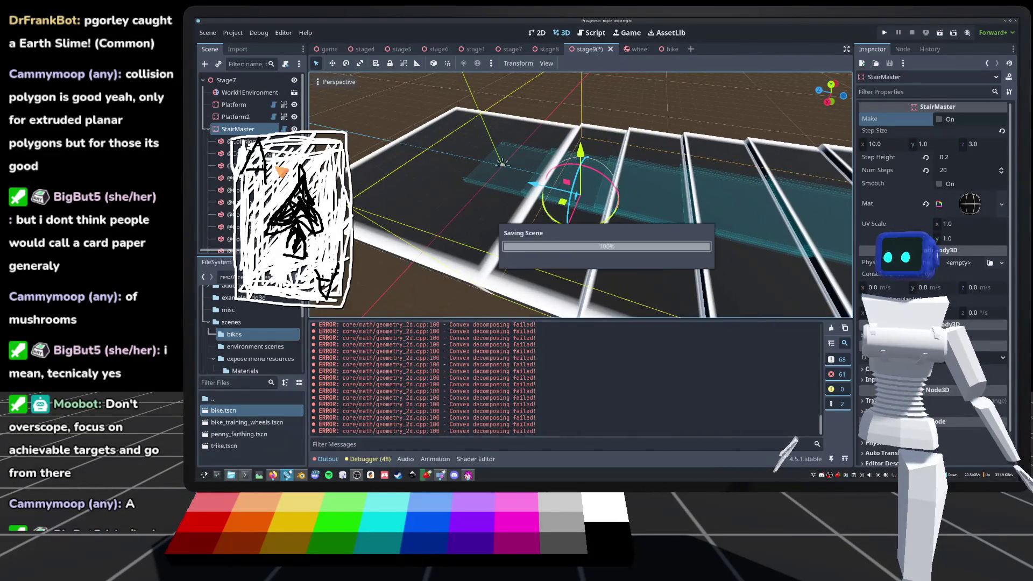
pyautogui.hotkey('ctrl', 's')
pyautogui.click(284, 134)
pyautogui.click(283, 130)
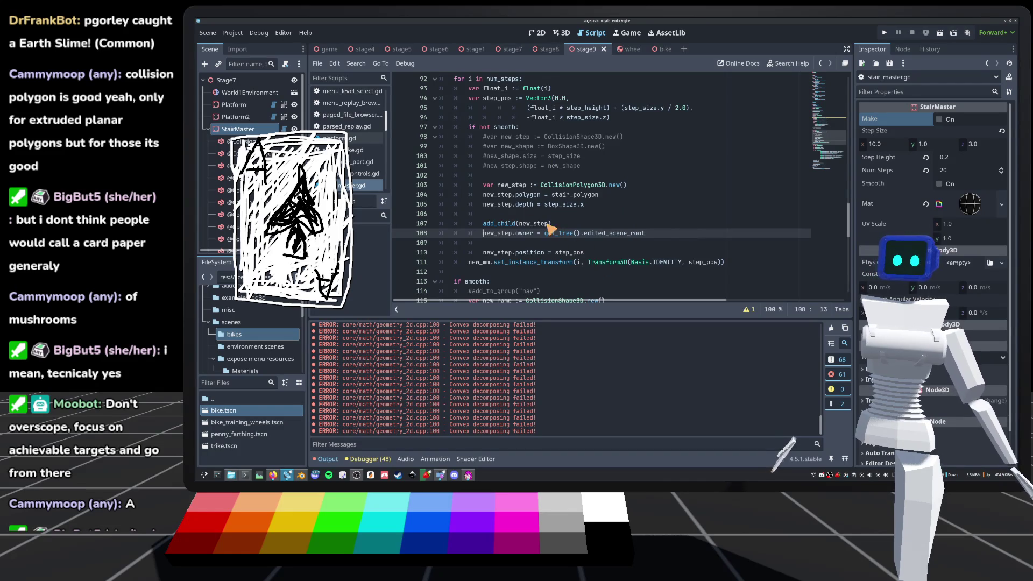
# Add new_step.rotation.y = PI/4.0 after add_child(new_step) and save the script.
pyautogui.click(572, 223)
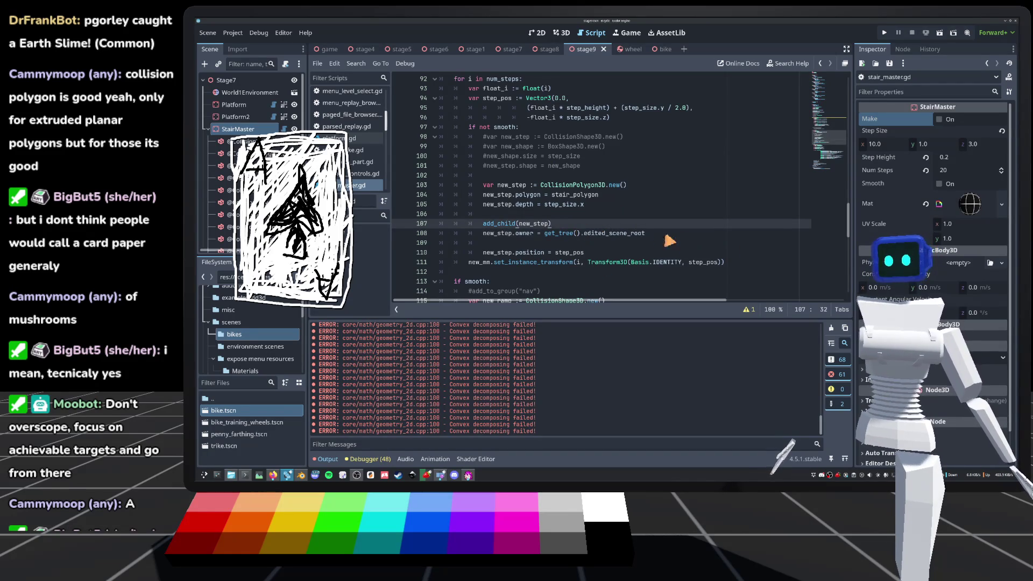
pyautogui.press('Return')
pyautogui.write('new')
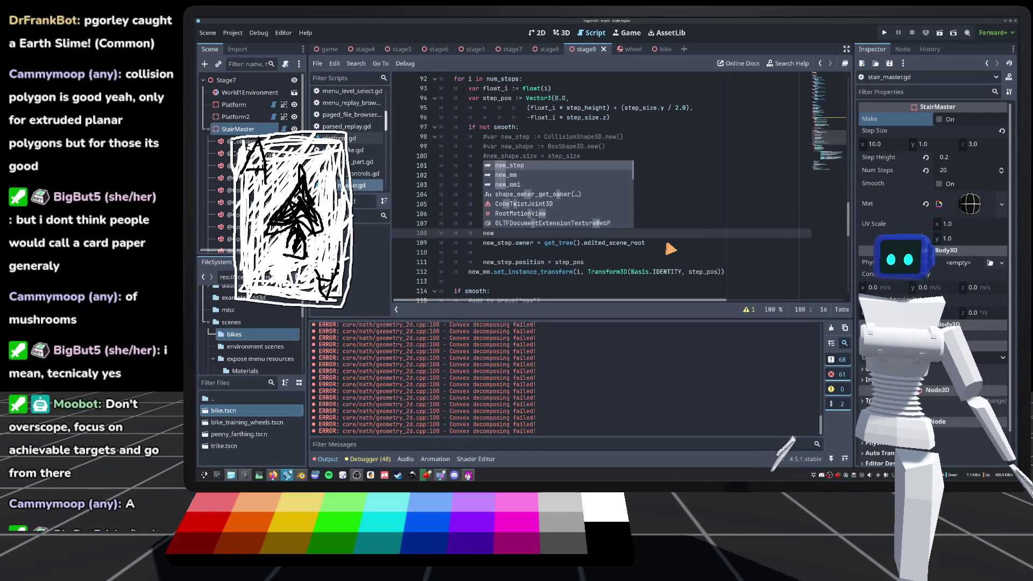
pyautogui.press('Return')
pyautogui.write('.rota')
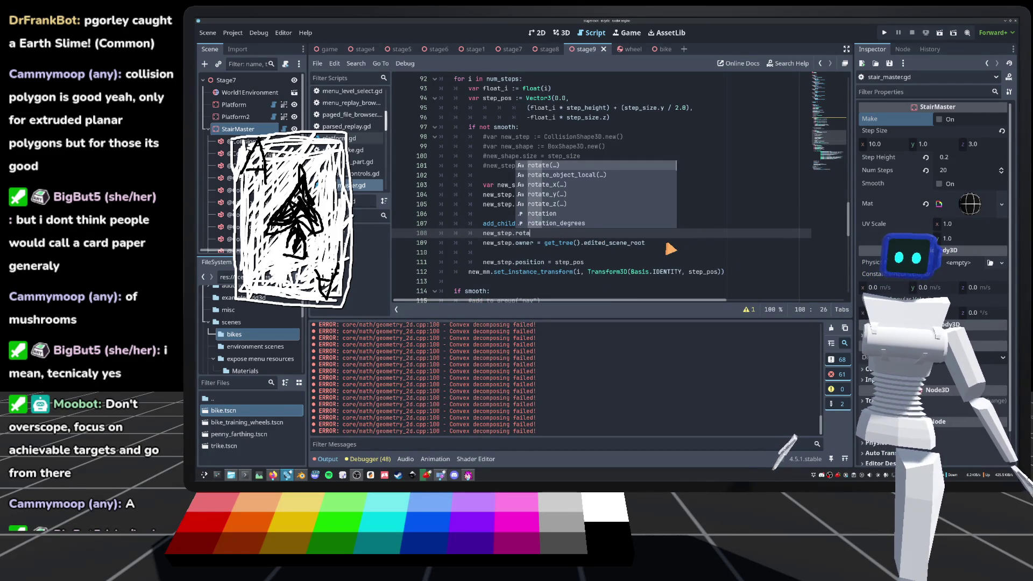
pyautogui.write('tion.')
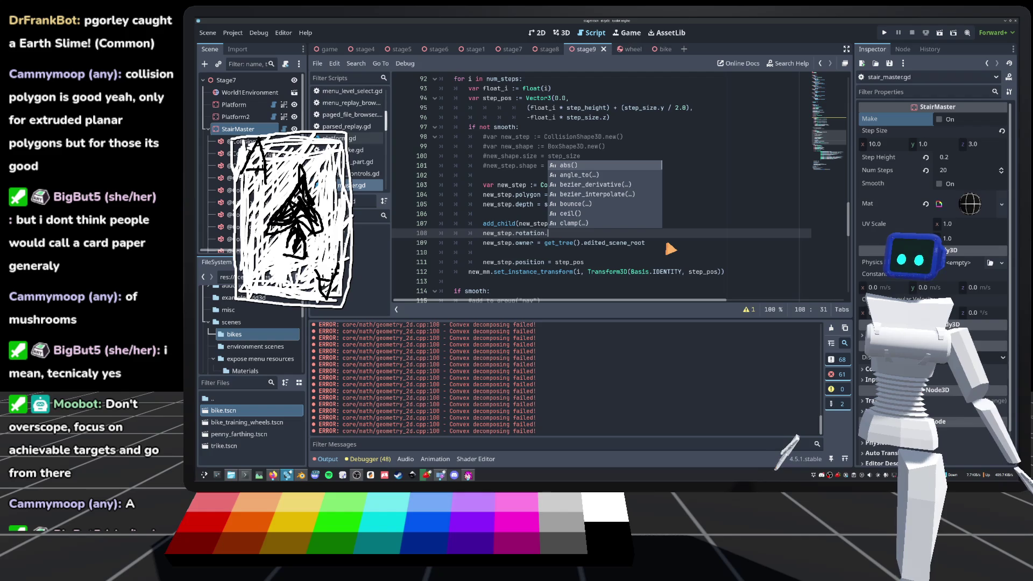
pyautogui.write('y')
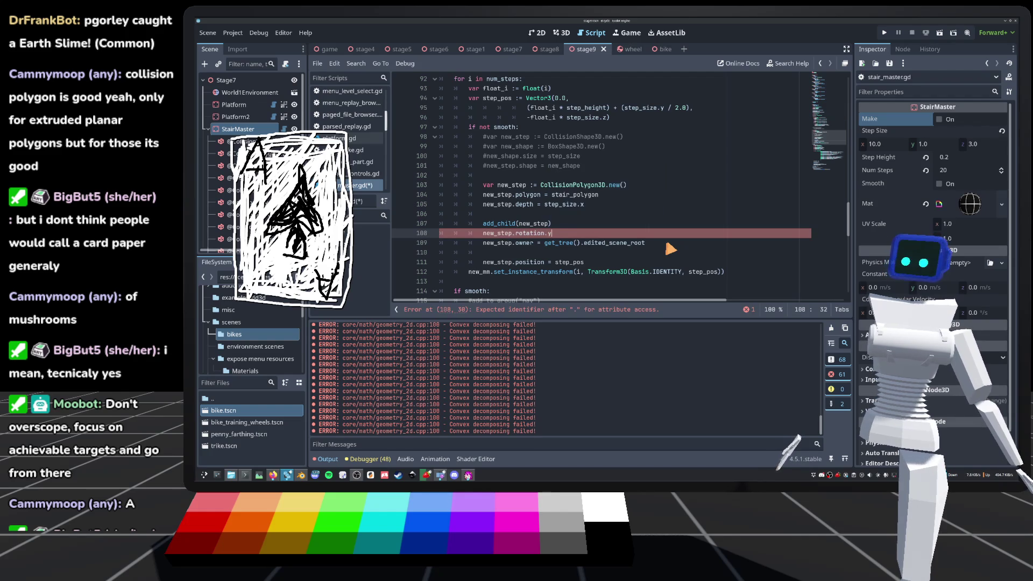
pyautogui.write(' = PI/4.0')
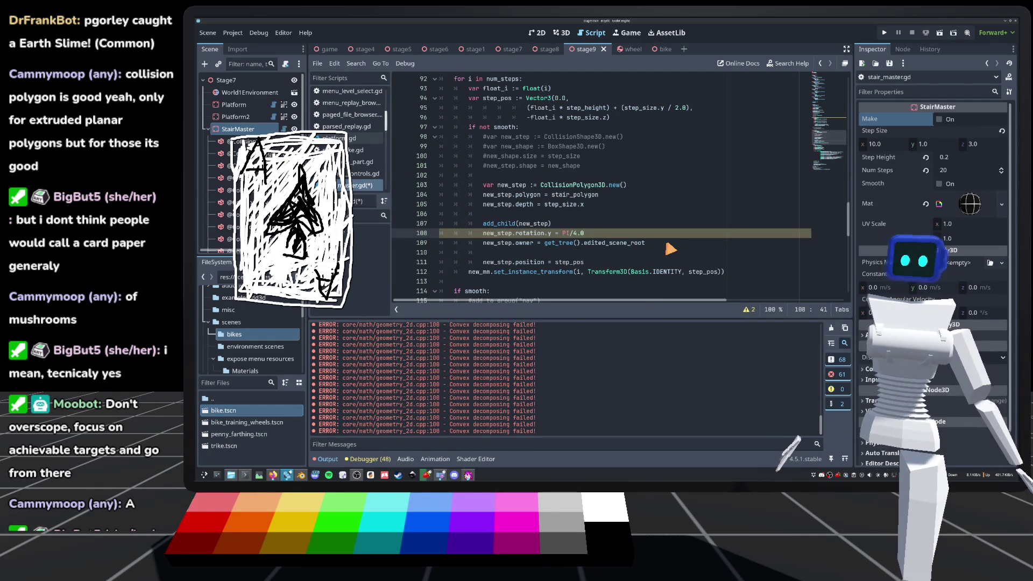
pyautogui.write('2')
pyautogui.hotkey('ctrl', 's')
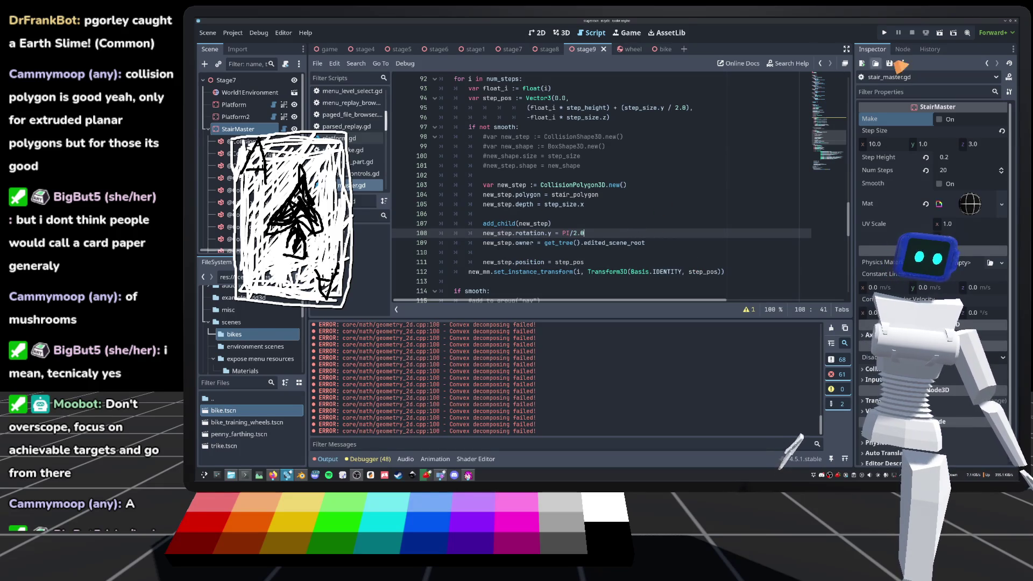
# Orbit the 3D view to a side view of the rotated steps and save the scene.
pyautogui.click(561, 33)
pyautogui.moveTo(498, 168)
pyautogui.mouseDown()
pyautogui.moveTo(482, 192)
pyautogui.moveTo(521, 180)
pyautogui.moveTo(572, 207)
pyautogui.moveTo(652, 177)
pyautogui.moveTo(680, 210)
pyautogui.moveTo(677, 254)
pyautogui.moveTo(643, 258)
pyautogui.moveTo(493, 218)
pyautogui.moveTo(695, 200)
pyautogui.moveTo(673, 150)
pyautogui.moveTo(662, 166)
pyautogui.moveTo(639, 156)
pyautogui.moveTo(525, 176)
pyautogui.moveTo(646, 210)
pyautogui.moveTo(692, 209)
pyautogui.moveTo(696, 223)
pyautogui.moveTo(723, 235)
pyautogui.moveTo(748, 222)
pyautogui.mouseUp()
pyautogui.hotkey('ctrl', 's')
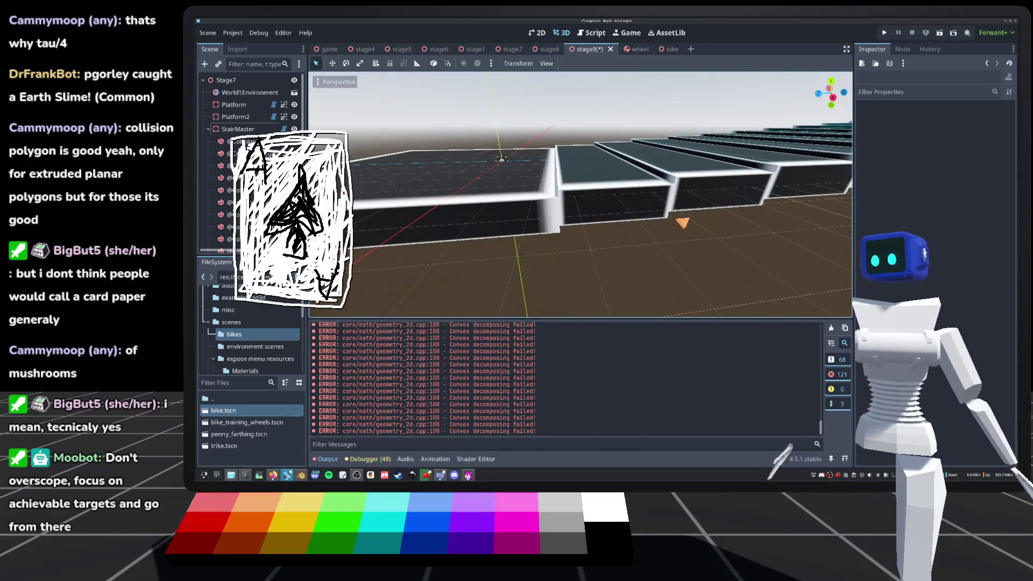
# Add new_mmi.visible = false below add_child(new_mmi), then return to the 3D stairs.
pyautogui.click(282, 133)
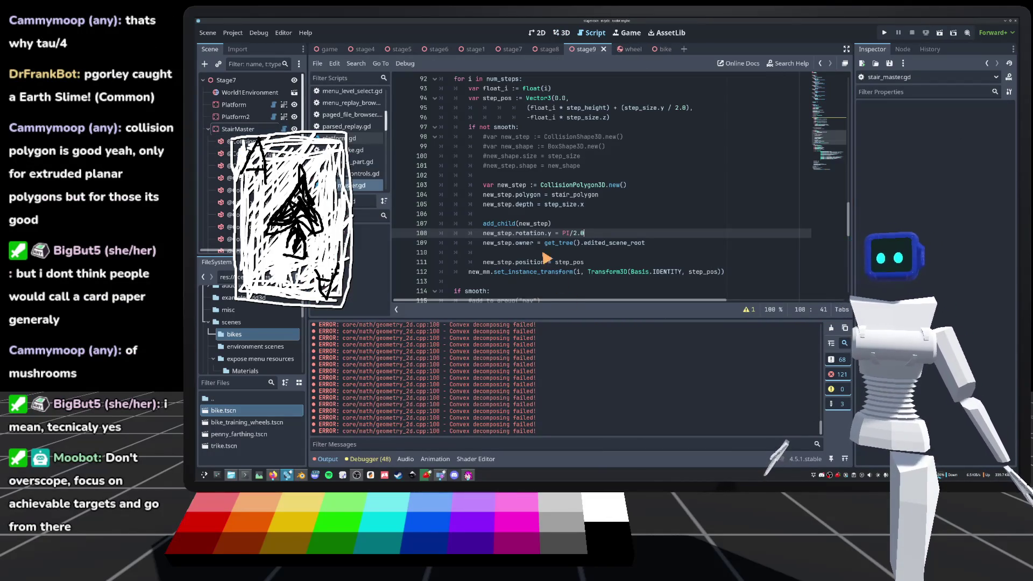
pyautogui.scroll(-12, 548, 176)
pyautogui.hscroll(5, 485, 248)
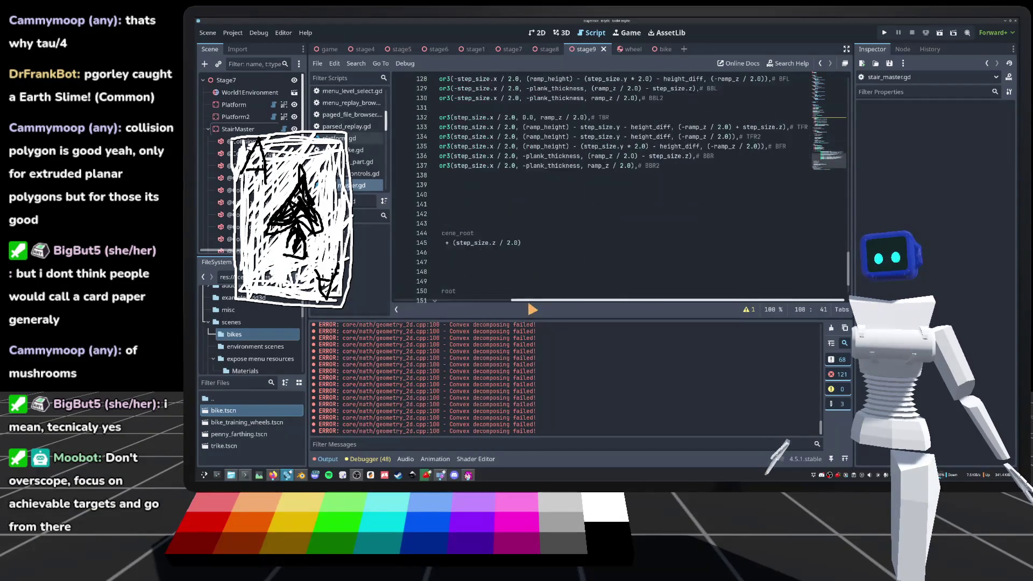
pyautogui.click(485, 247)
pyautogui.scroll(-2, 517, 236)
pyautogui.click(527, 250)
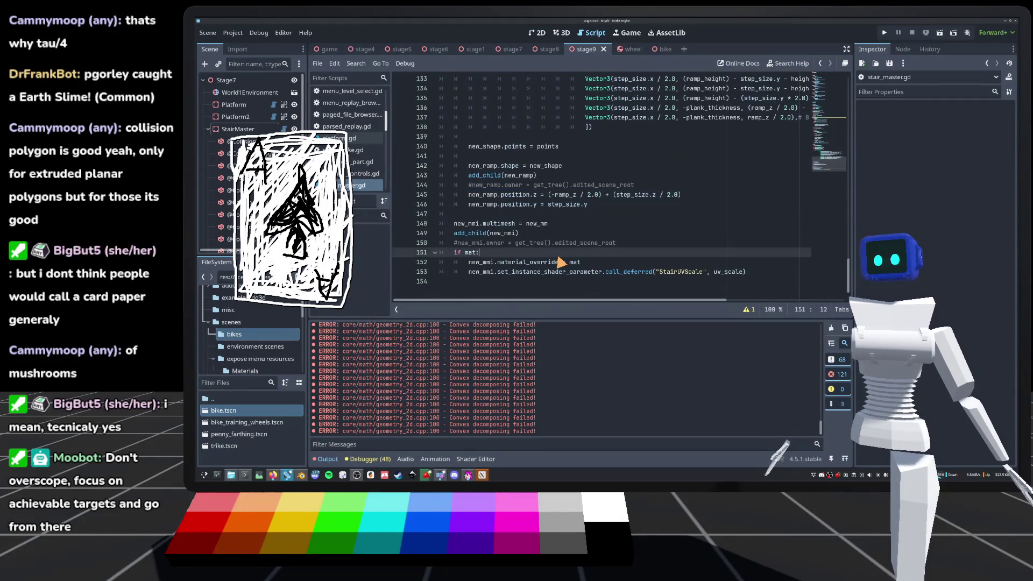
pyautogui.click(546, 235)
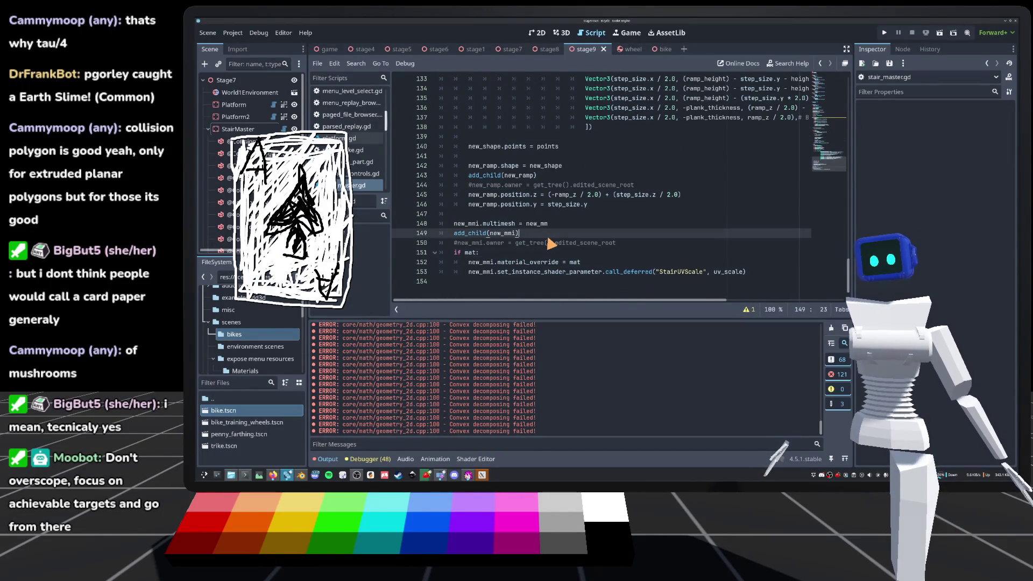
pyautogui.press('Return')
pyautogui.write('n3')
pyautogui.press('BackSpace')
pyautogui.press('BackSpace')
pyautogui.press('Tab')
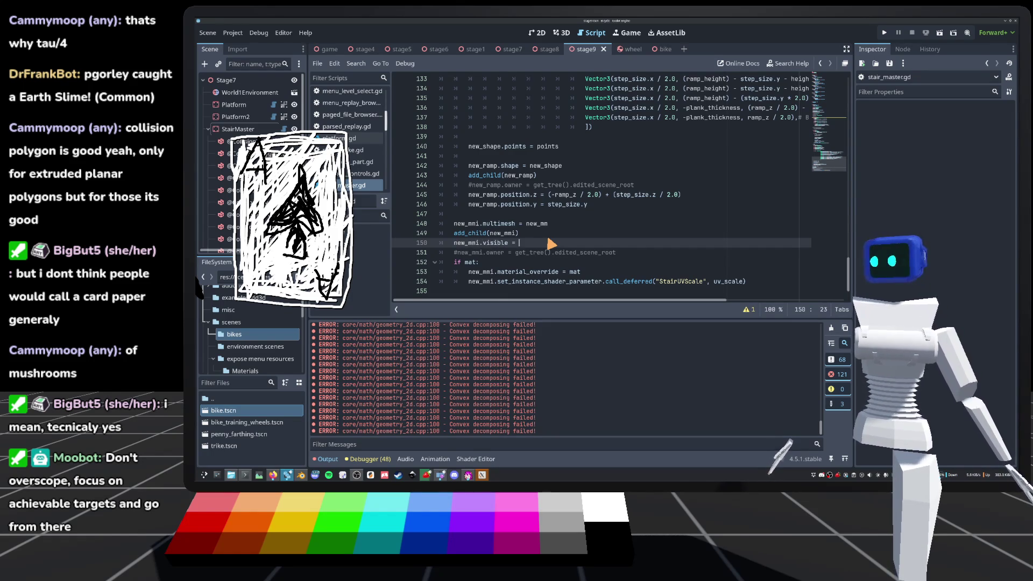
pyautogui.click(591, 167)
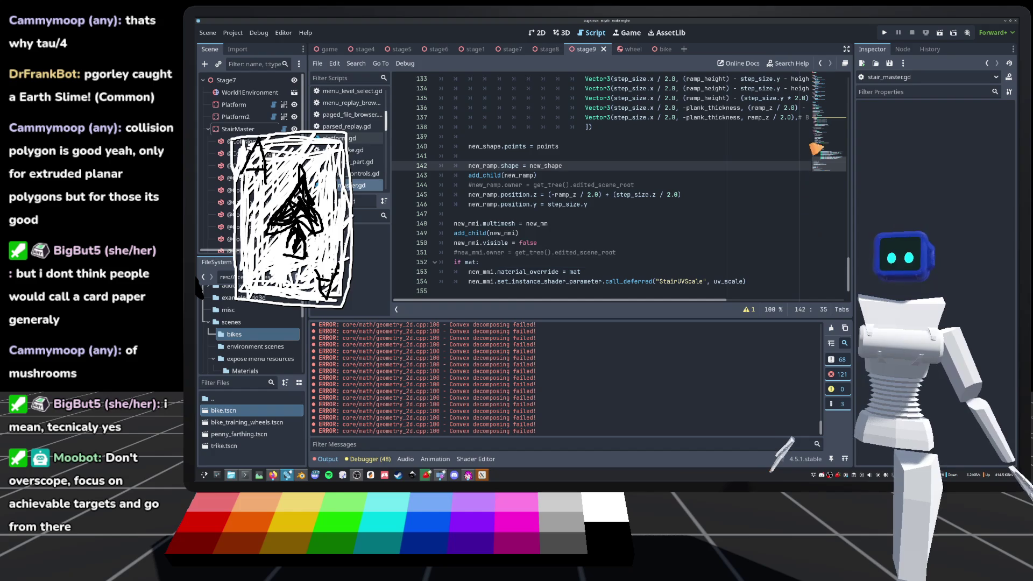
pyautogui.click(562, 33)
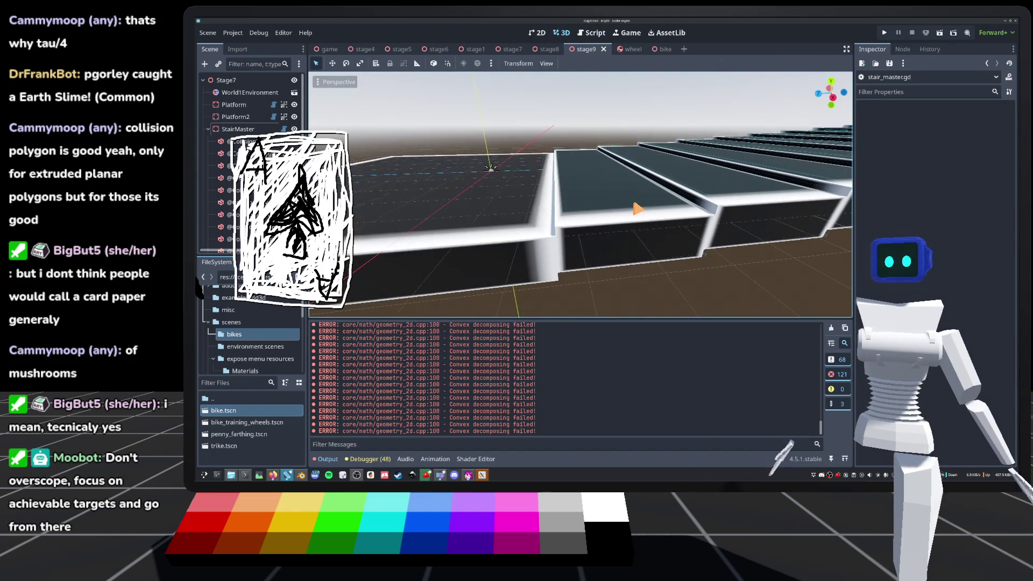
# Regenerate the StairMaster steps with Make and view them from the right side.
pyautogui.click(232, 129)
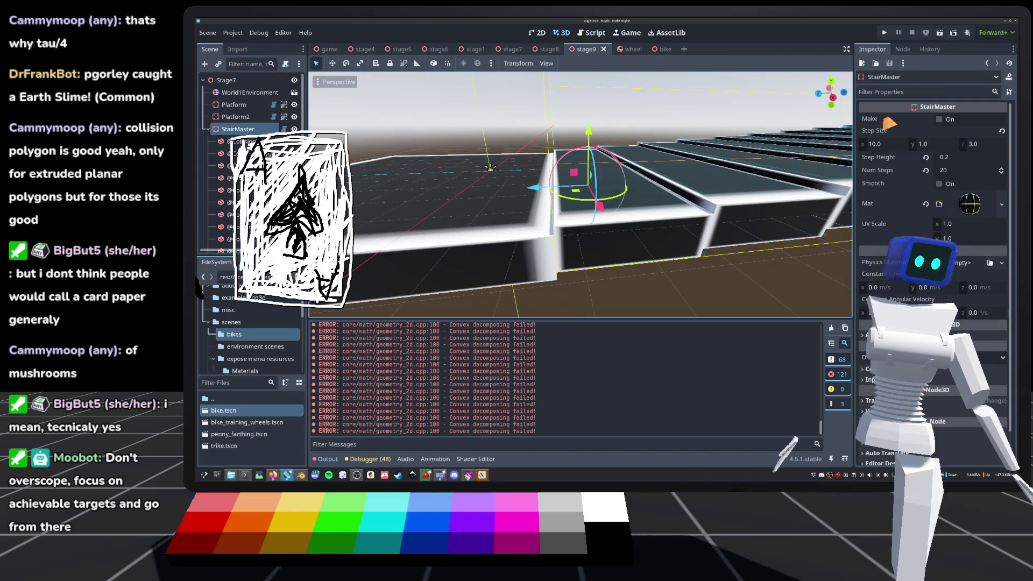
pyautogui.click(939, 119)
pyautogui.moveTo(645, 226); pyautogui.dragTo(662, 219)
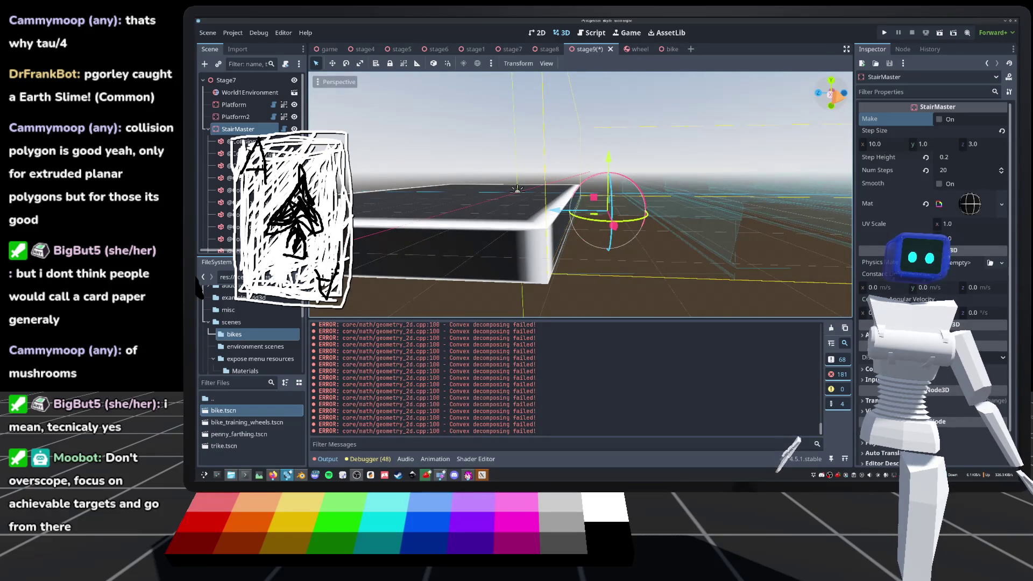
pyautogui.click(831, 93)
pyautogui.scroll(-8, 384, 205)
pyautogui.scroll(6, 384, 205)
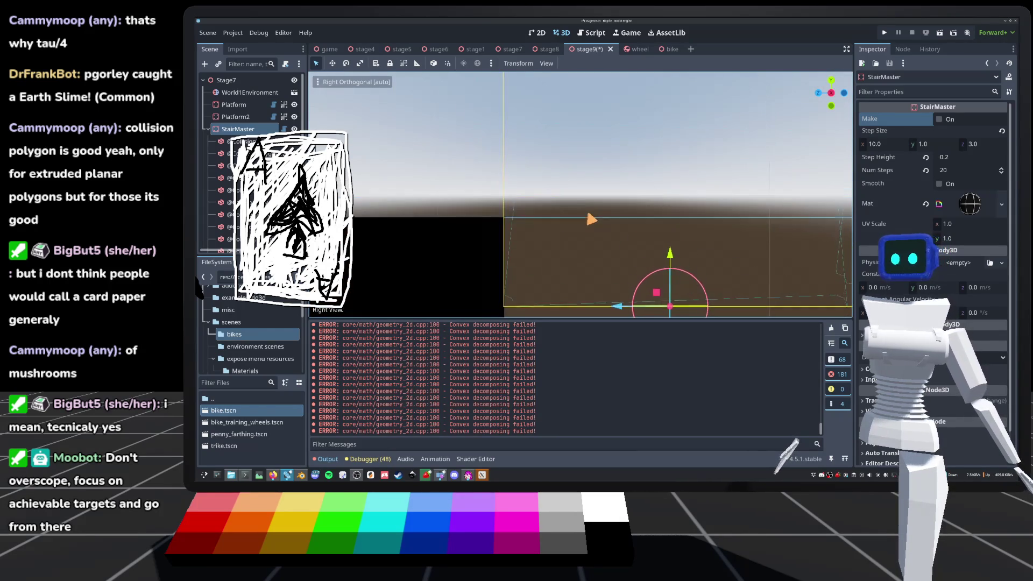
pyautogui.scroll(-3, 384, 205)
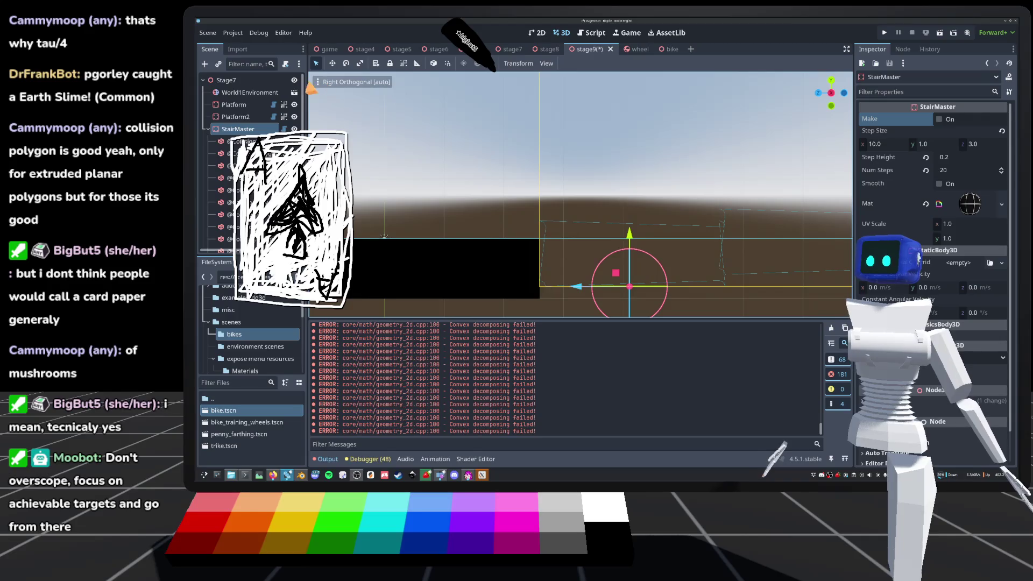
# Save the stage9 scene, deselect StairMaster, and switch back to the stair script.
pyautogui.click(323, 81)
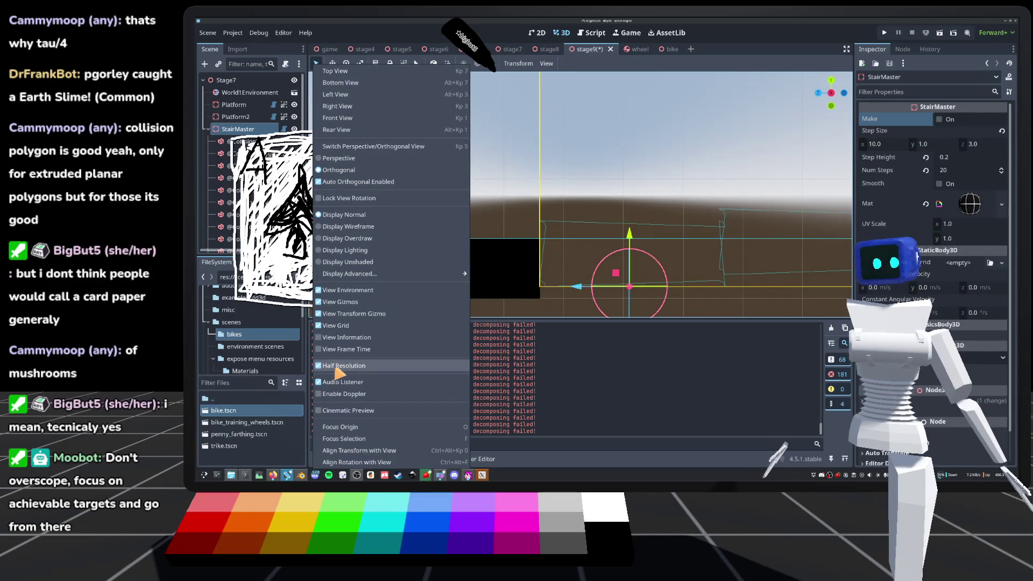
pyautogui.click(661, 204)
pyautogui.hotkey('ctrl', 's')
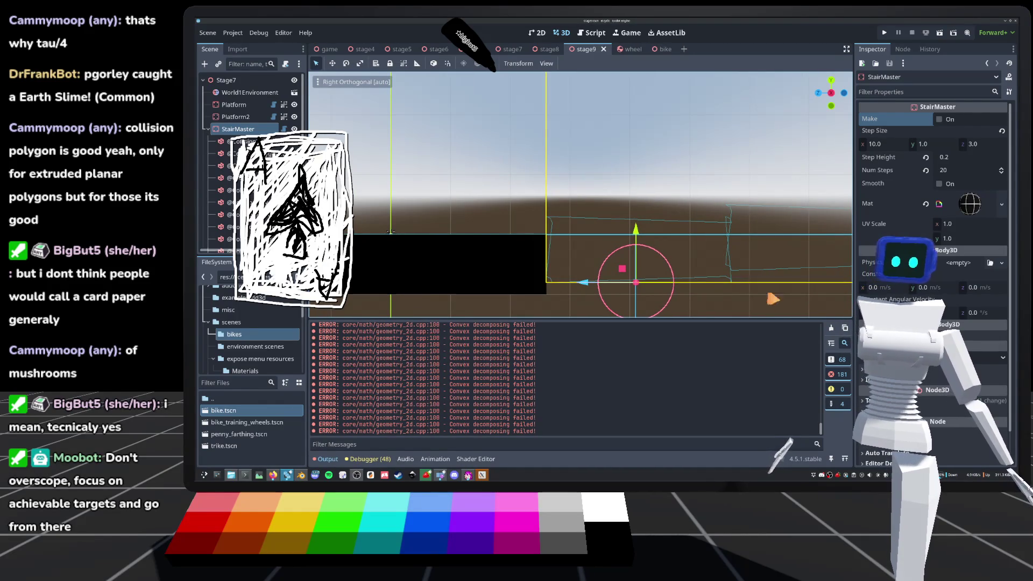
pyautogui.click(568, 304)
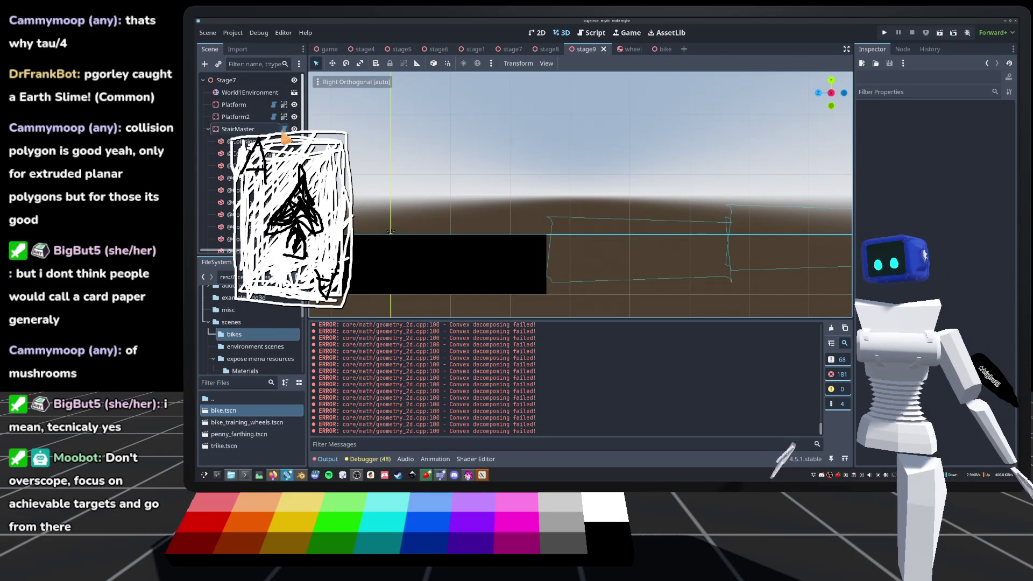
pyautogui.hotkey('ctrl', 'F3')
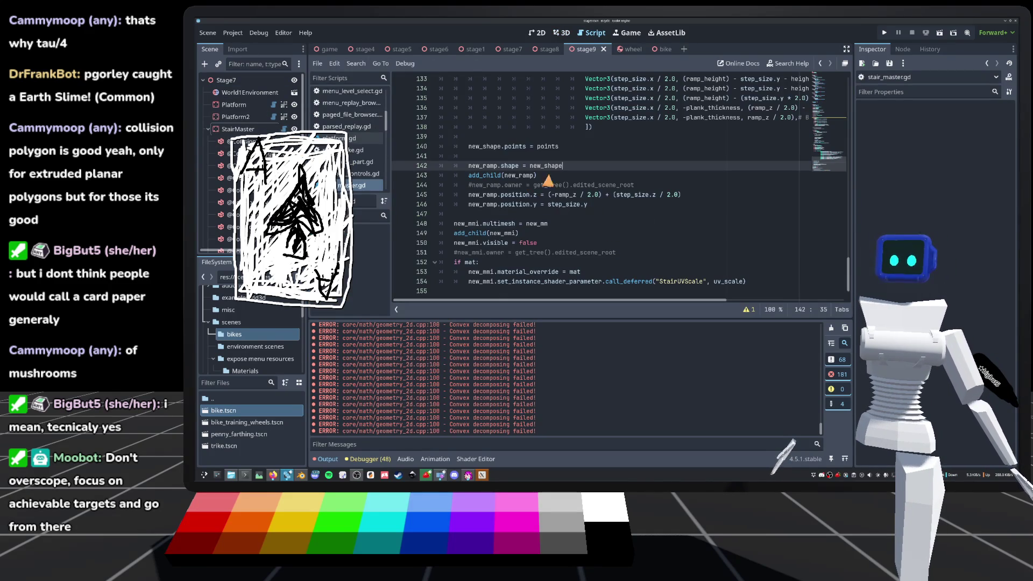
# Scroll up to the corner loop and inspect lines 71, 70 and 65.
pyautogui.scroll(2, 535, 215)
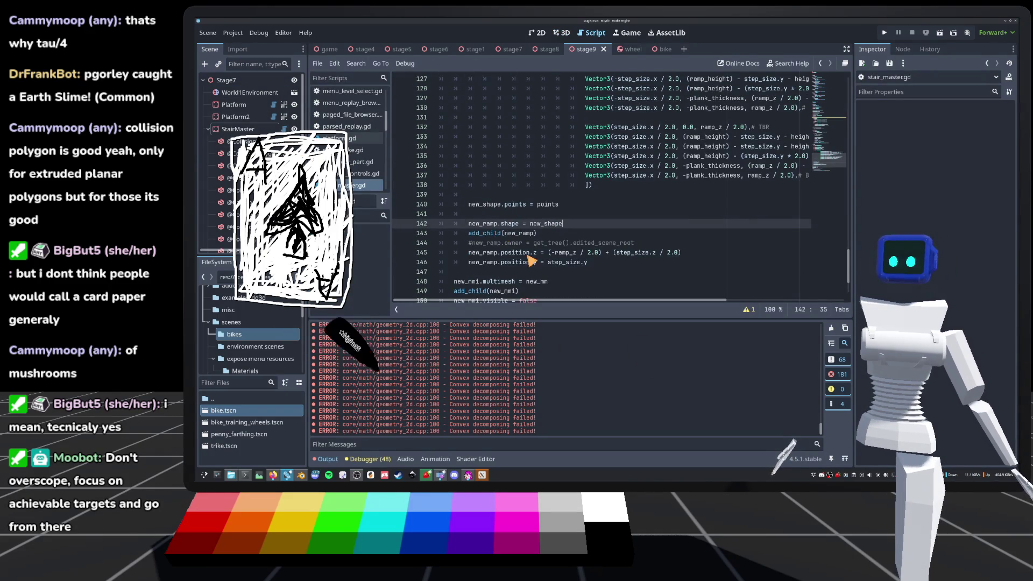
pyautogui.scroll(2, 613, 249)
pyautogui.scroll(9, 549, 264)
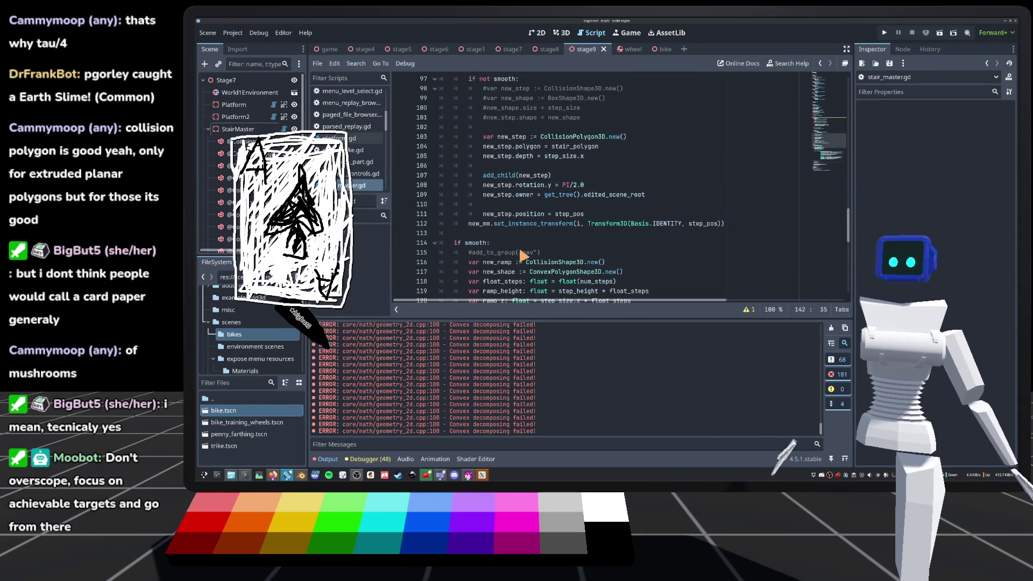
pyautogui.scroll(10, 549, 237)
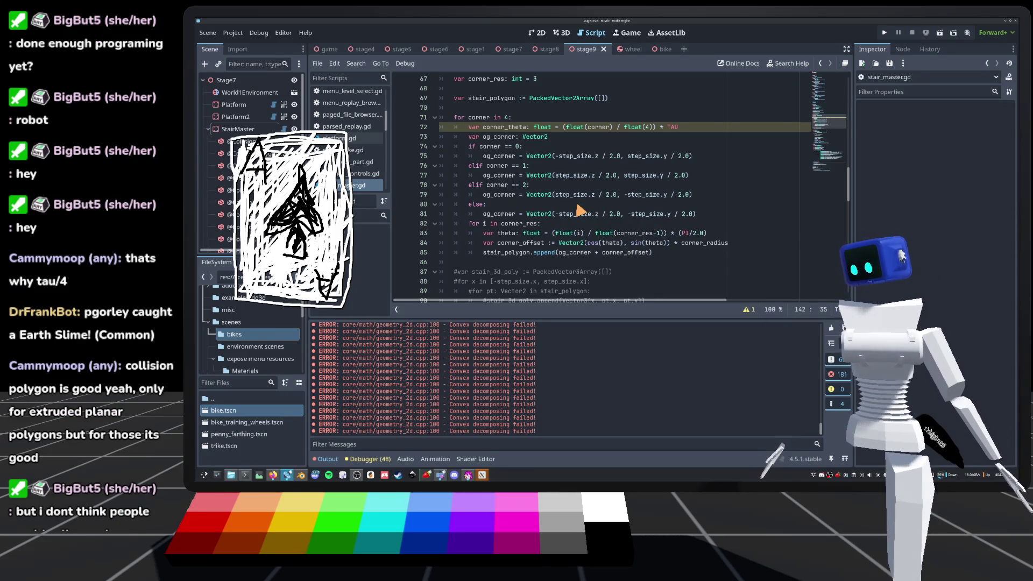
pyautogui.scroll(2, 576, 205)
pyautogui.click(546, 175)
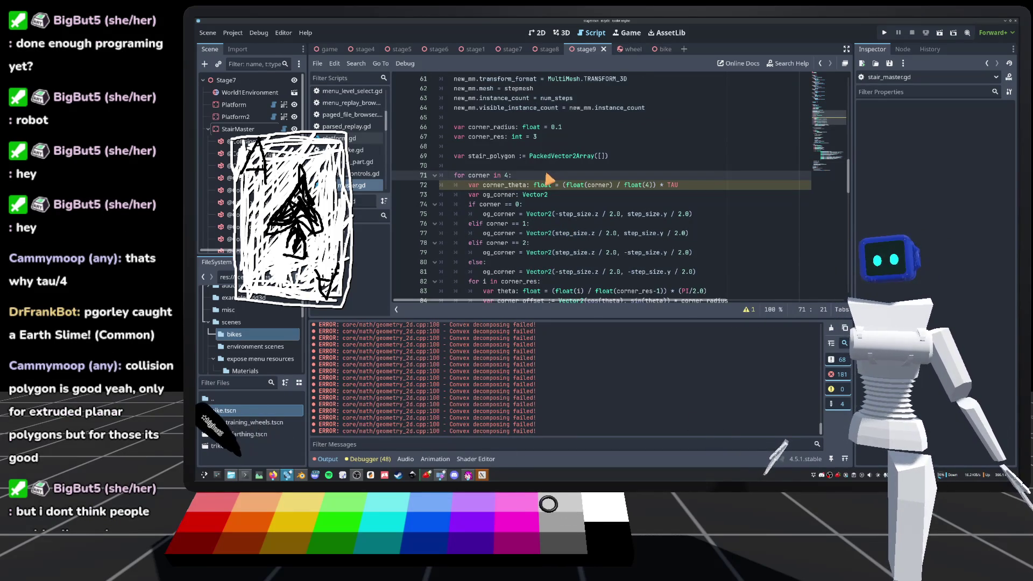
pyautogui.click(528, 168)
pyautogui.scroll(1, 567, 184)
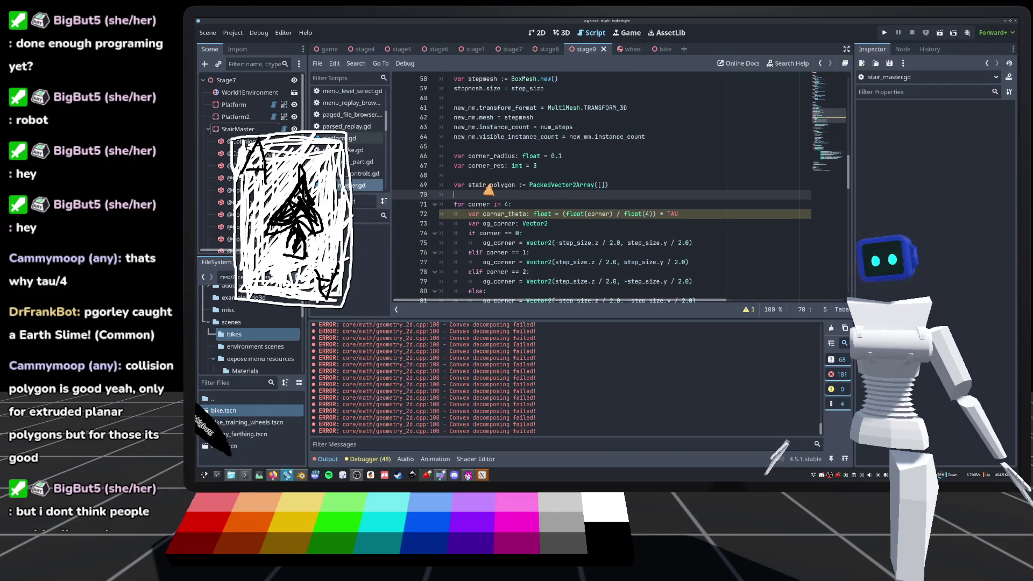
pyautogui.press('Up')
pyautogui.press('Up')
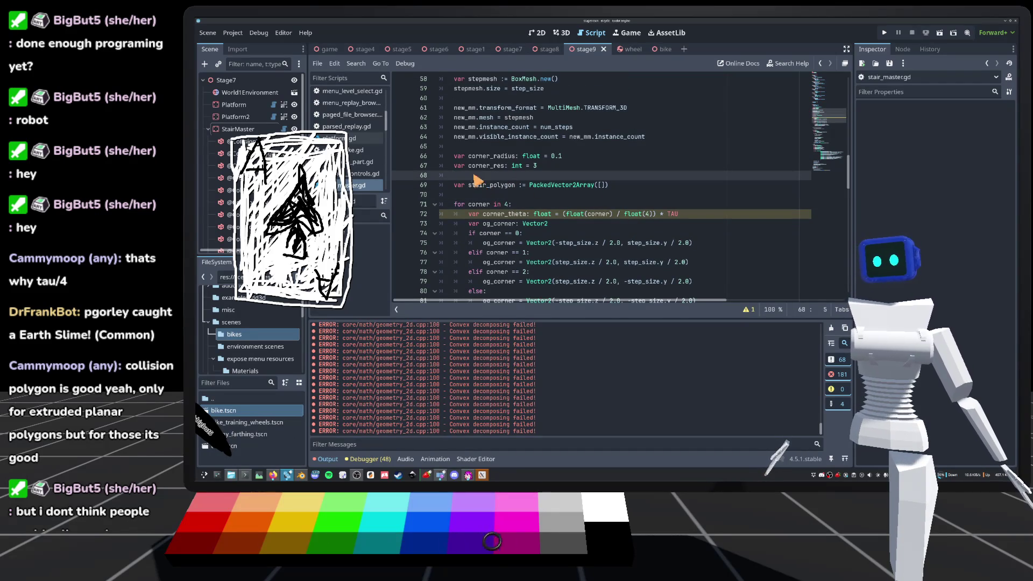
# Look over the instance count code, then switch to the web browser.
pyautogui.scroll(3, 500, 167)
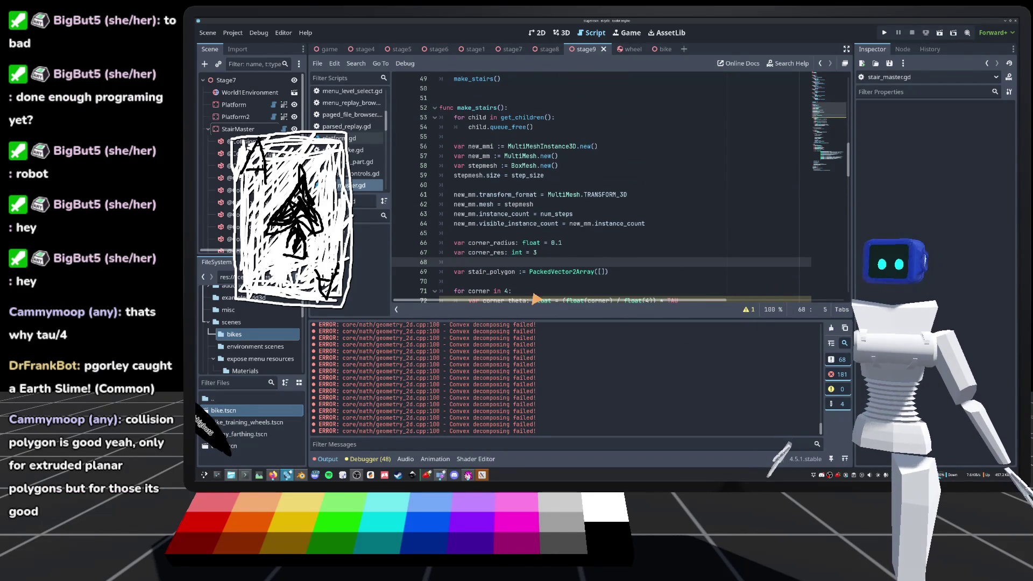
pyautogui.scroll(-2, 618, 251)
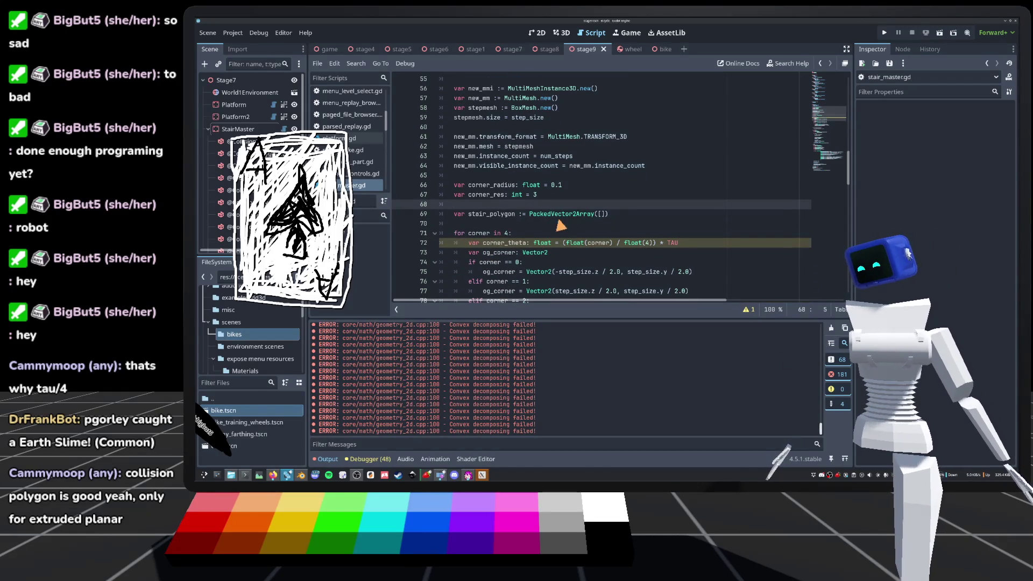
pyautogui.scroll(-1, 570, 169)
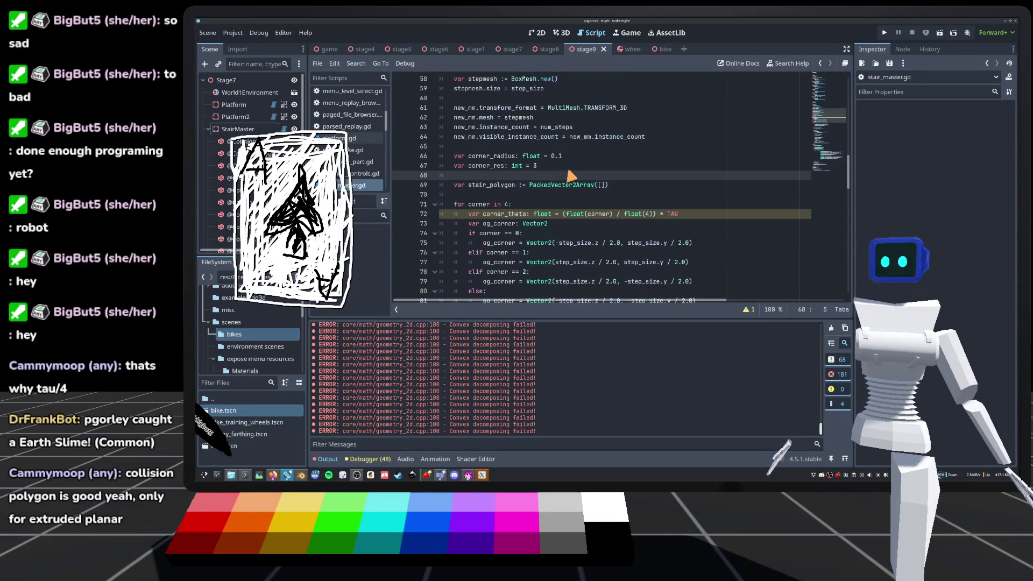
pyautogui.scroll(2, 572, 169)
pyautogui.click(489, 207)
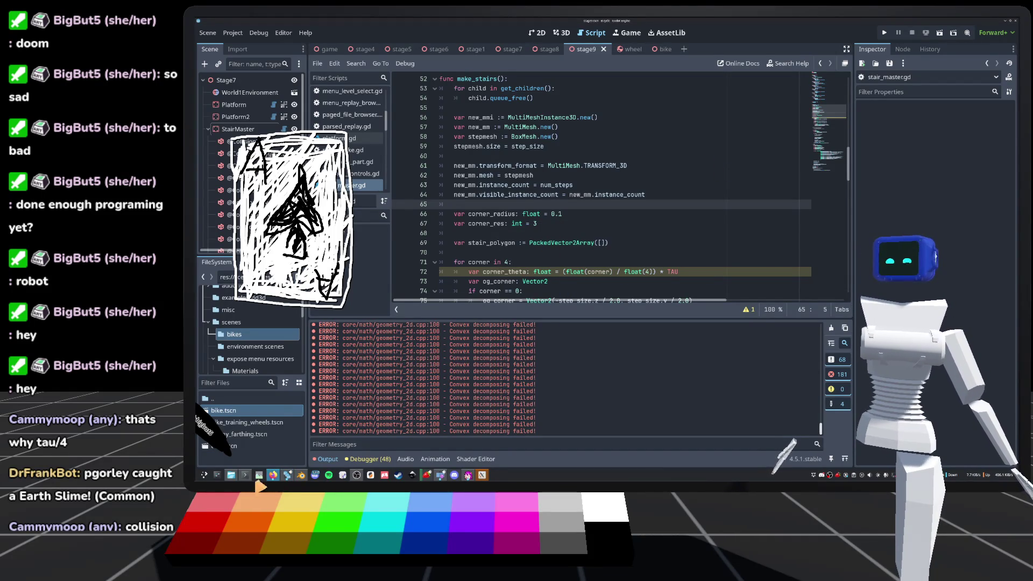
pyautogui.click(272, 475)
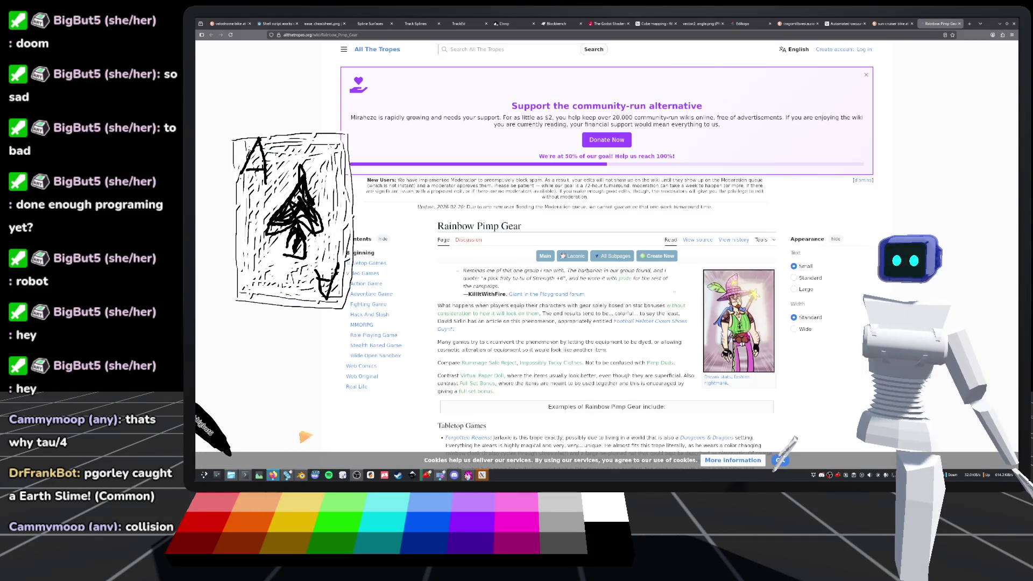
# Search 'gamedle' in a new browser tab and open the Play Gamedle result.
pyautogui.click(969, 24)
pyautogui.write('gamedle')
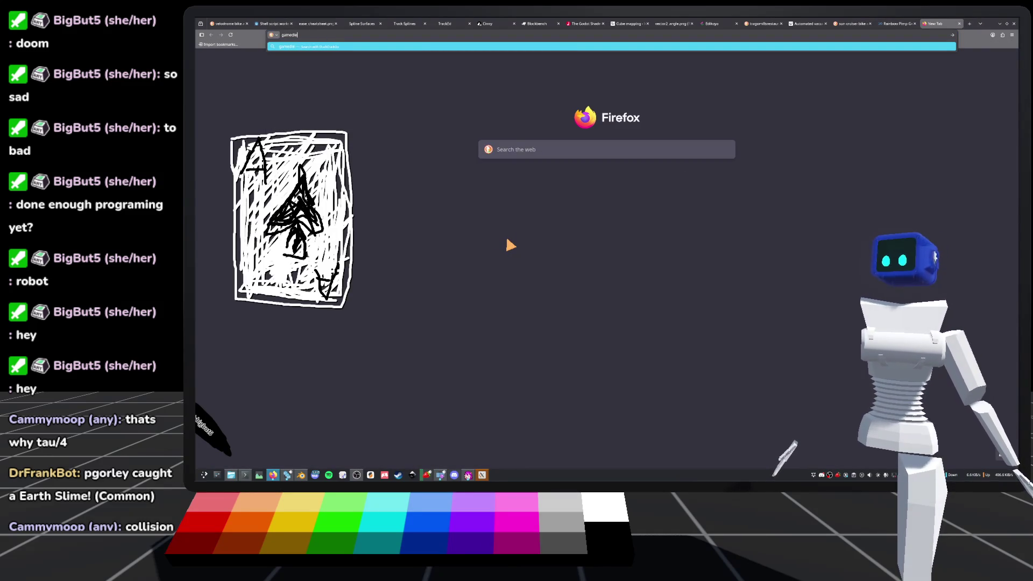
pyautogui.press('Return')
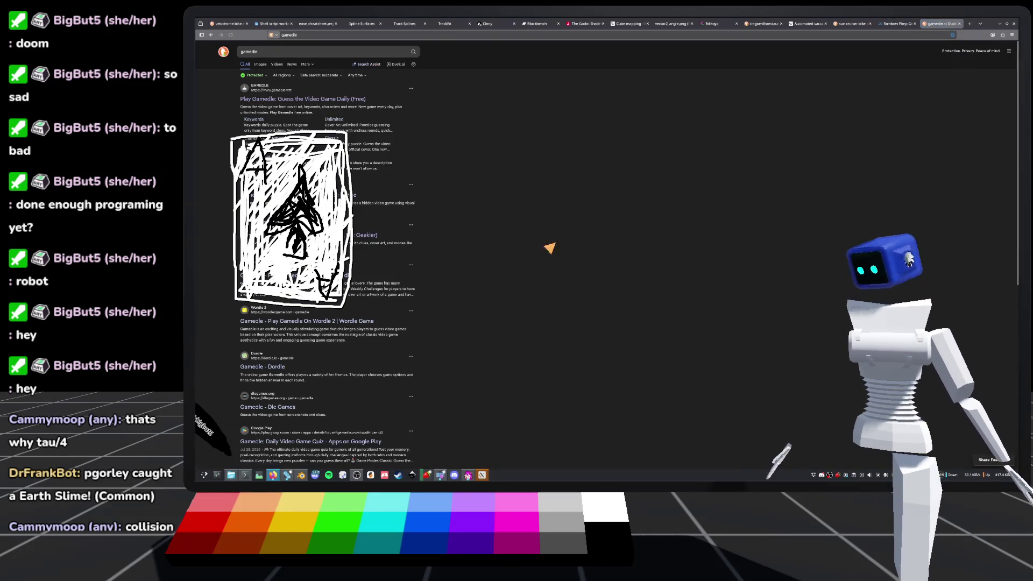
pyautogui.click(347, 101)
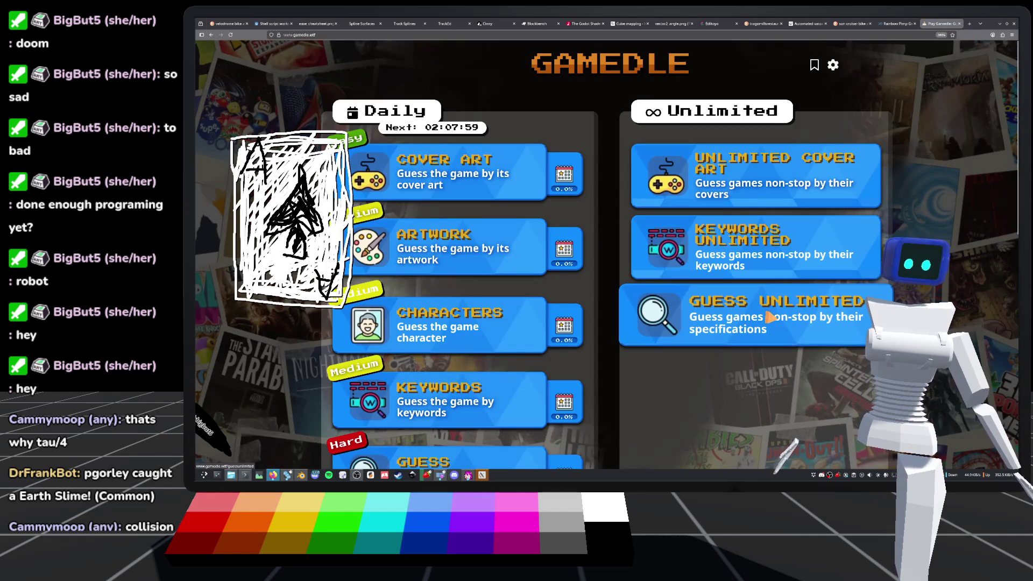
# Start Gamedle's Guess unlimited mode, close the tab list, and enter 'doom' as a guess.
pyautogui.click(669, 316)
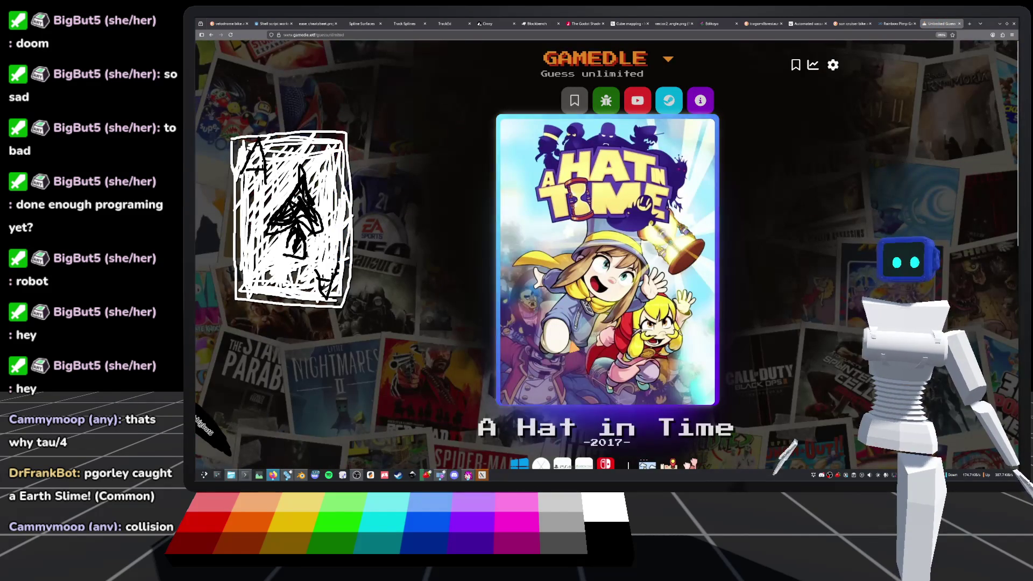
pyautogui.scroll(-8, 705, 400)
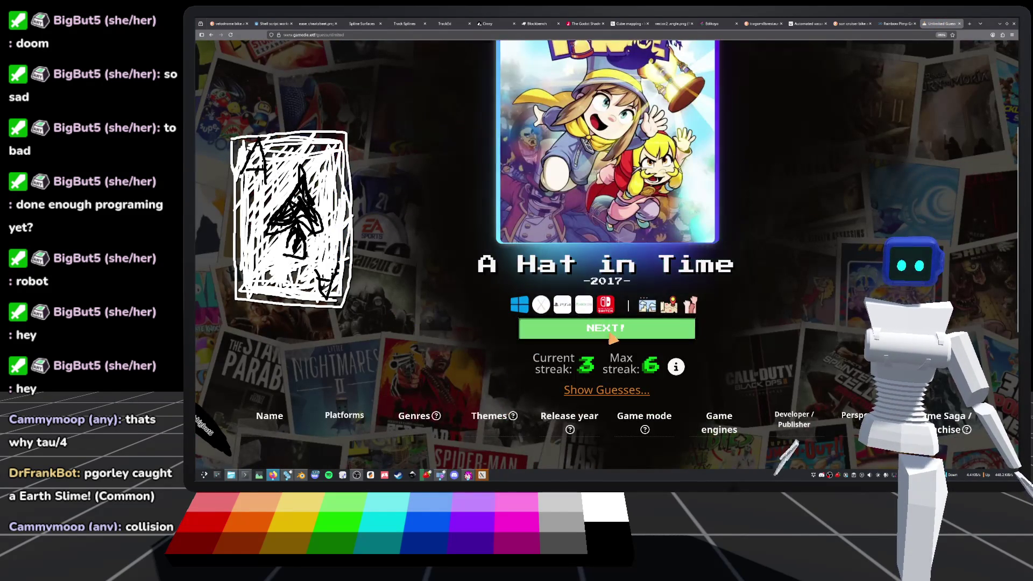
pyautogui.scroll(2, 478, 222)
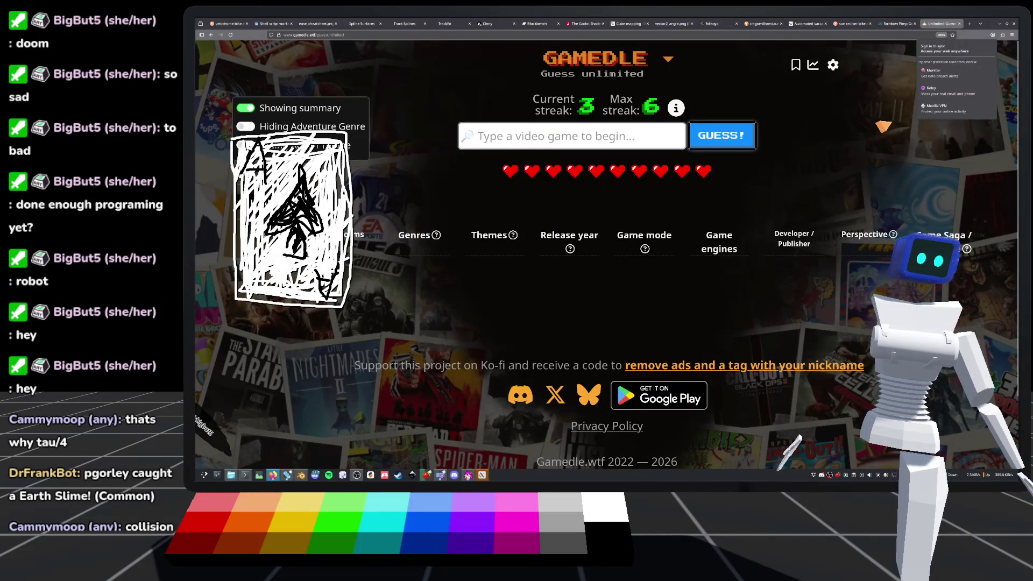
pyautogui.click(989, 21)
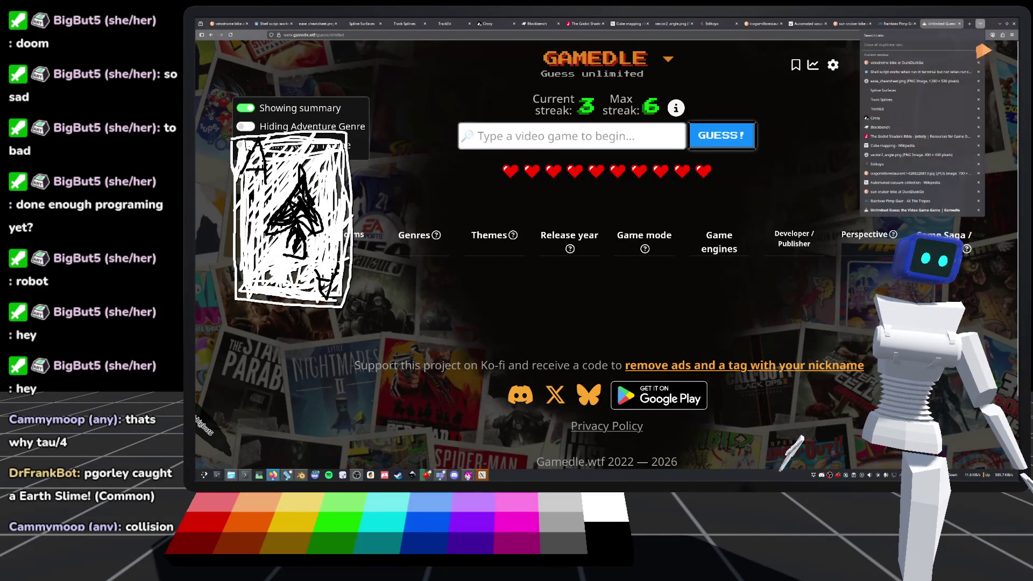
pyautogui.click(996, 26)
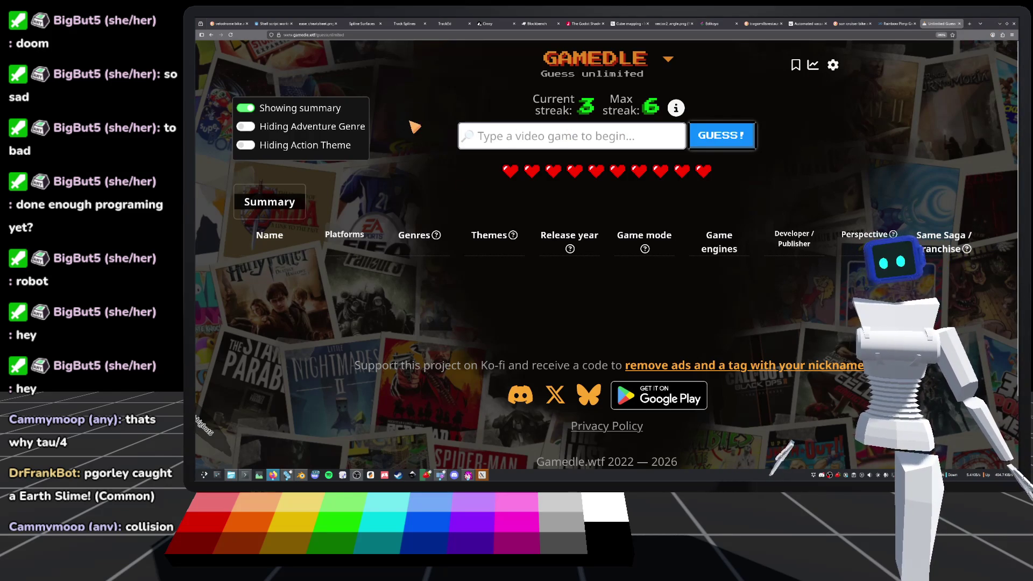
pyautogui.write('doom')
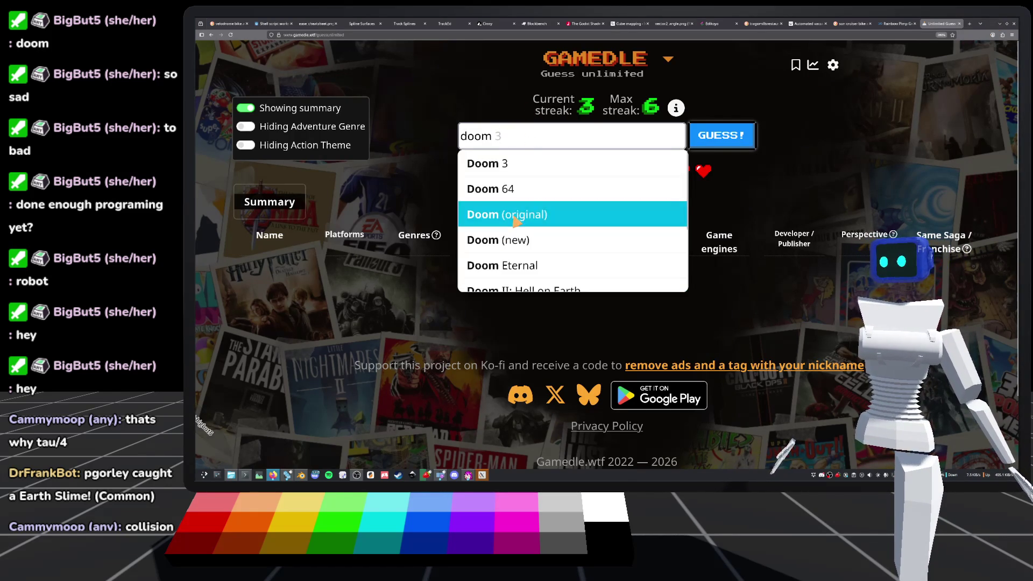
# Choose Doom (original) from the suggestions and submit it as the guess.
pyautogui.click(516, 222)
pyautogui.click(732, 141)
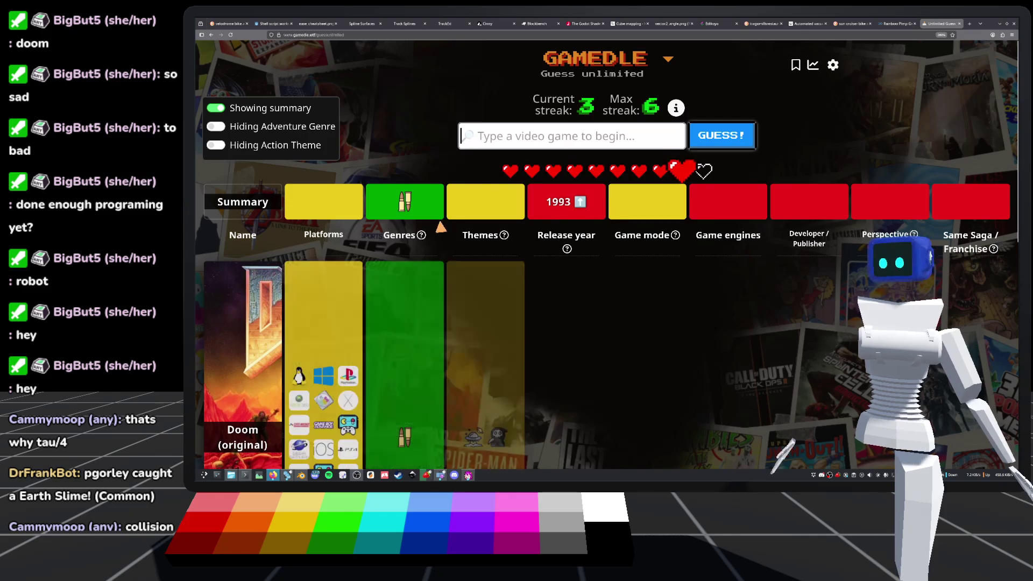
pyautogui.scroll(-5, 403, 215)
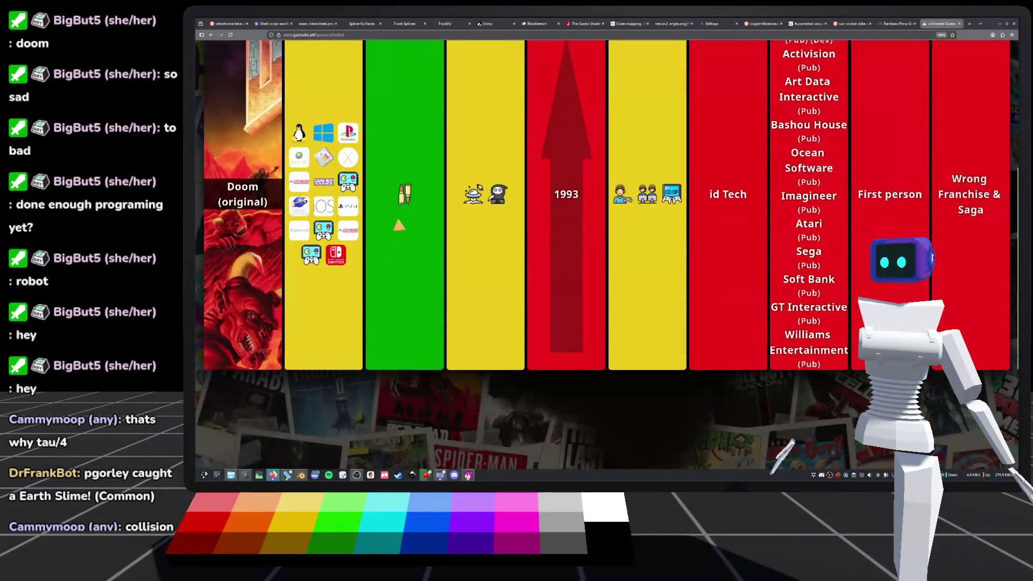
pyautogui.scroll(2, 384, 261)
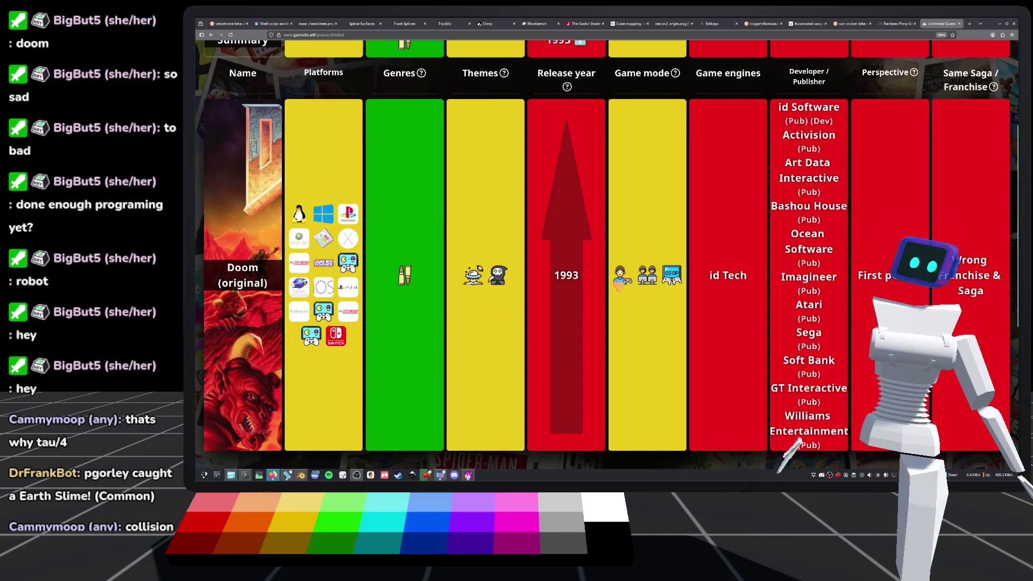
# Inspect Doom's result row: 1993 release, id Tech, and only the Shooter genre matching.
pyautogui.moveTo(648, 275)
pyautogui.moveTo(684, 281)
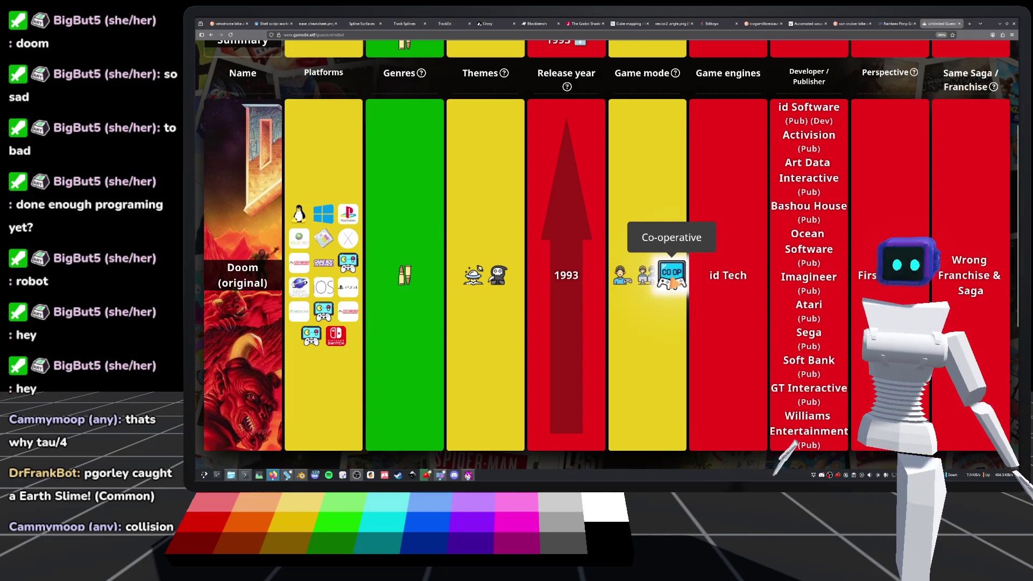
pyautogui.scroll(3, 671, 279)
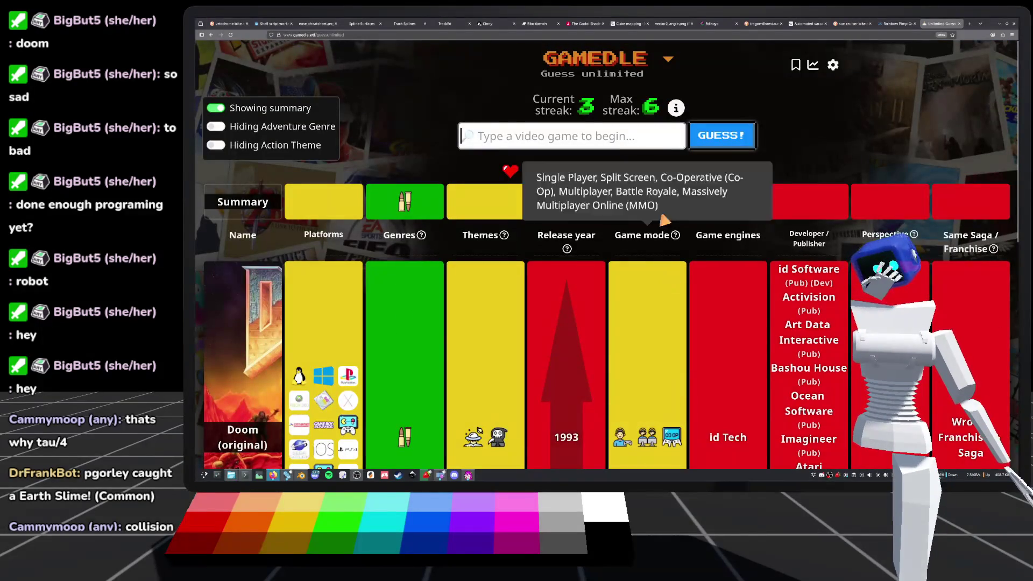
pyautogui.moveTo(671, 243)
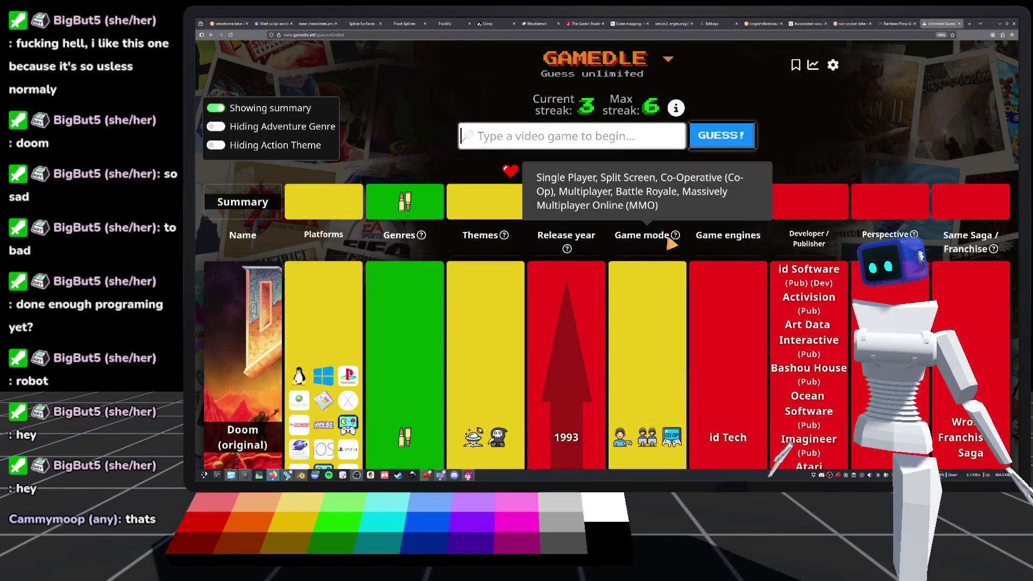
pyautogui.scroll(-3, 671, 247)
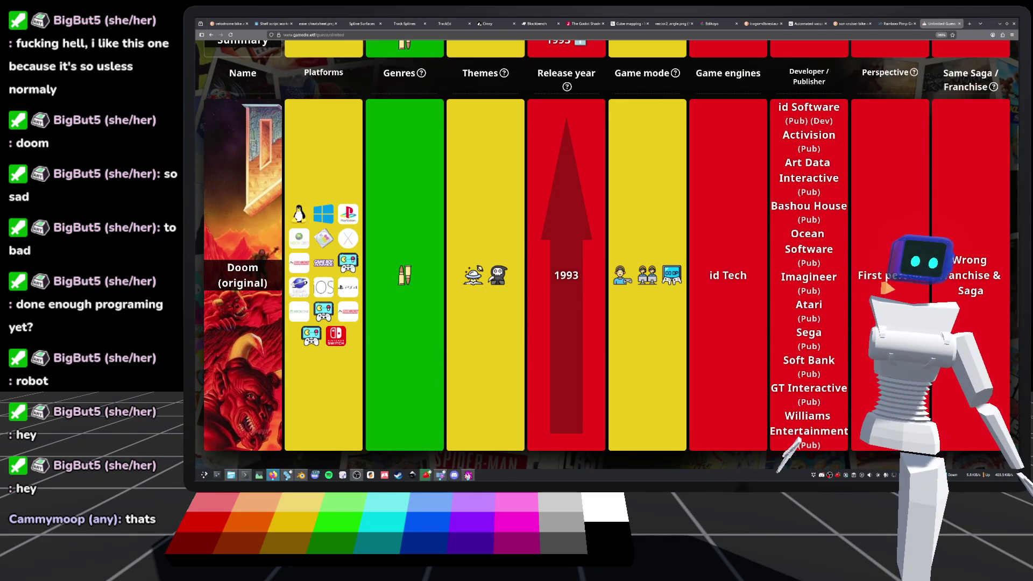
pyautogui.scroll(3, 606, 269)
pyautogui.scroll(-5, 620, 313)
pyautogui.scroll(5, 620, 314)
pyautogui.scroll(-3, 620, 314)
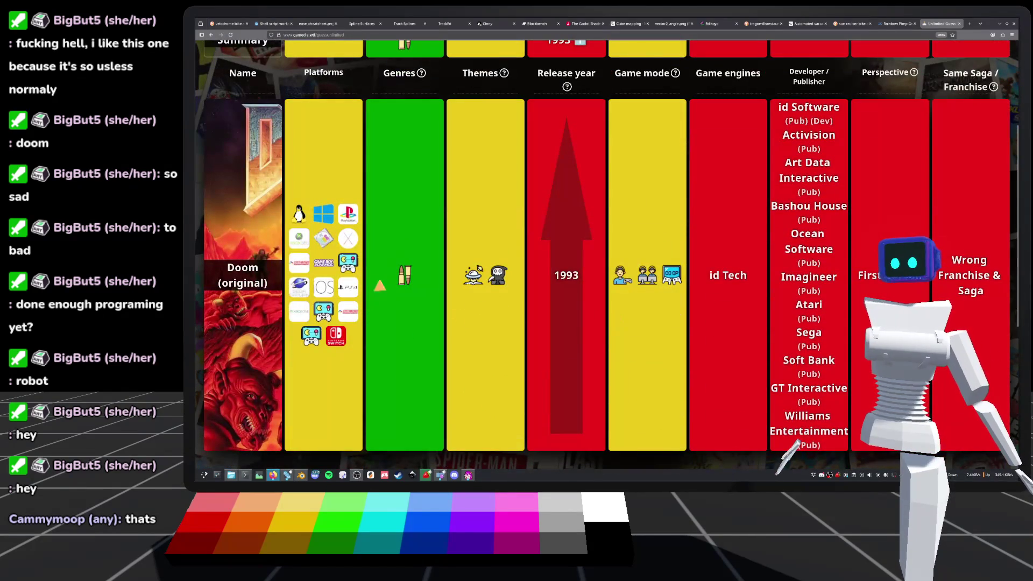
pyautogui.scroll(3, 403, 275)
pyautogui.scroll(-3, 402, 285)
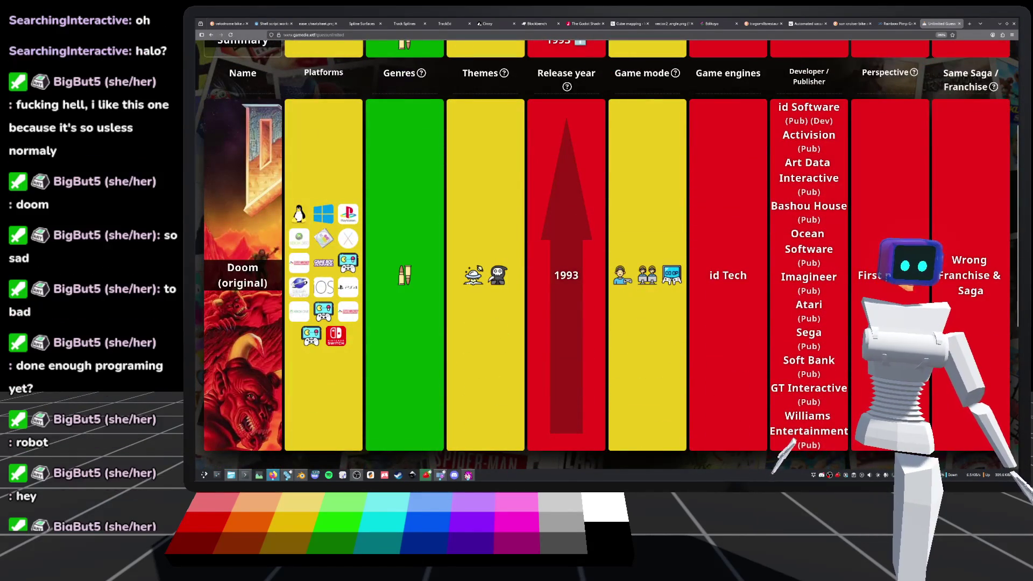
pyautogui.scroll(3, 376, 289)
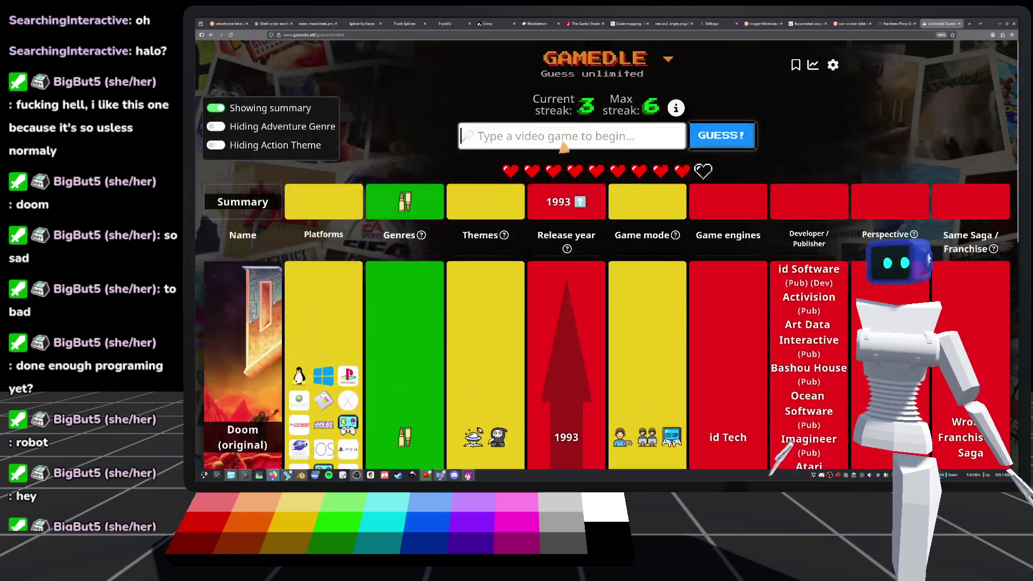
# Guess Gears of War 2, matching genre and third-person, then enter 'links' as the next guess.
pyautogui.write('gears')
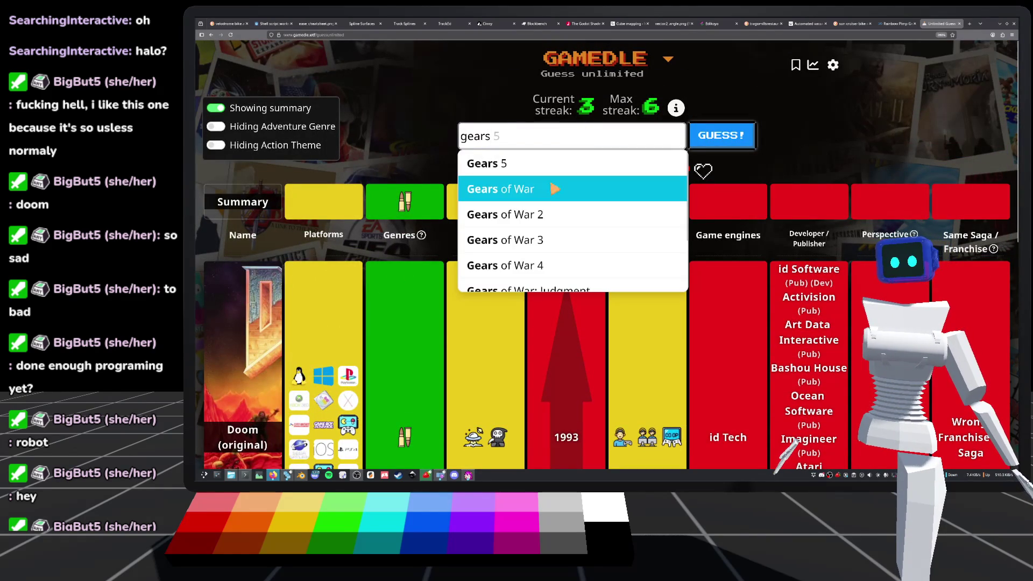
pyautogui.click(561, 221)
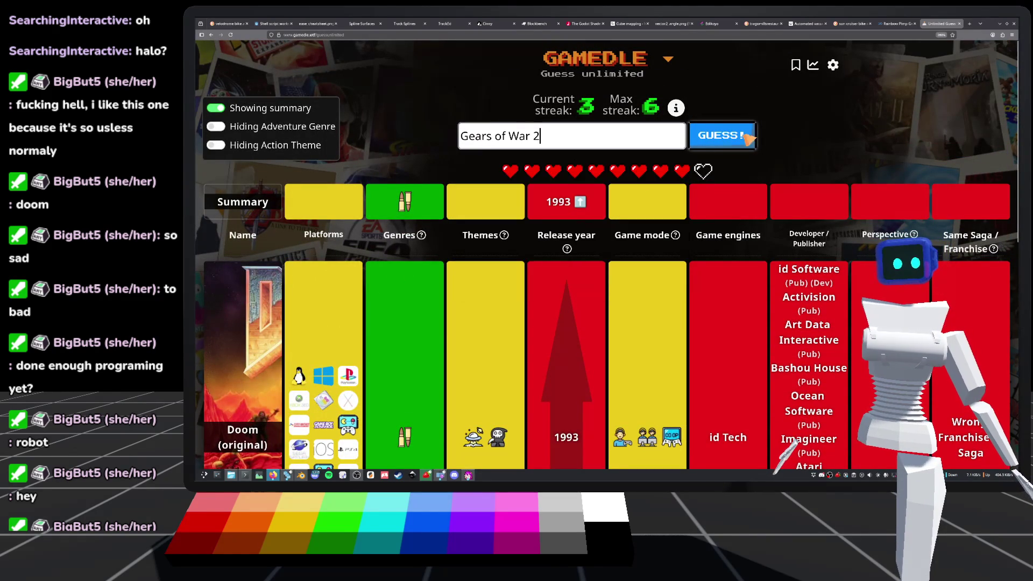
pyautogui.click(744, 139)
pyautogui.scroll(-3, 380, 231)
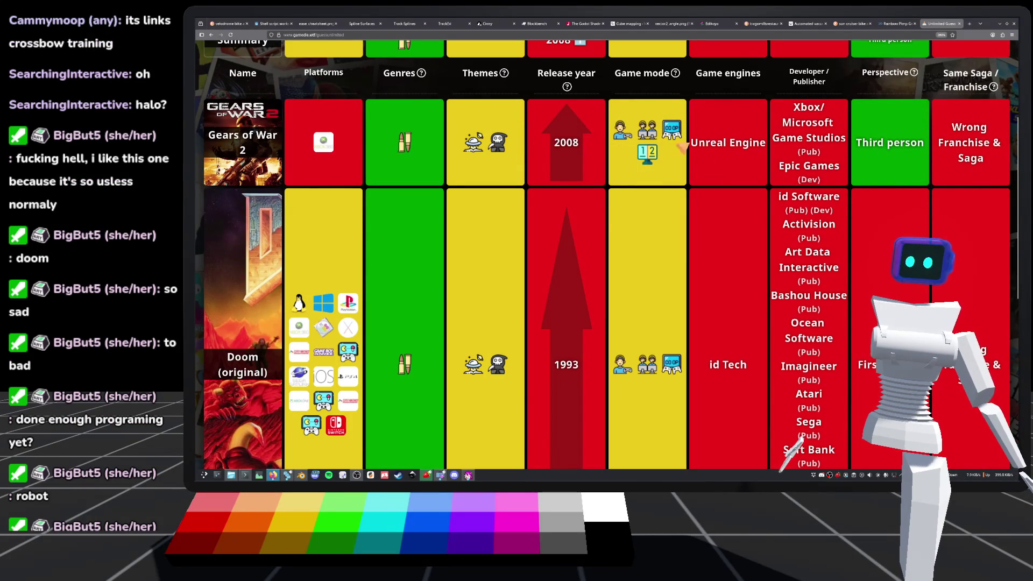
pyautogui.moveTo(510, 152)
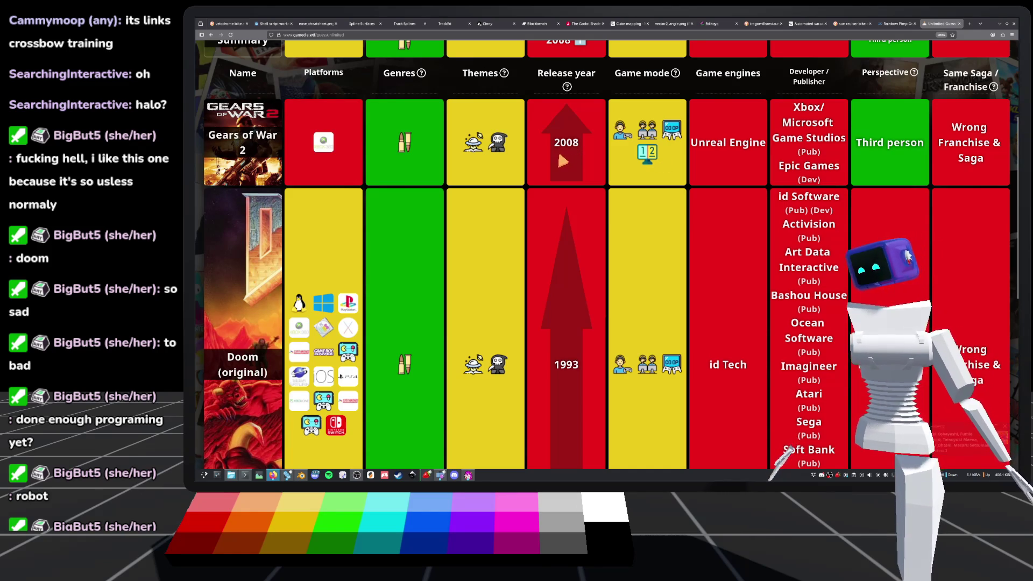
pyautogui.scroll(3, 543, 188)
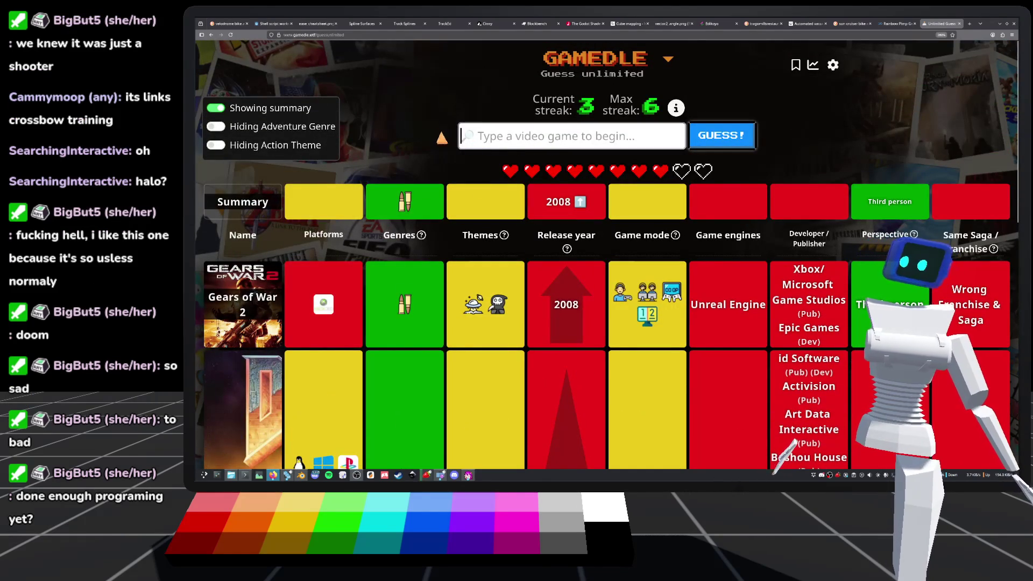
pyautogui.write('links')
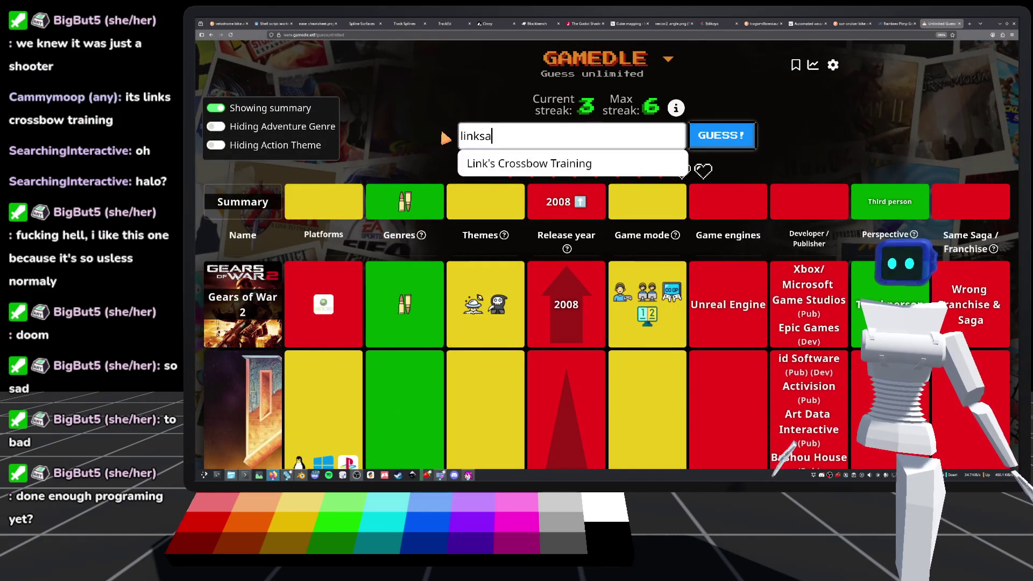
# Submit Link's Crossbow Training and review its 2007 Wii, Nintendo and first-person clues.
pyautogui.click(566, 193)
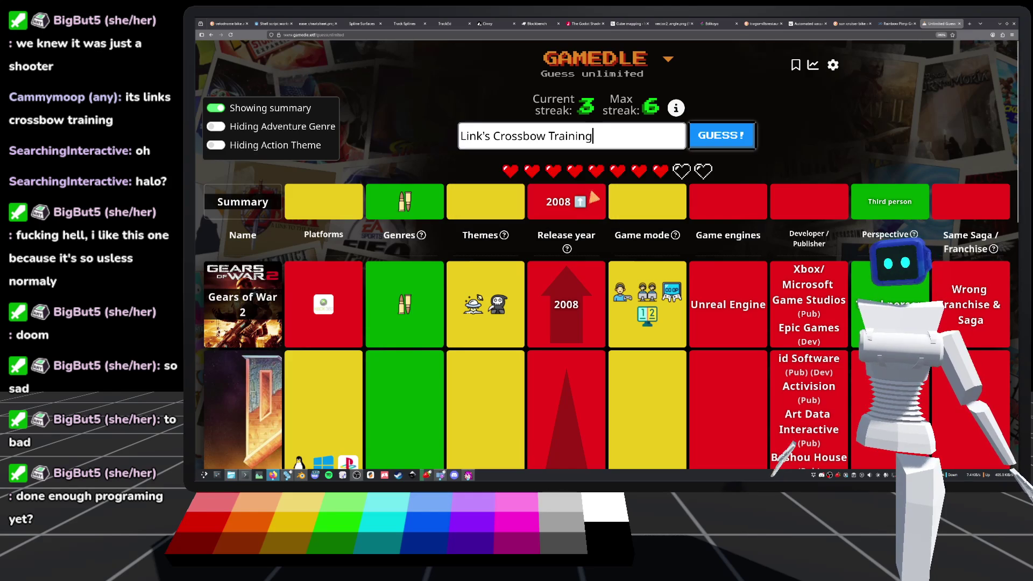
pyautogui.click(740, 129)
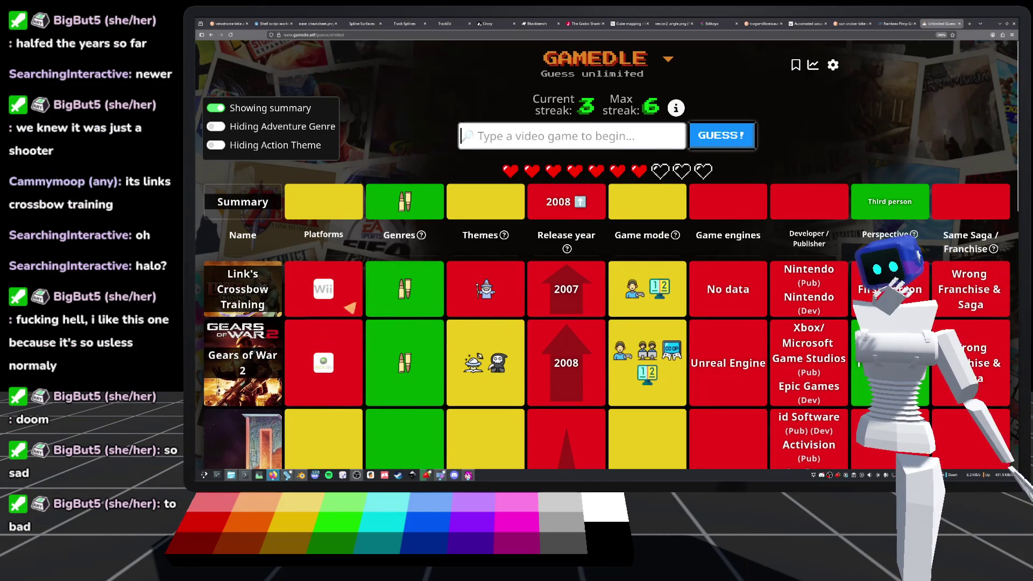
pyautogui.moveTo(411, 290)
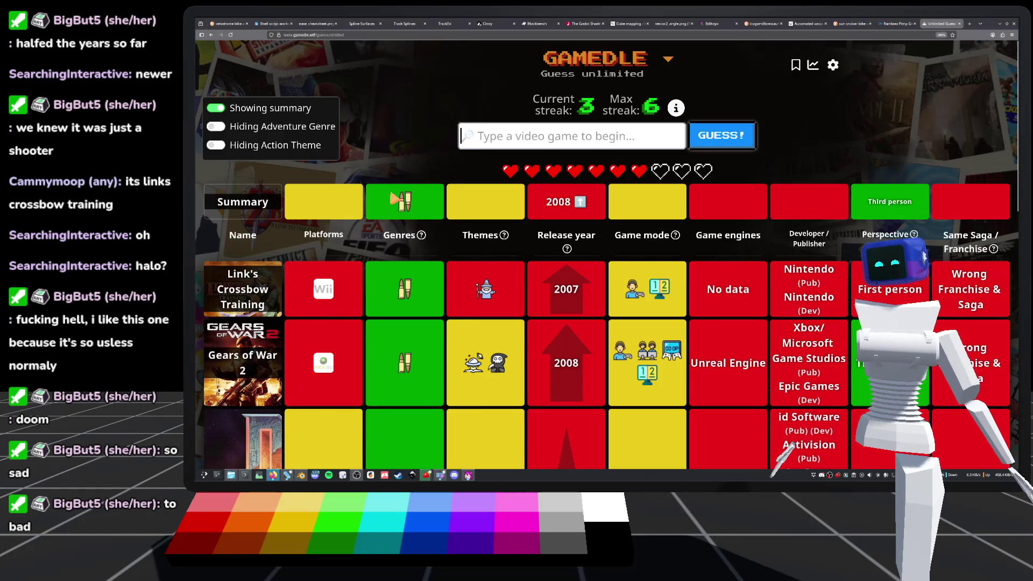
pyautogui.moveTo(408, 214)
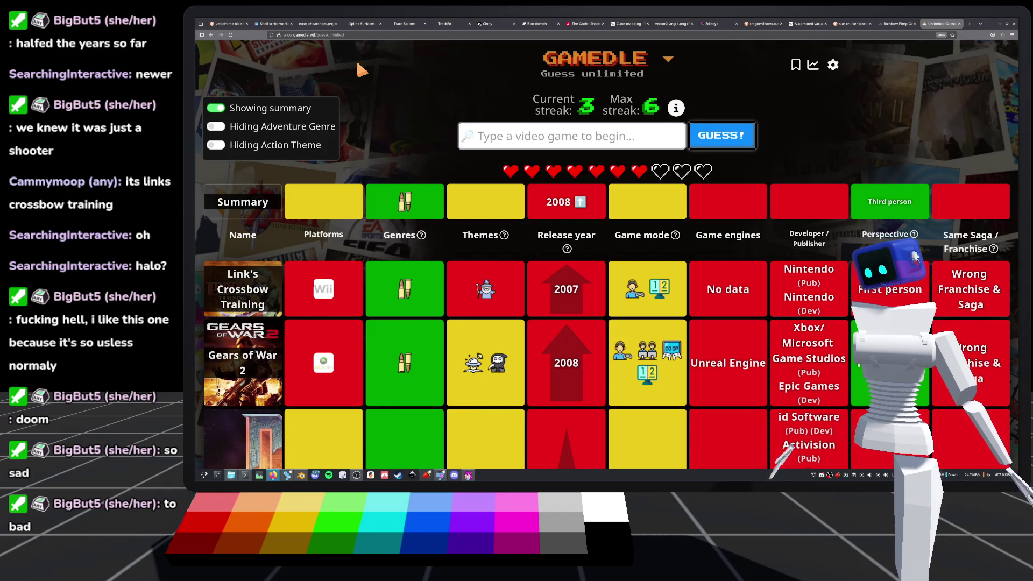
pyautogui.moveTo(419, 240)
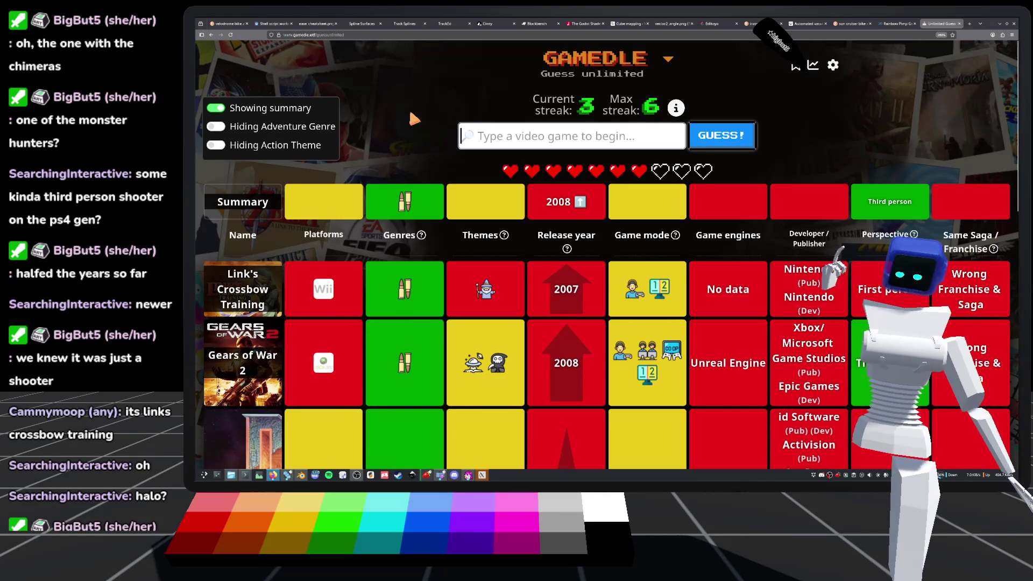
pyautogui.write('monster')
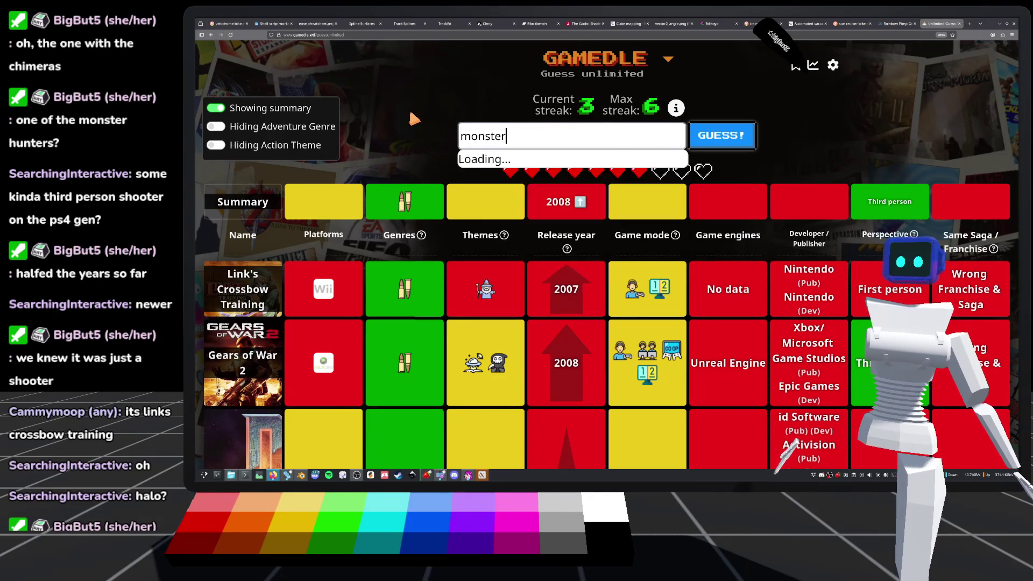
pyautogui.scroll(-5, 592, 226)
pyautogui.scroll(3, 581, 194)
pyautogui.scroll(1, 580, 199)
pyautogui.scroll(-4, 581, 200)
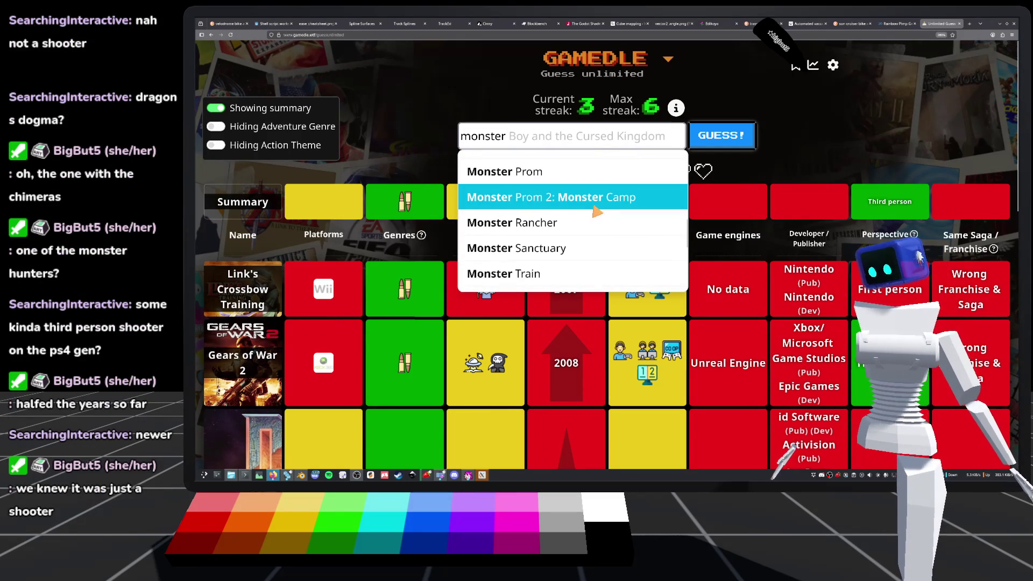
pyautogui.scroll(-3, 596, 211)
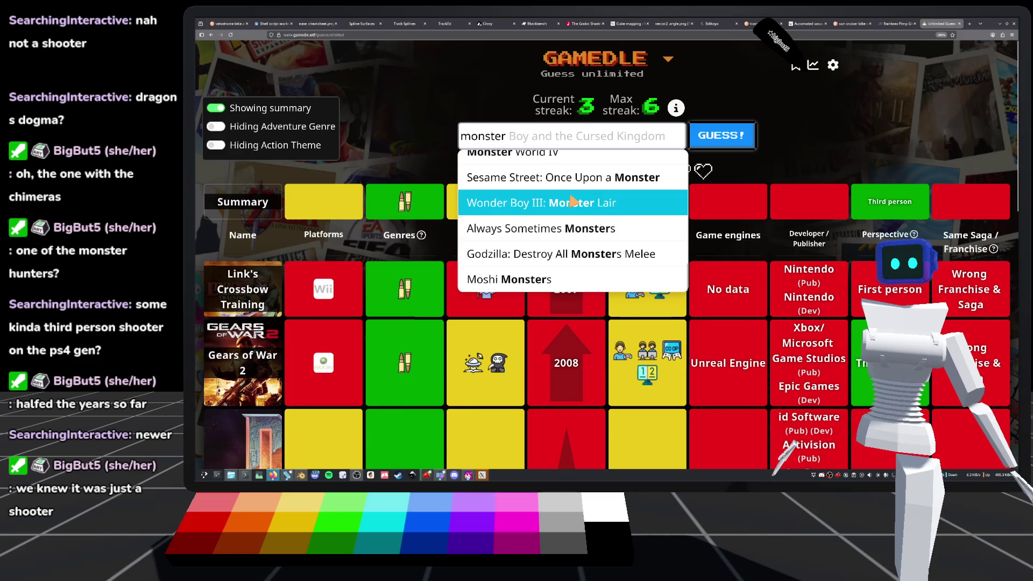
pyautogui.scroll(5, 554, 188)
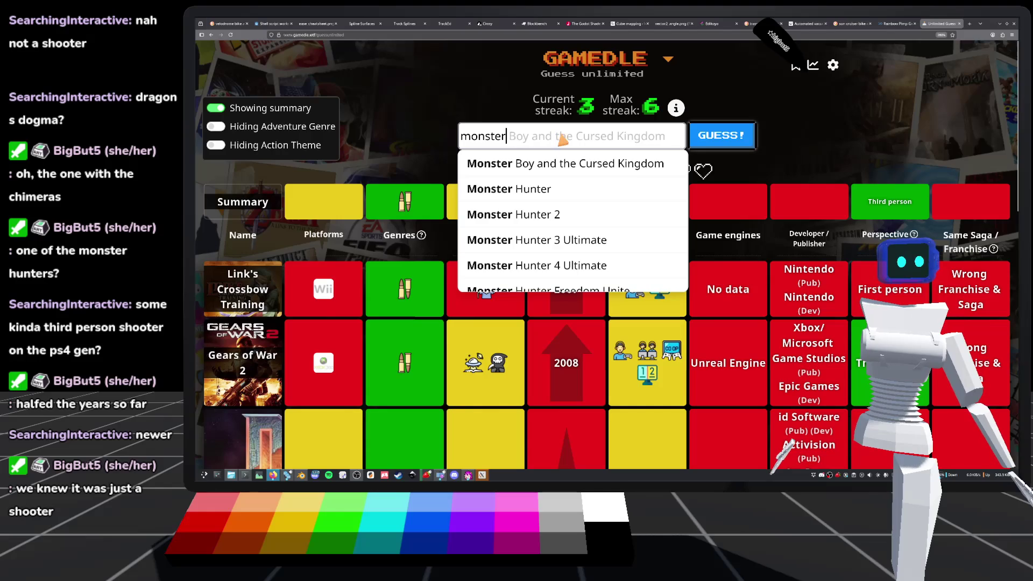
pyautogui.moveTo(572, 135); pyautogui.dragTo(436, 122)
pyautogui.press('BackSpace')
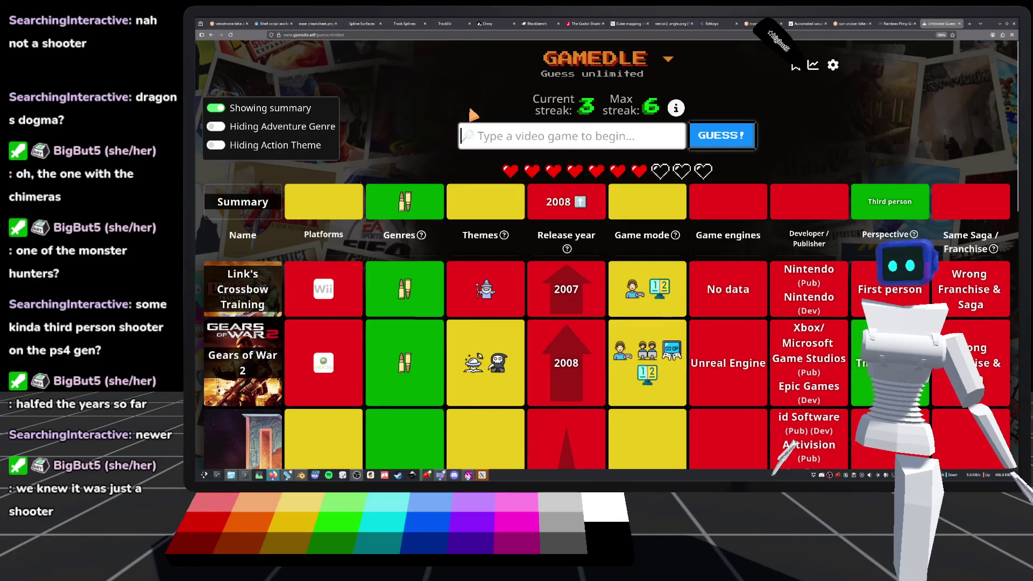
pyautogui.write('shoot')
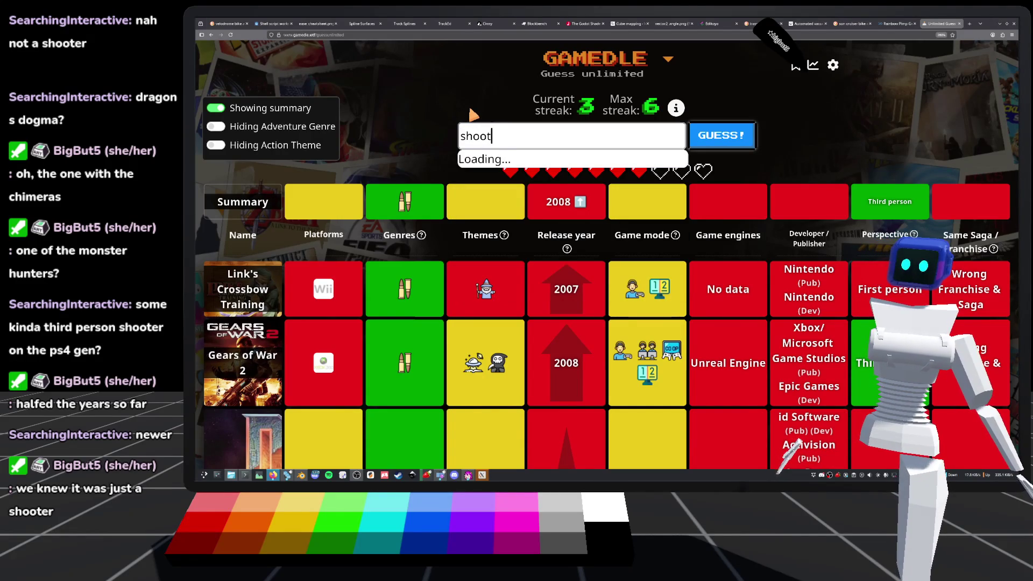
pyautogui.press('BackSpace')
pyautogui.press('BackSpace')
pyautogui.press('BackSpace')
pyautogui.press('BackSpace')
pyautogui.press('BackSpace')
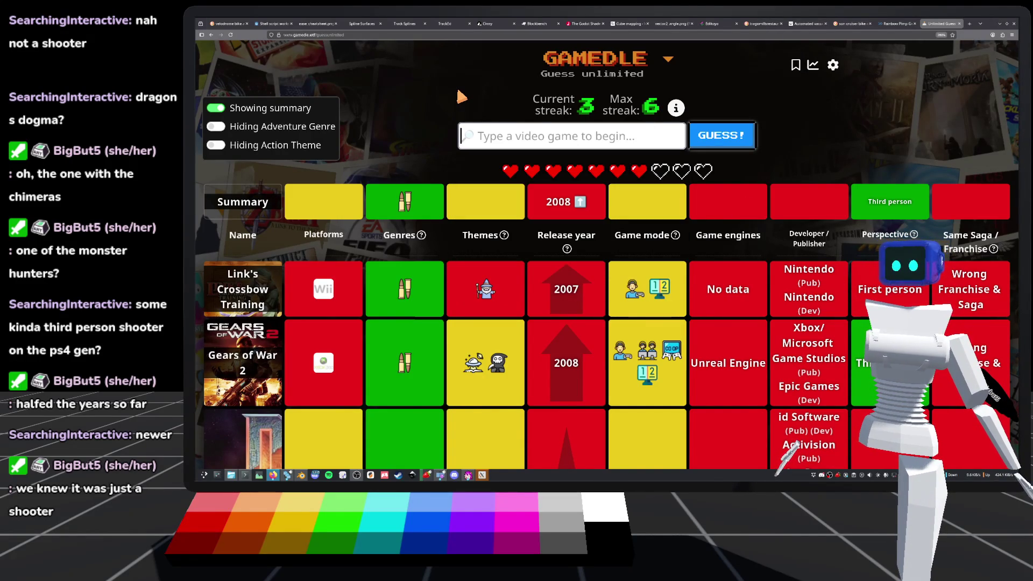
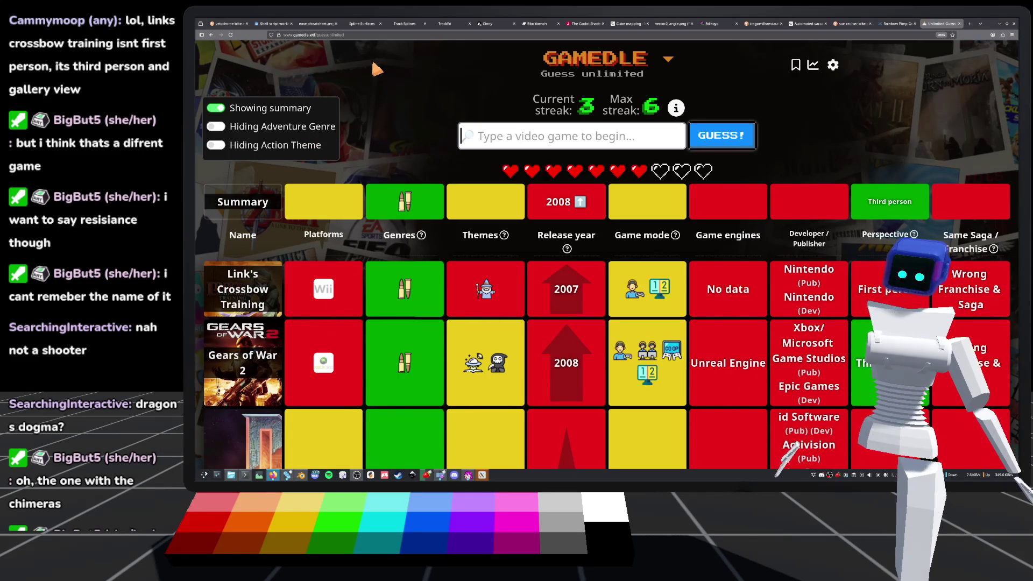
# Search 'resis' and submit Resistance 3 as the Gamedle guess.
pyautogui.write('res')
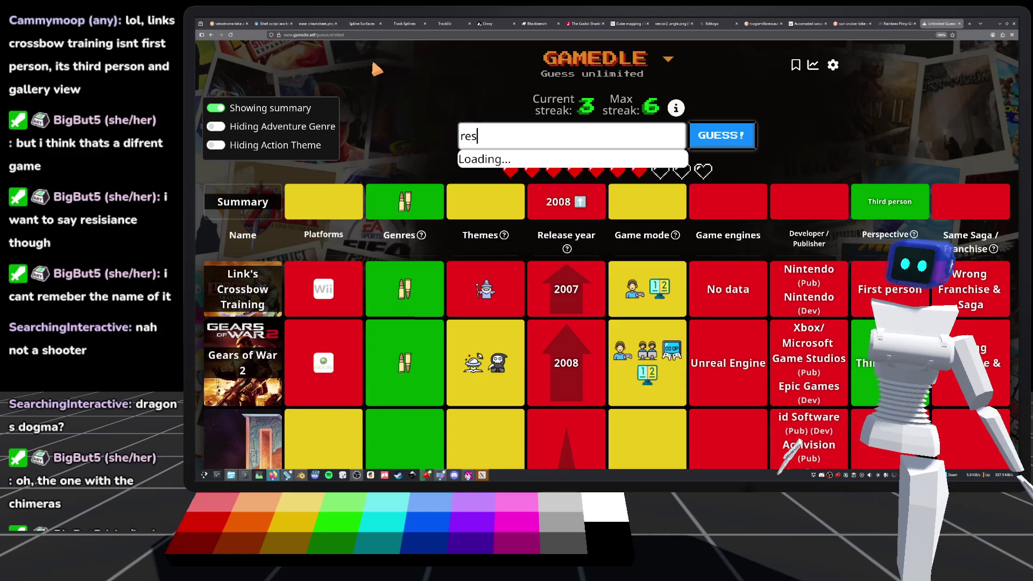
pyautogui.write('is')
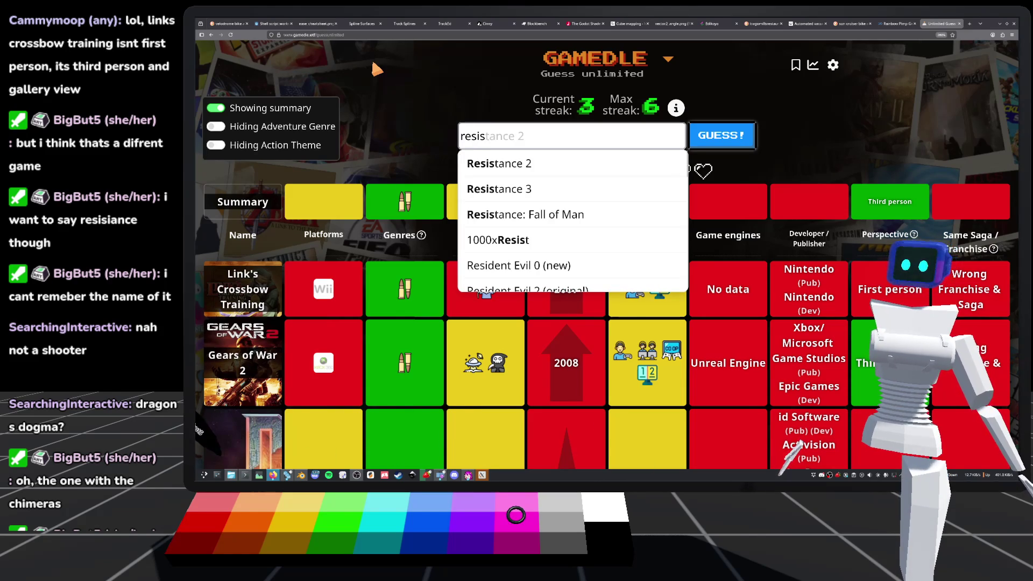
pyautogui.click(526, 198)
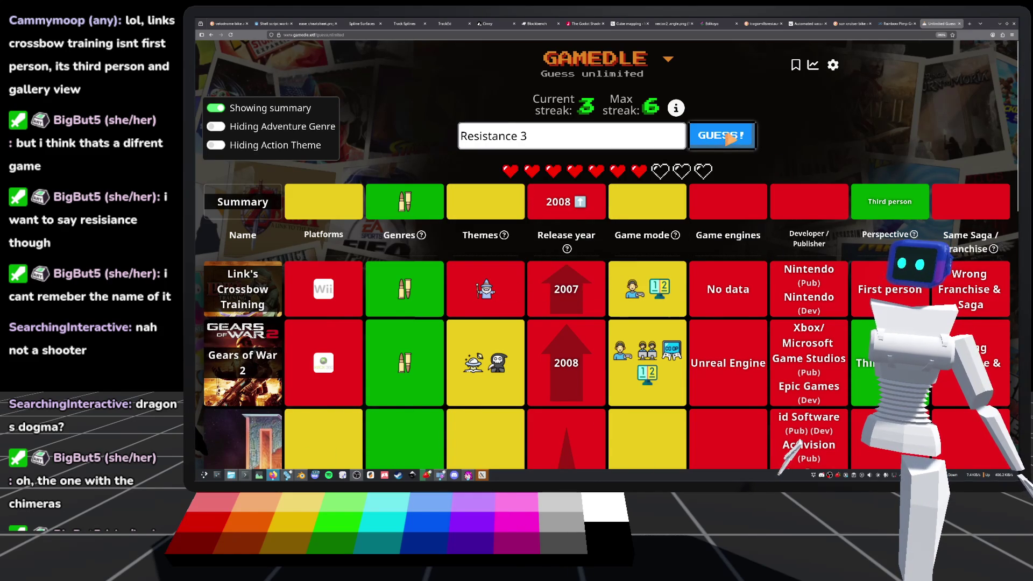
pyautogui.click(729, 139)
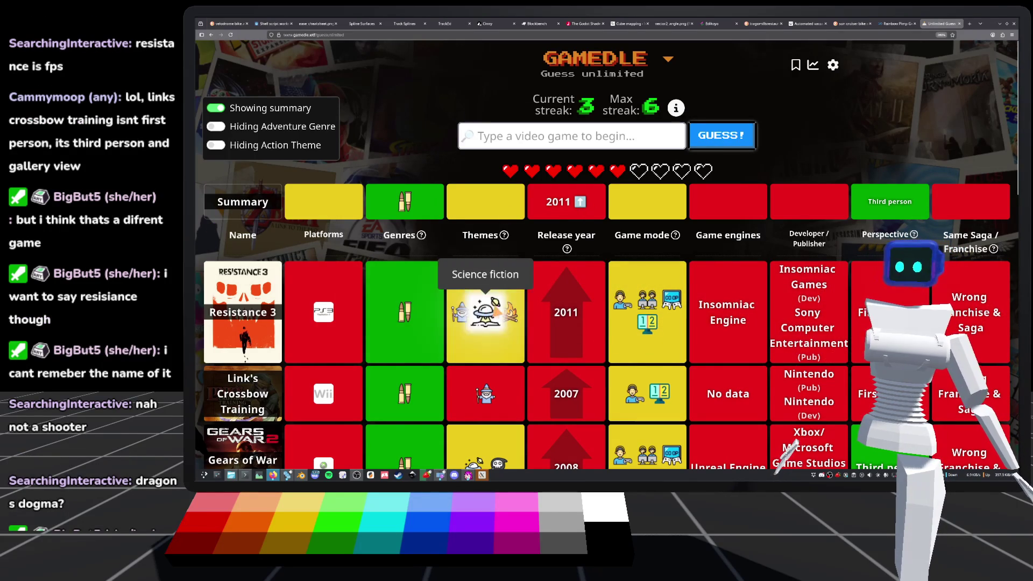
pyautogui.scroll(-2, 509, 313)
pyautogui.scroll(-5, 510, 313)
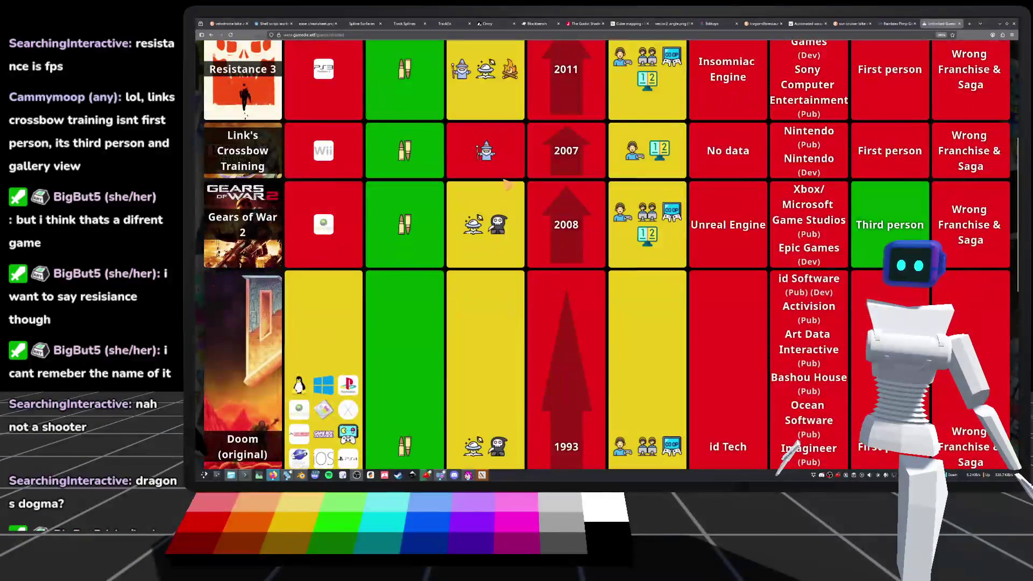
pyautogui.scroll(5, 484, 215)
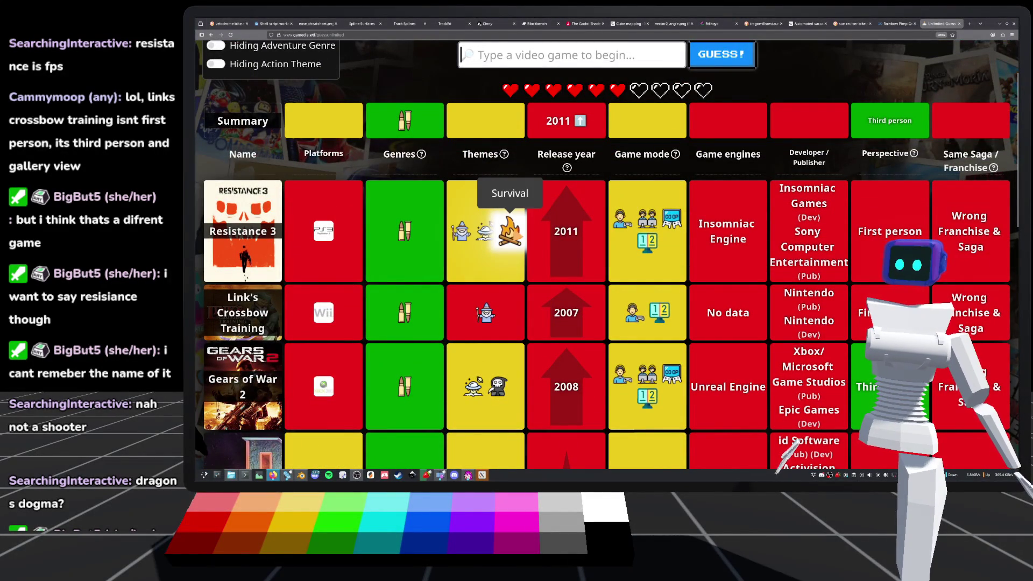
pyautogui.scroll(-5, 486, 231)
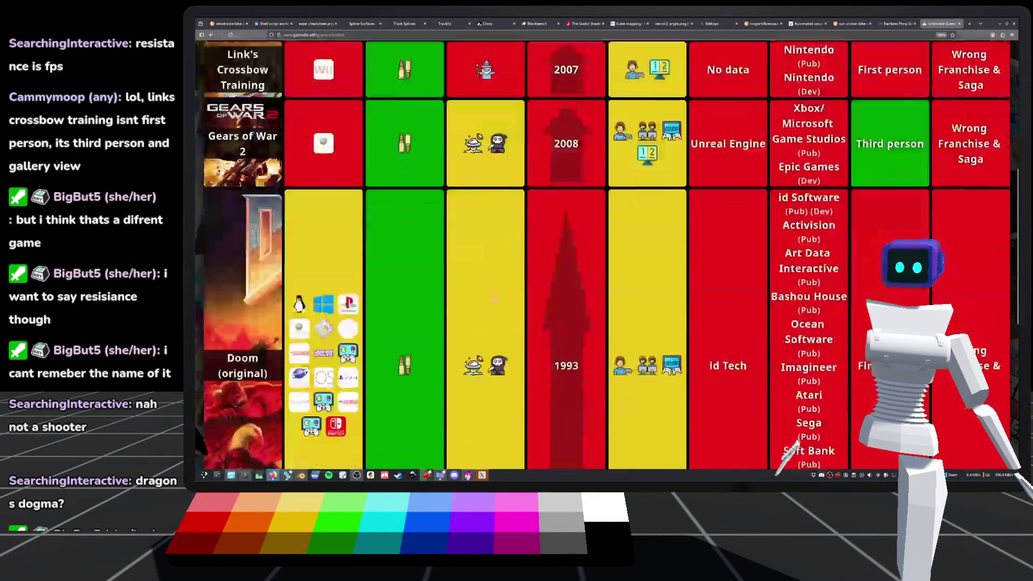
pyautogui.scroll(6, 463, 242)
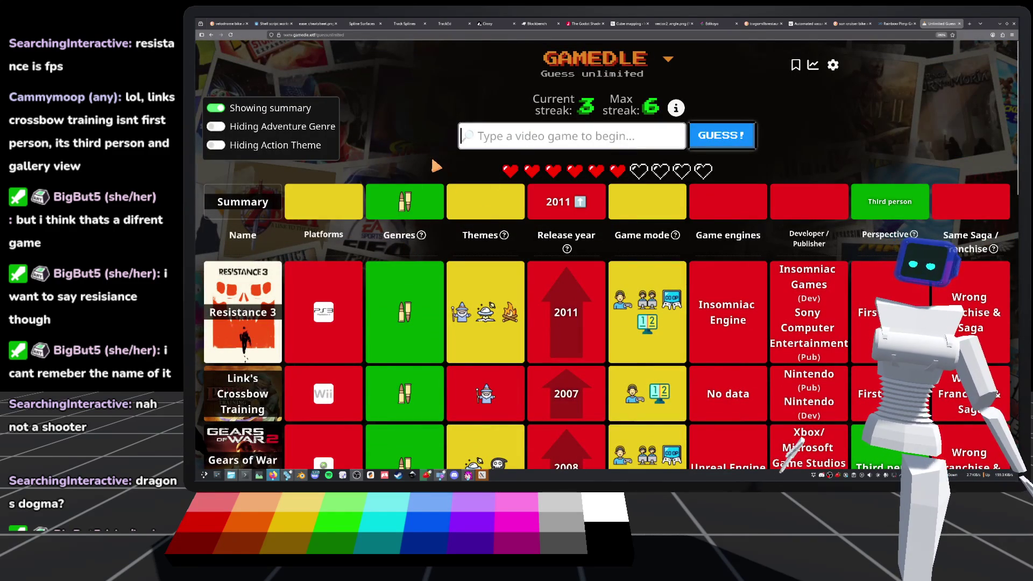
pyautogui.scroll(-3, 417, 165)
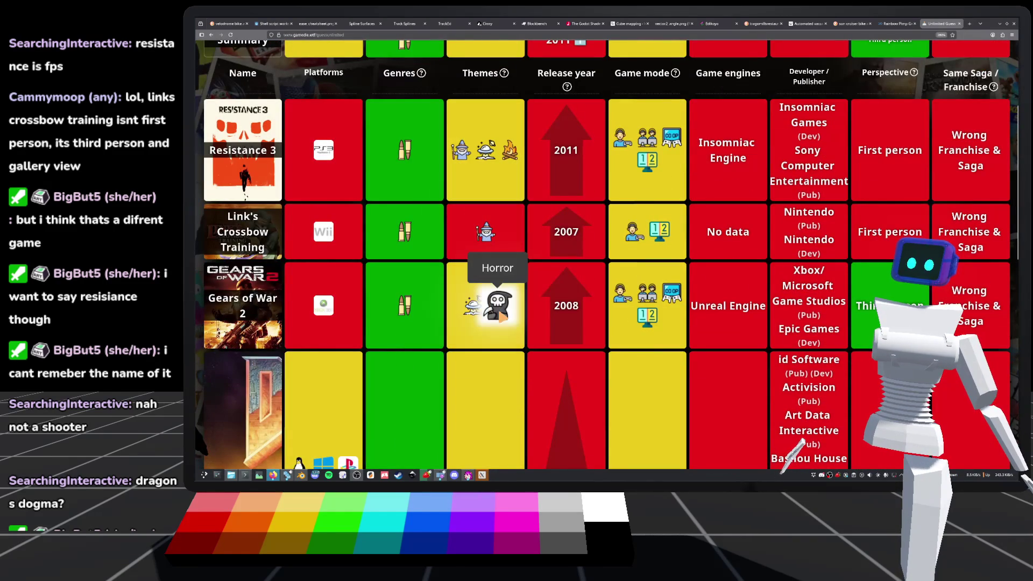
pyautogui.moveTo(475, 308)
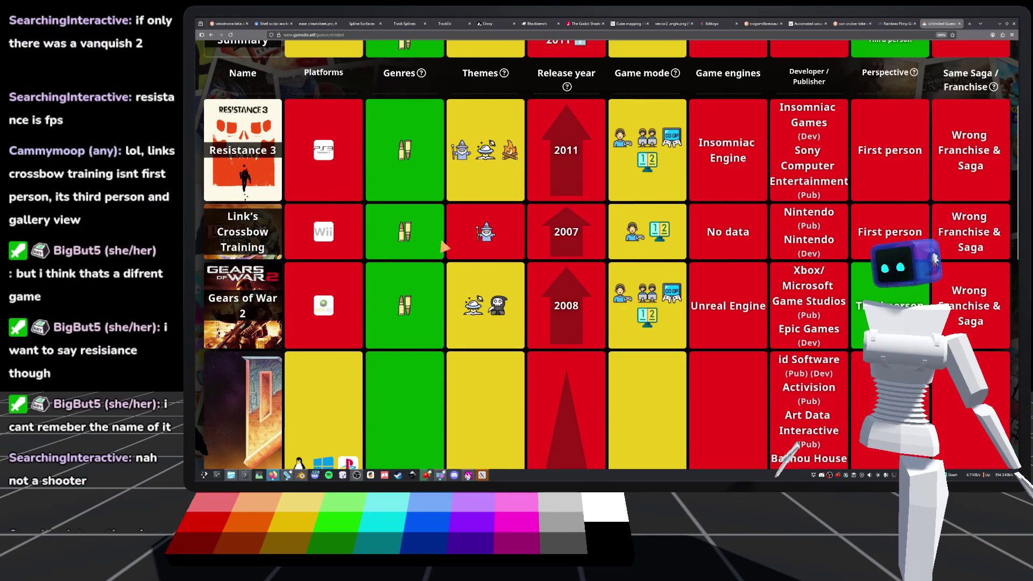
pyautogui.scroll(3, 425, 231)
pyautogui.click(505, 136)
pyautogui.write('vanq')
pyautogui.press('Down')
pyautogui.press('Return')
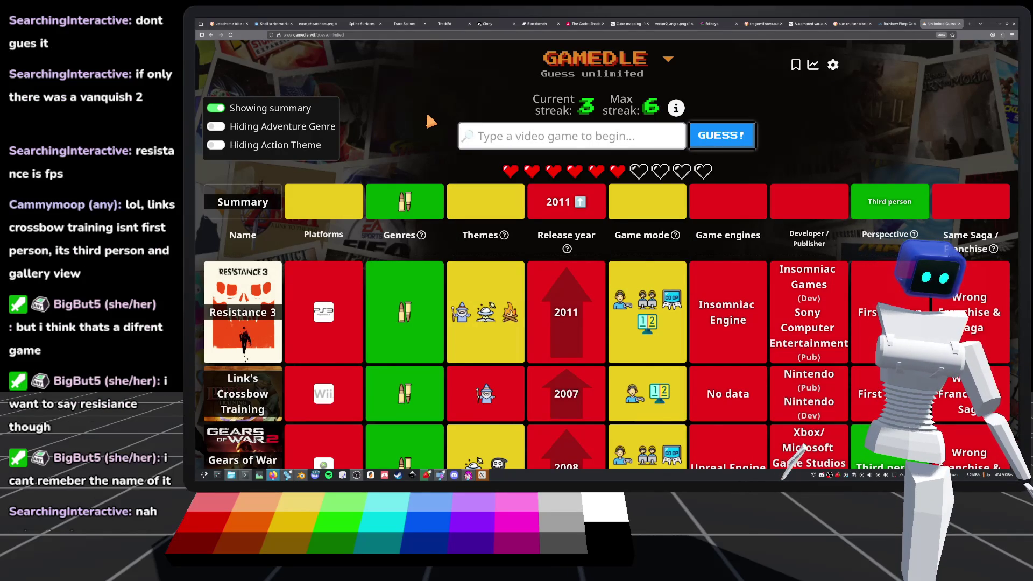
pyautogui.scroll(-2, 428, 118)
pyautogui.scroll(-5, 428, 118)
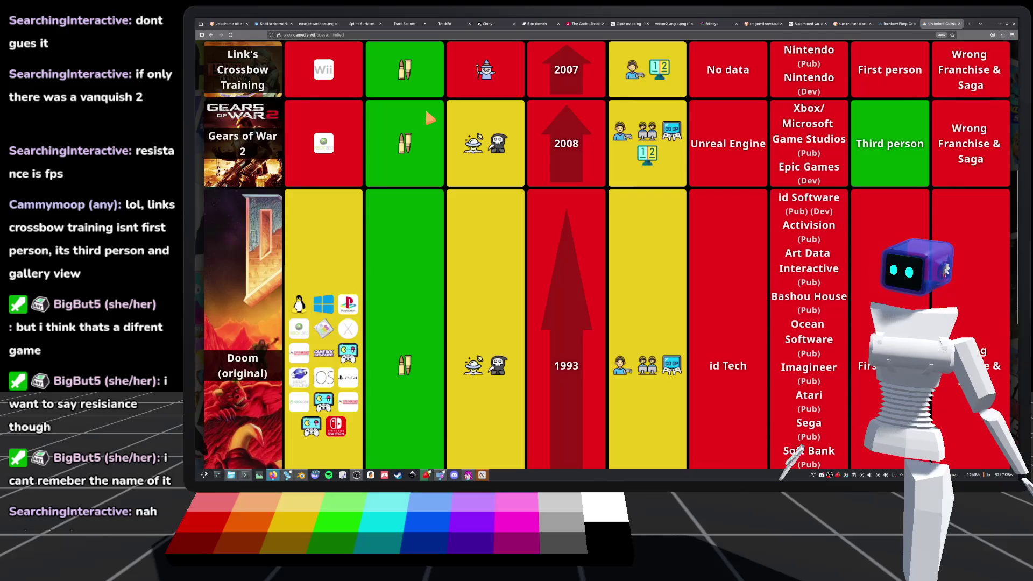
pyautogui.scroll(6, 426, 113)
pyautogui.moveTo(544, 237)
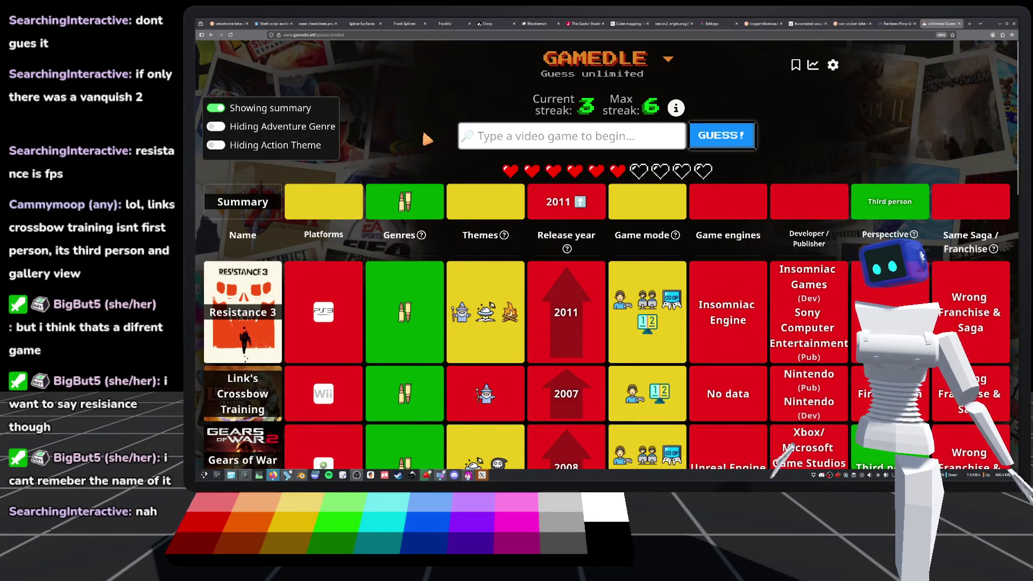
pyautogui.moveTo(400, 207)
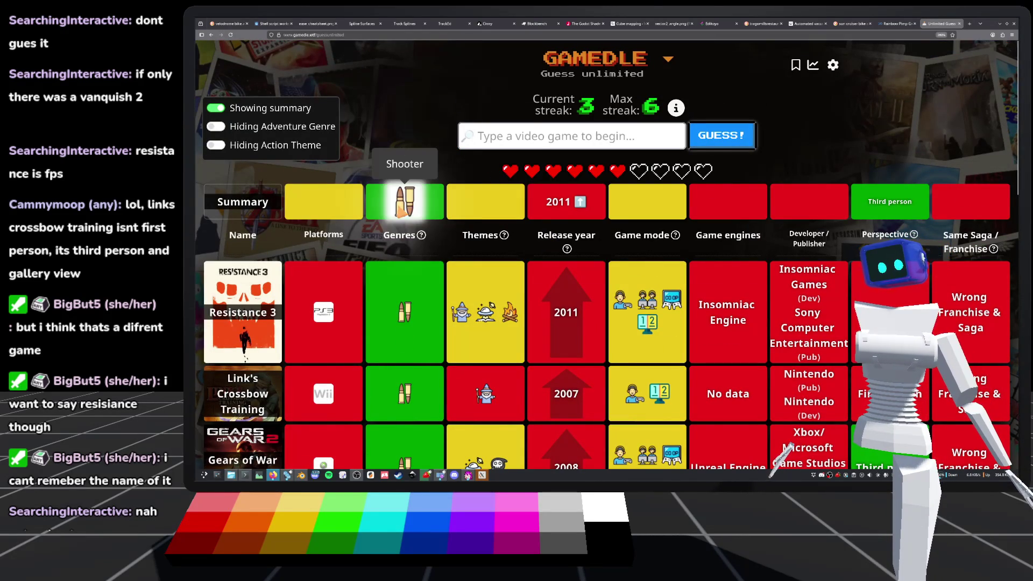
pyautogui.moveTo(423, 240)
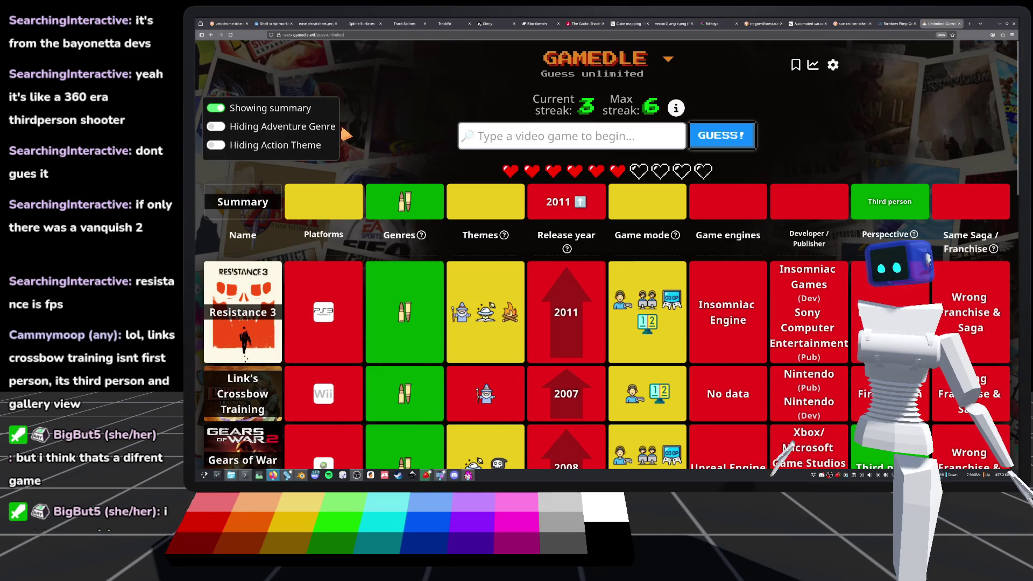
pyautogui.scroll(-3, 666, 258)
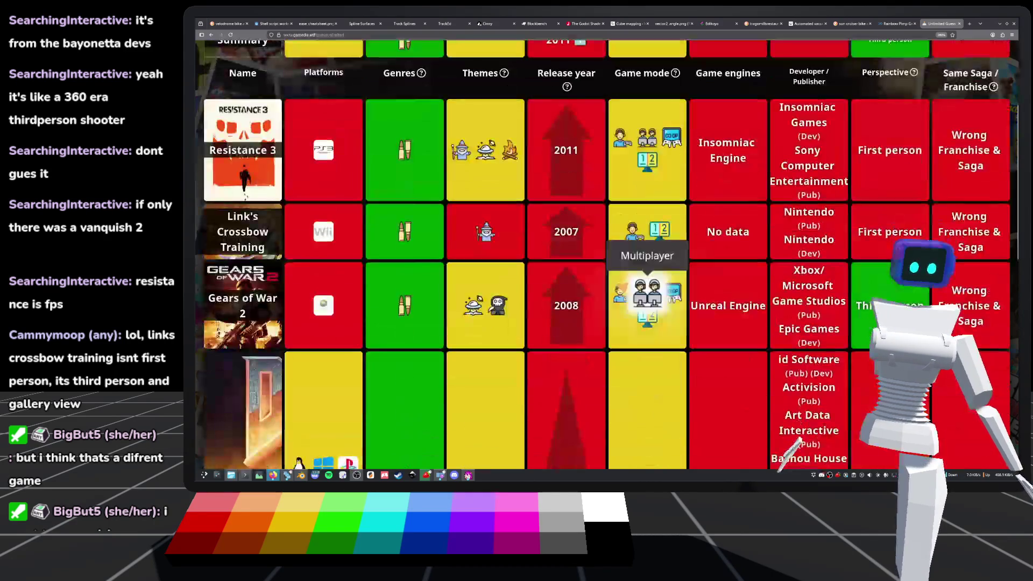
pyautogui.scroll(1, 616, 301)
pyautogui.scroll(2, 621, 300)
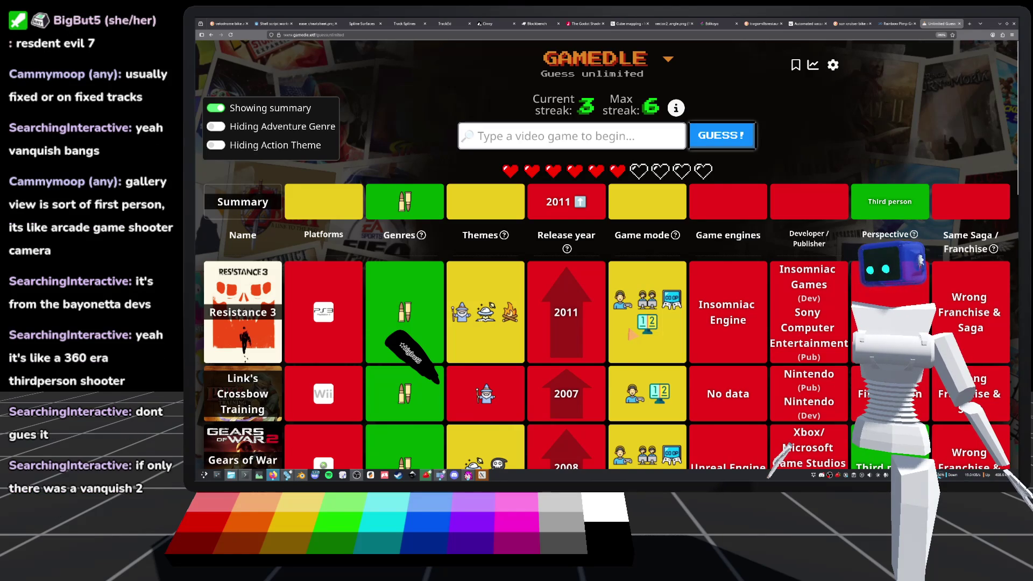
# Enter the search text 'resident evil' in the Gamedle guess box.
pyautogui.click(534, 139)
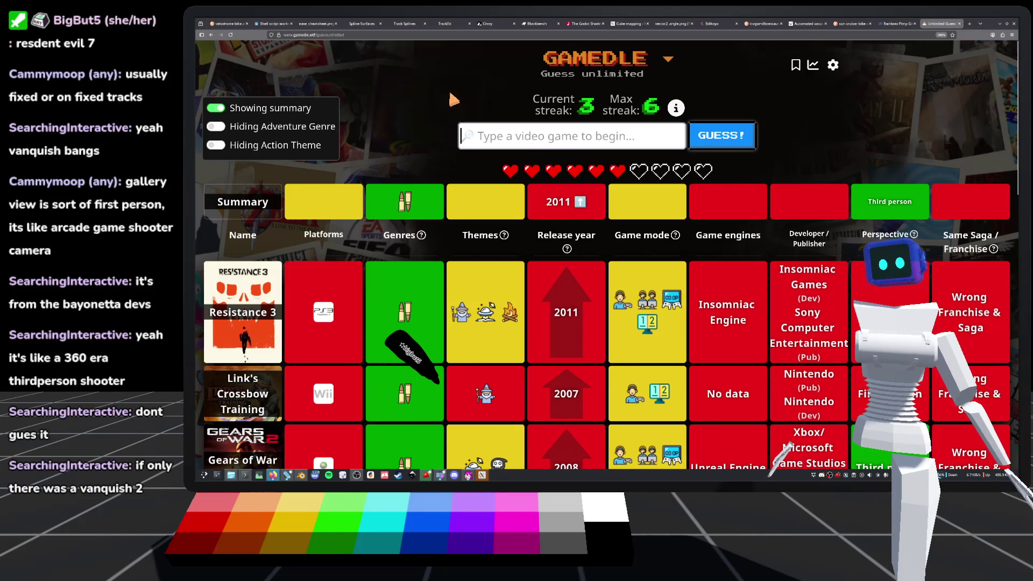
pyautogui.write('resid')
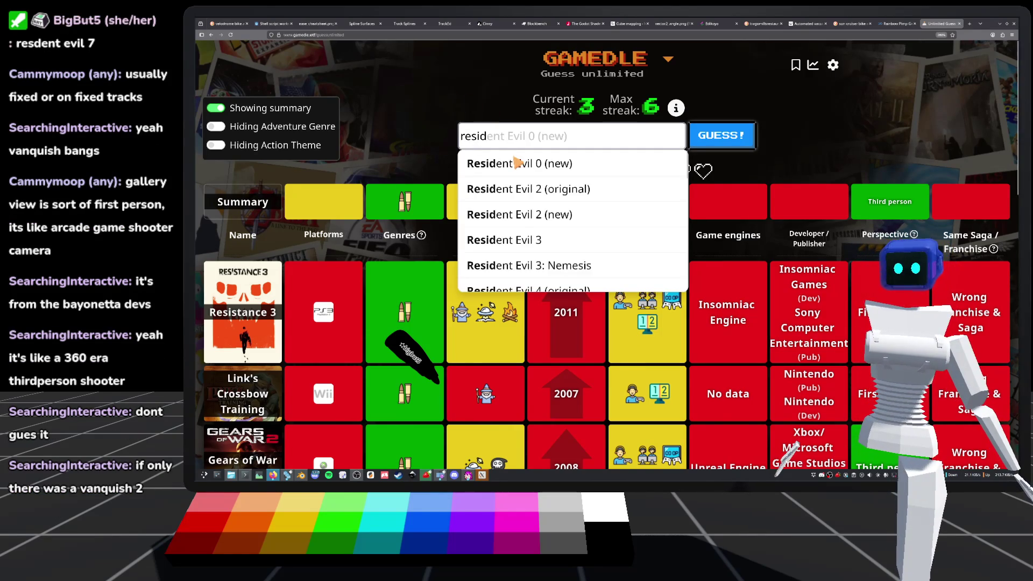
pyautogui.scroll(-3, 571, 185)
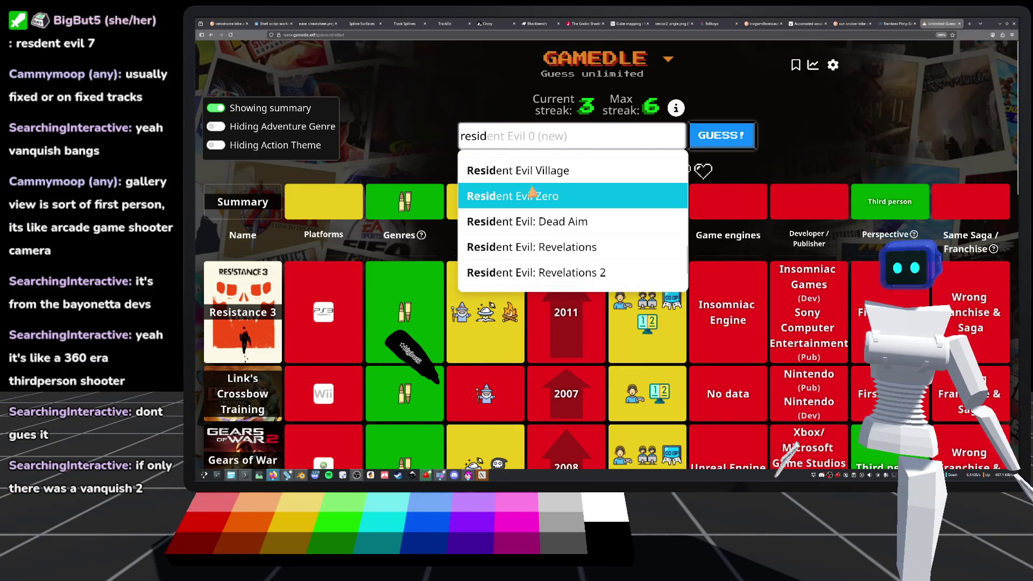
pyautogui.scroll(2, 570, 184)
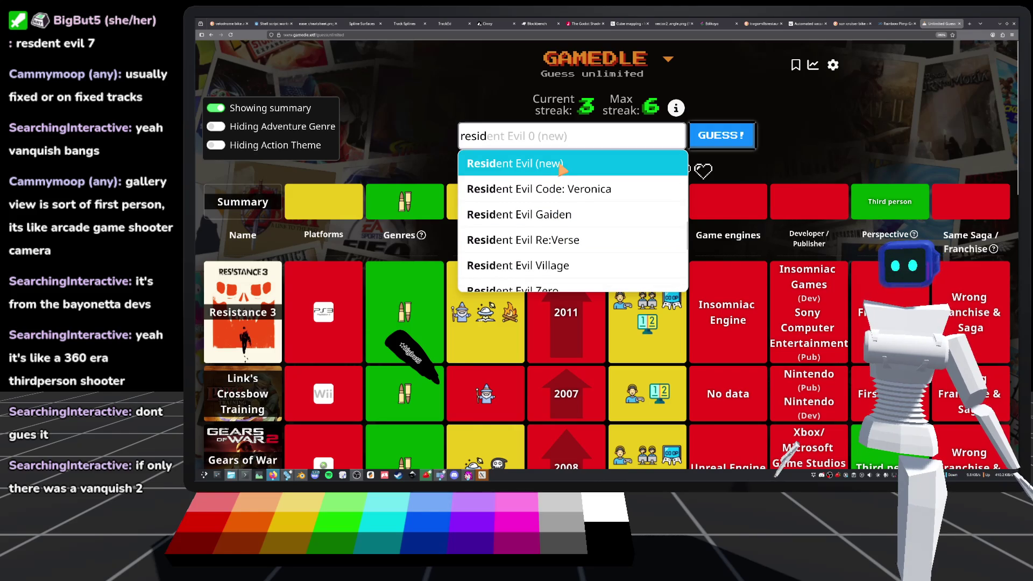
pyautogui.write('ent')
pyautogui.press('BackSpace')
pyautogui.press('BackSpace')
pyautogui.write('evil')
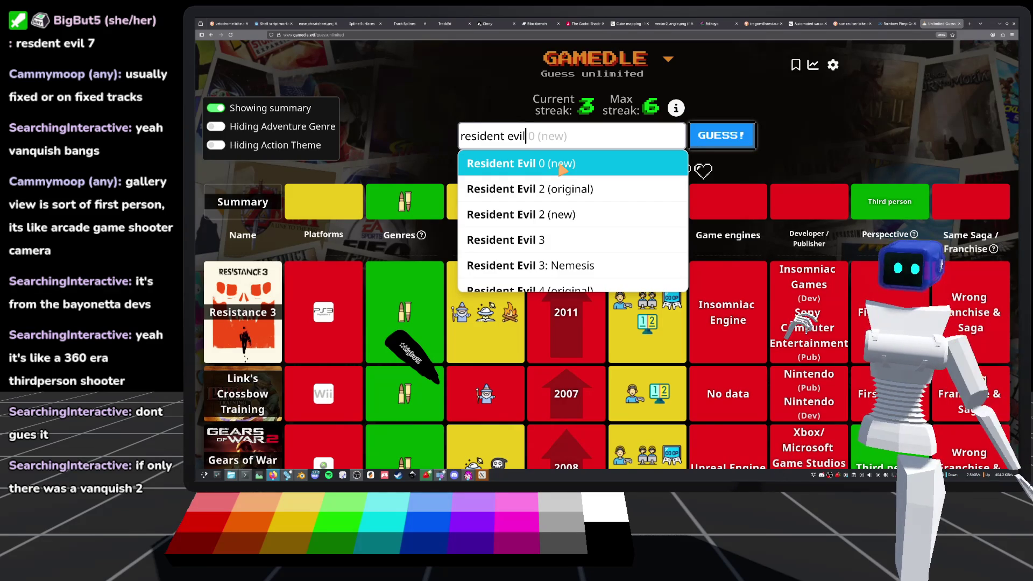
# Pick Resident Evil 7: Biohazard from the suggestions and submit it as the guess.
pyautogui.scroll(-5, 592, 215)
pyautogui.scroll(3, 591, 220)
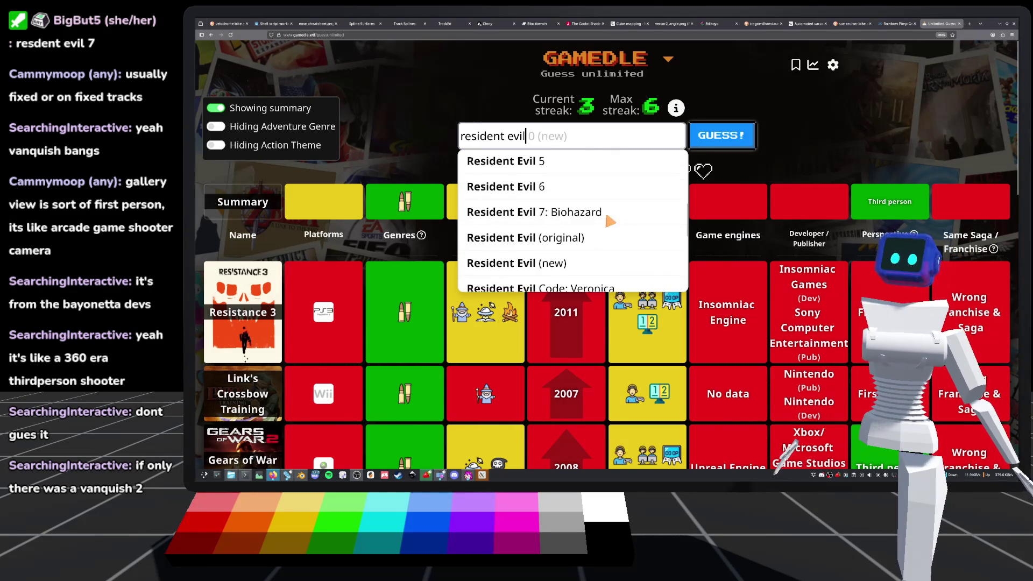
pyautogui.scroll(-6, 581, 213)
pyautogui.scroll(4, 578, 205)
pyautogui.scroll(5, 552, 216)
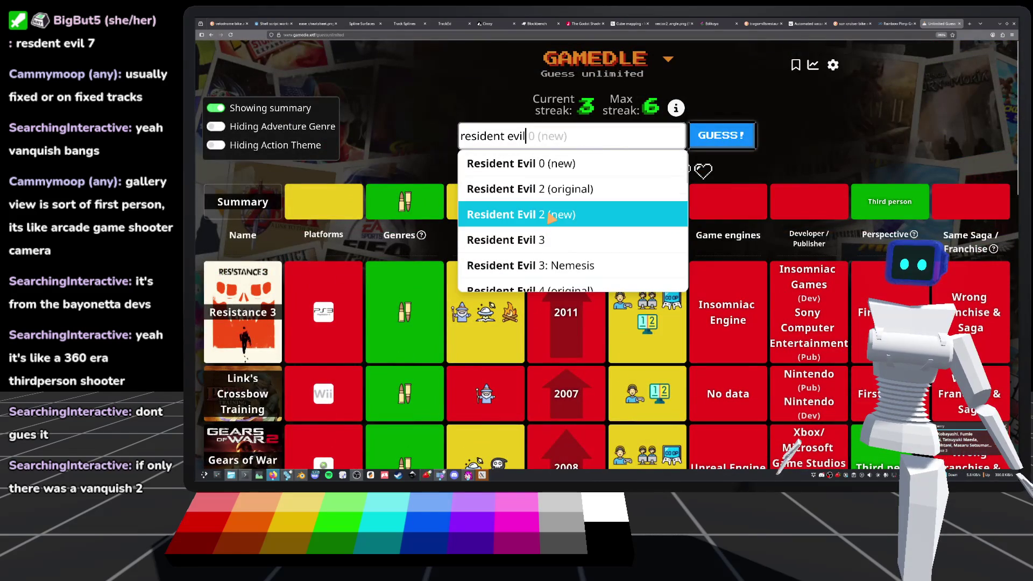
pyautogui.scroll(-4, 554, 220)
pyautogui.scroll(4, 560, 217)
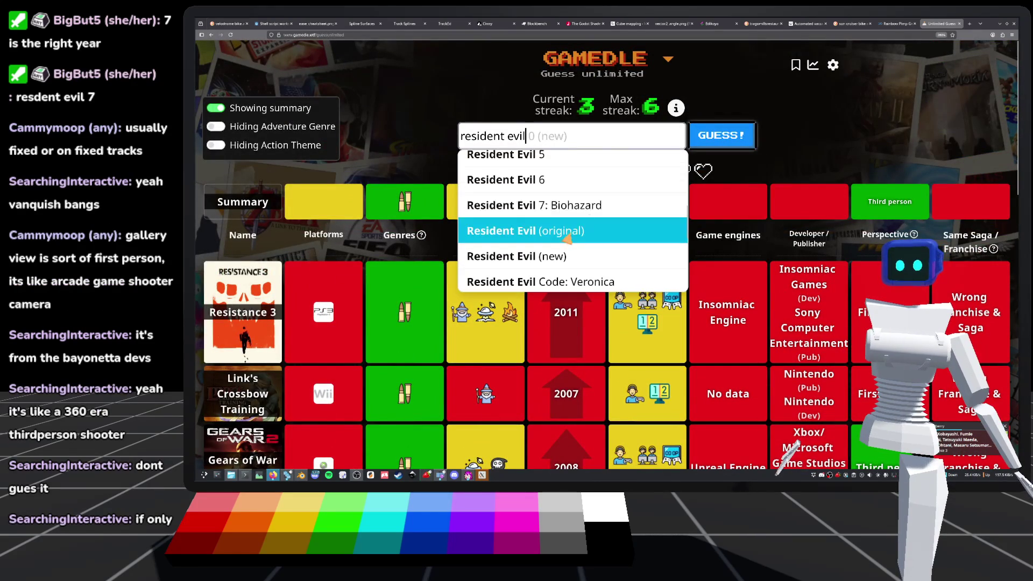
pyautogui.click(577, 210)
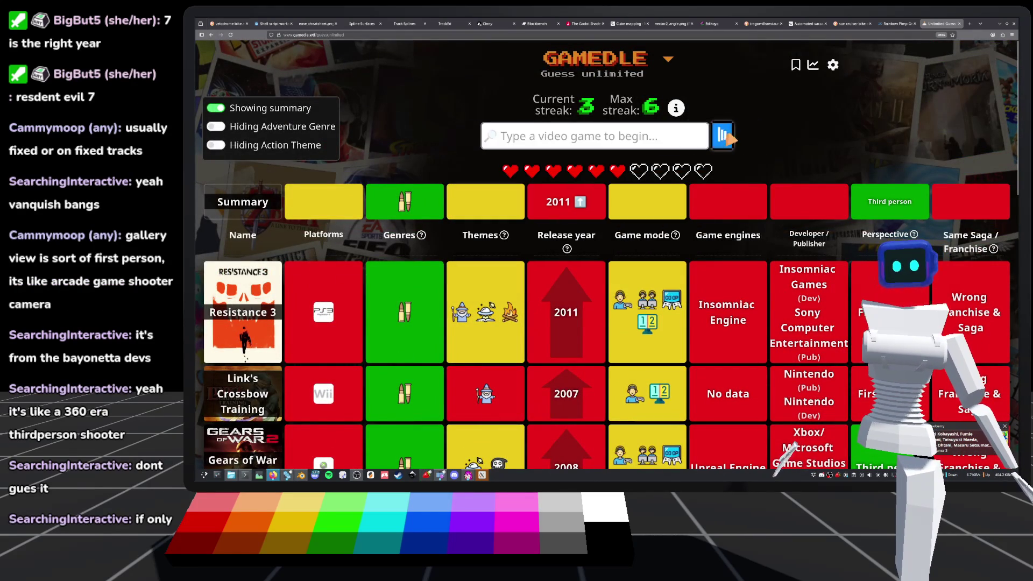
pyautogui.click(706, 144)
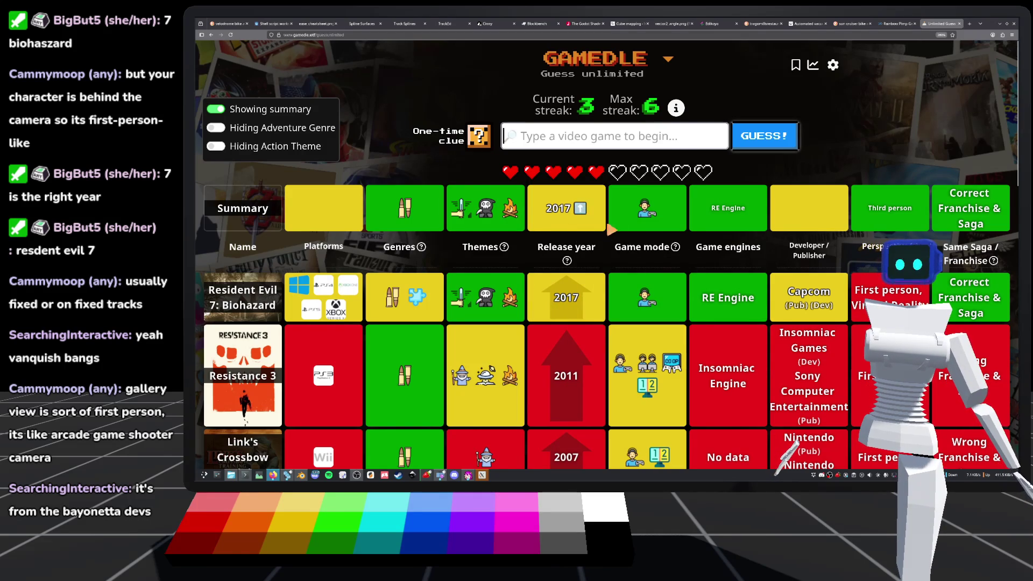
# Search 'resident evil', pick Resident Evil (new) from the suggestions and submit it.
pyautogui.moveTo(405, 212)
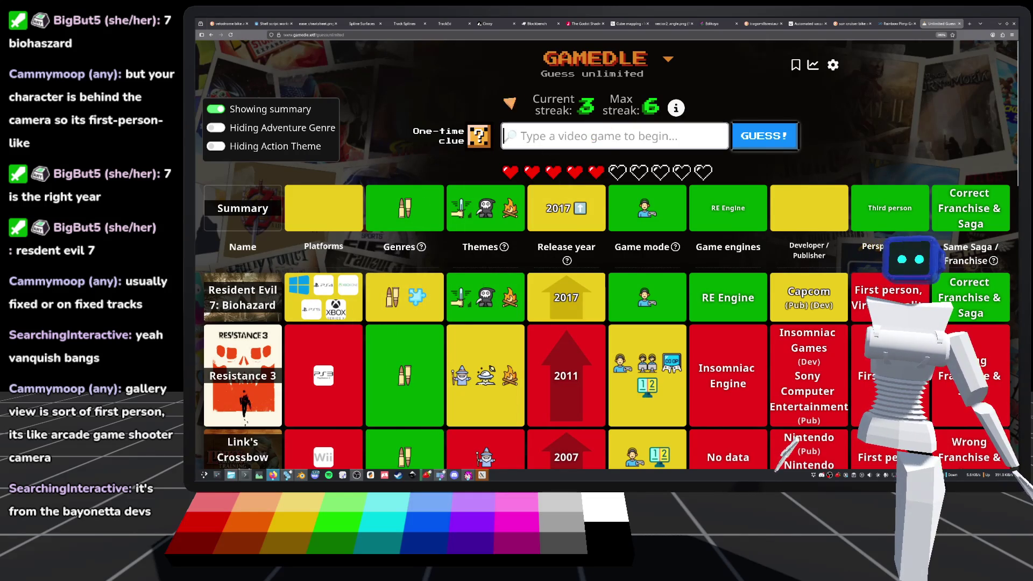
pyautogui.write('resident ')
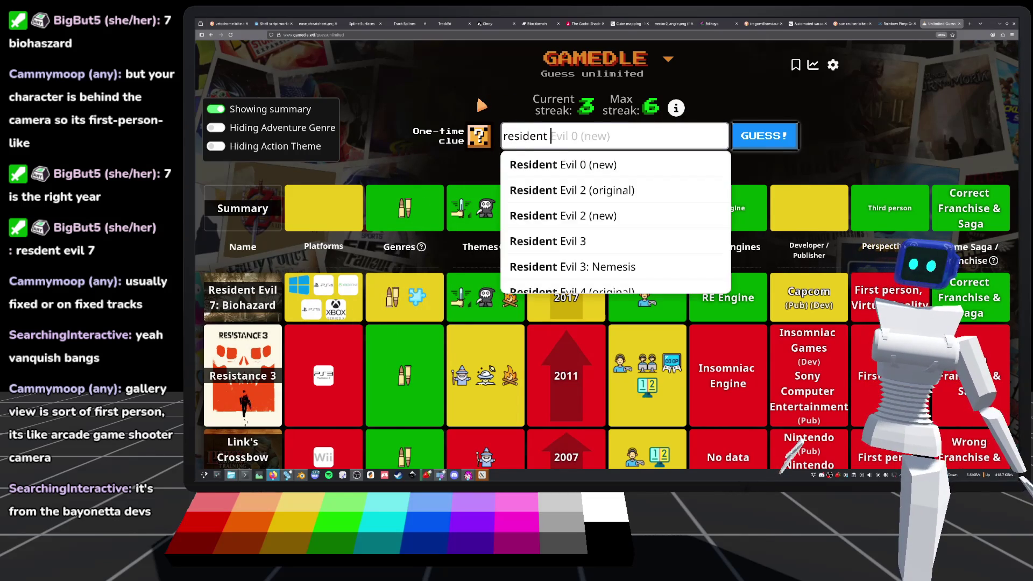
pyautogui.write('evil')
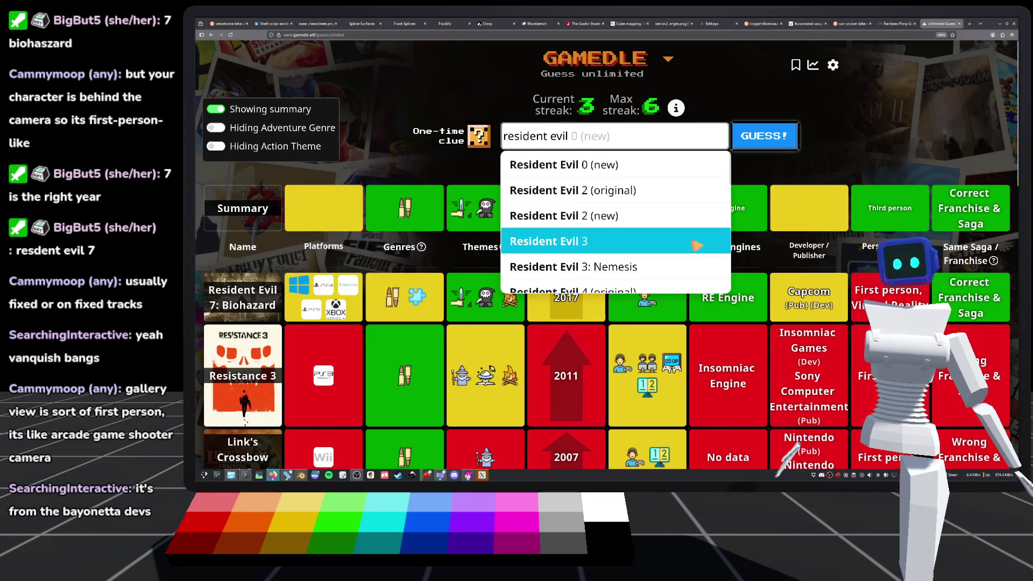
pyautogui.scroll(-3, 657, 237)
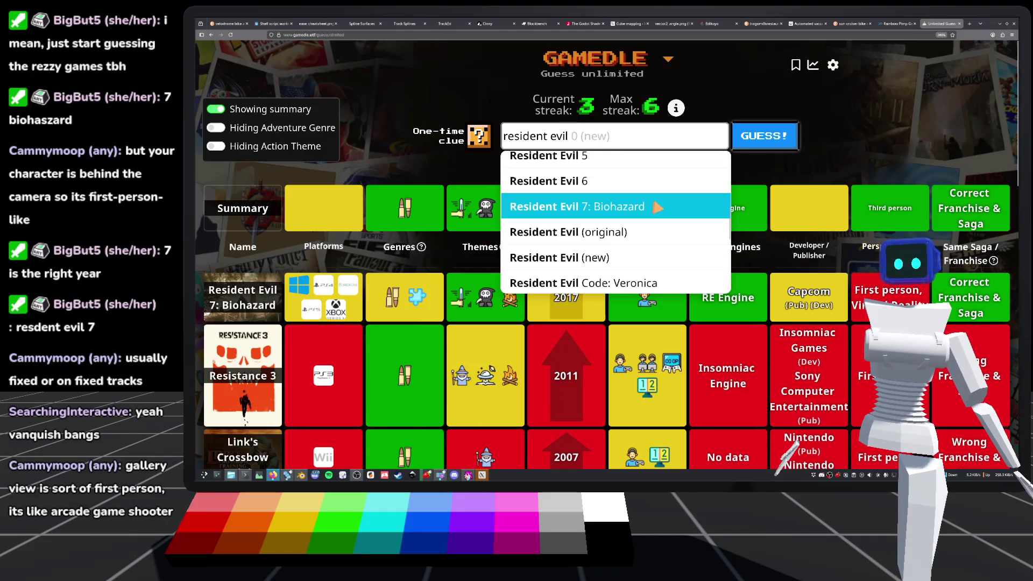
pyautogui.scroll(-3, 655, 208)
pyautogui.scroll(3, 647, 195)
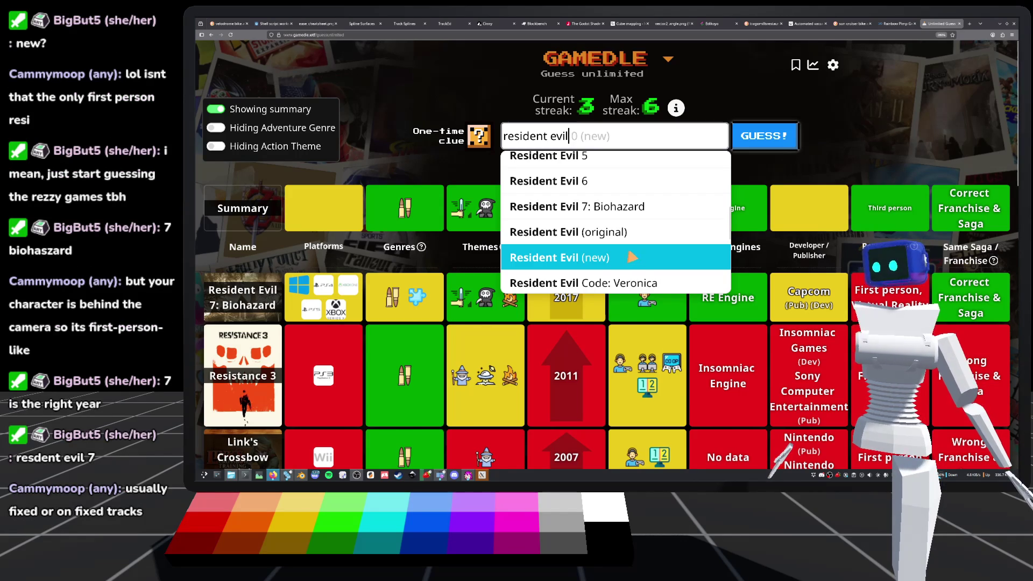
pyautogui.scroll(-5, 624, 258)
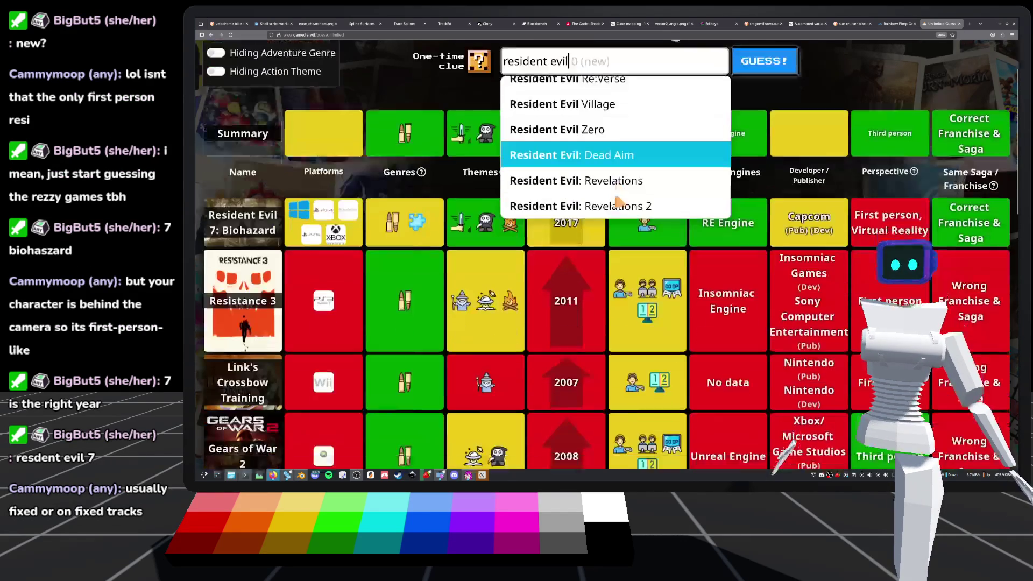
pyautogui.scroll(4, 603, 200)
pyautogui.click(602, 184)
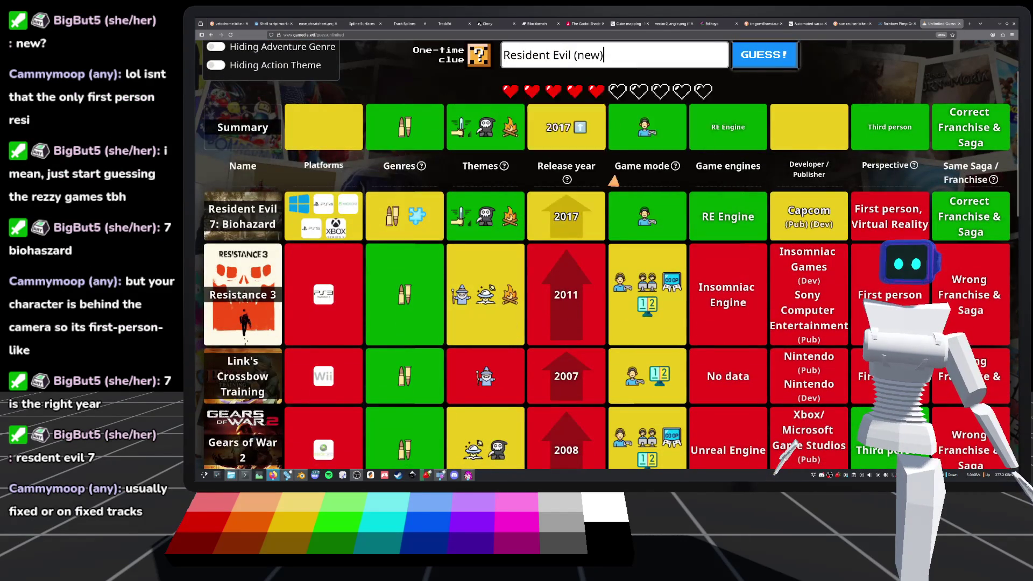
pyautogui.scroll(2, 738, 214)
pyautogui.click(770, 142)
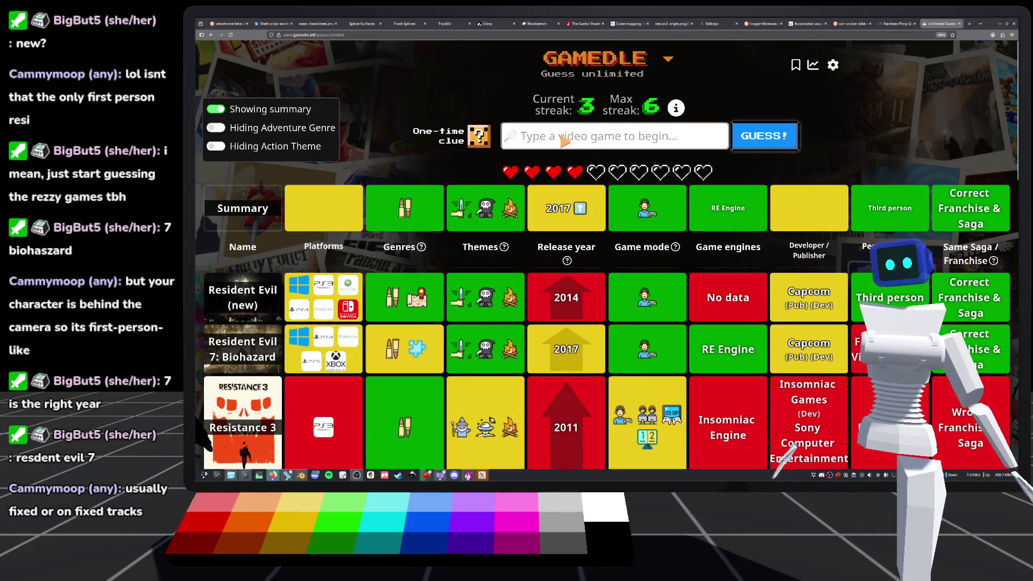
# Search 'resident evil' and submit Resident Evil Village as the guess.
pyautogui.write('resident evil')
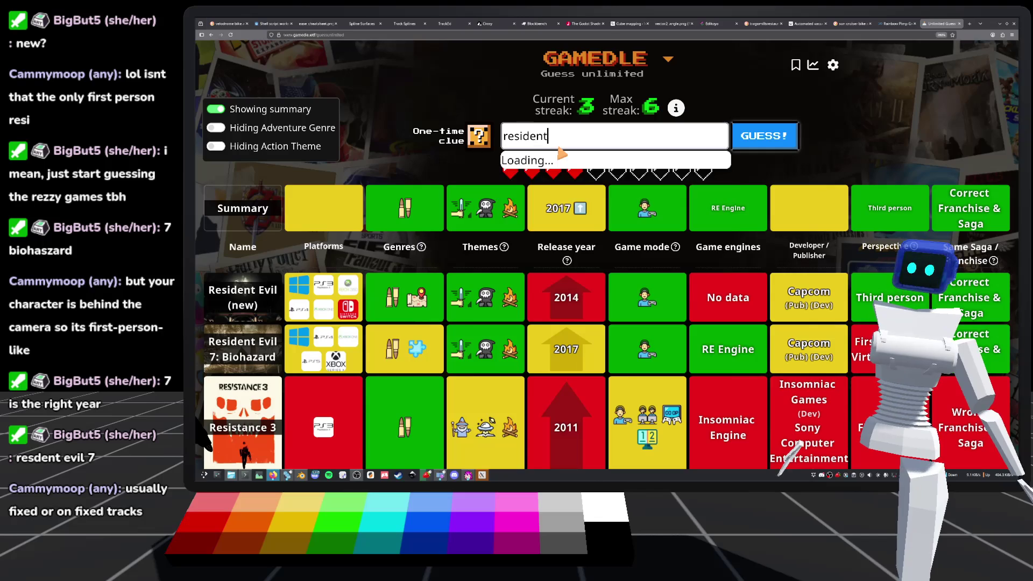
pyautogui.press('Down')
pyautogui.press('Down')
pyautogui.press('Down')
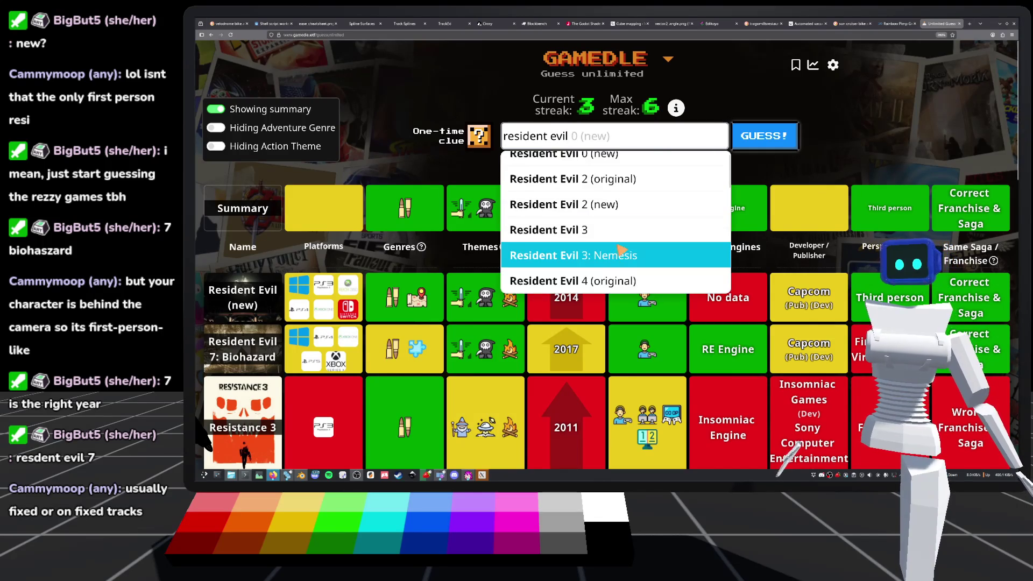
pyautogui.scroll(-3, 619, 250)
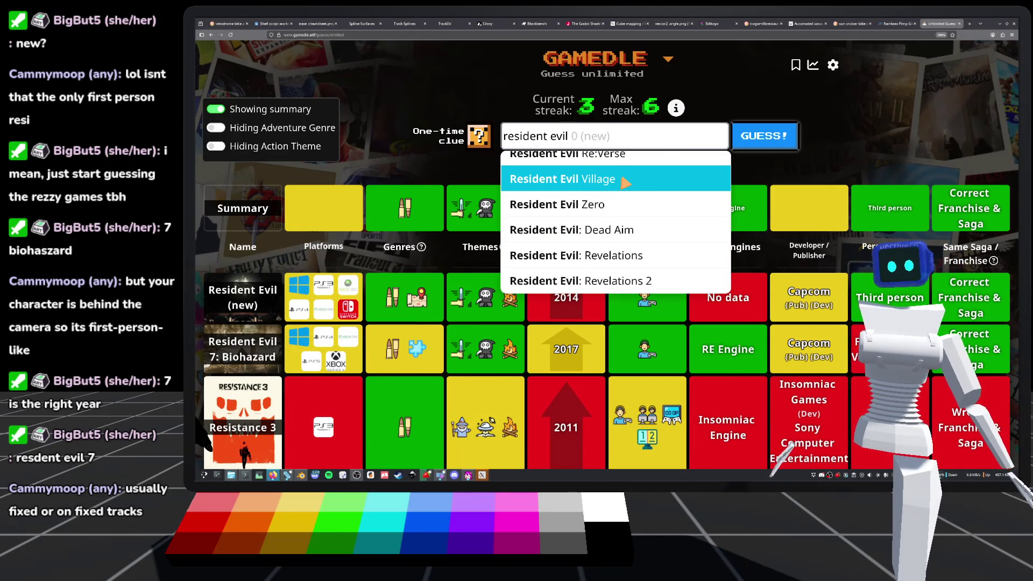
pyautogui.click(626, 179)
pyautogui.click(750, 144)
# Start a new 'resident evil' search and browse the suggested titles.
pyautogui.moveTo(973, 262)
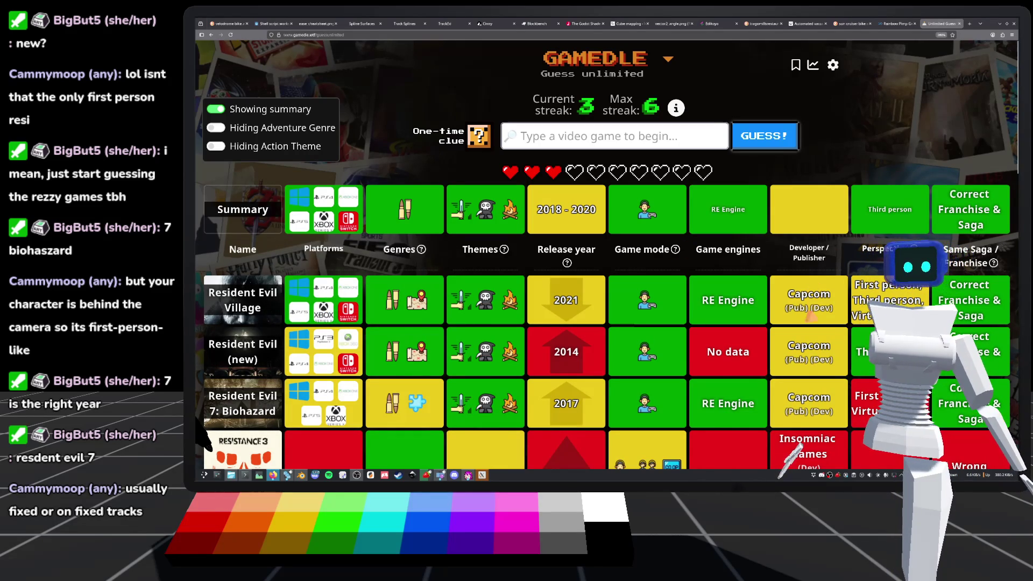
pyautogui.click(602, 141)
pyautogui.write('resident evil')
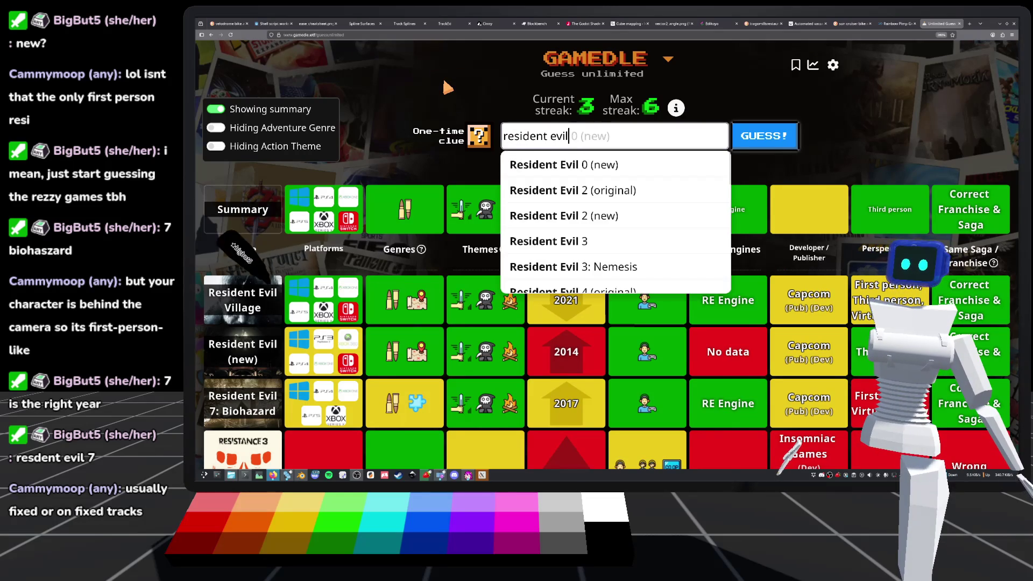
pyautogui.scroll(-1, 570, 269)
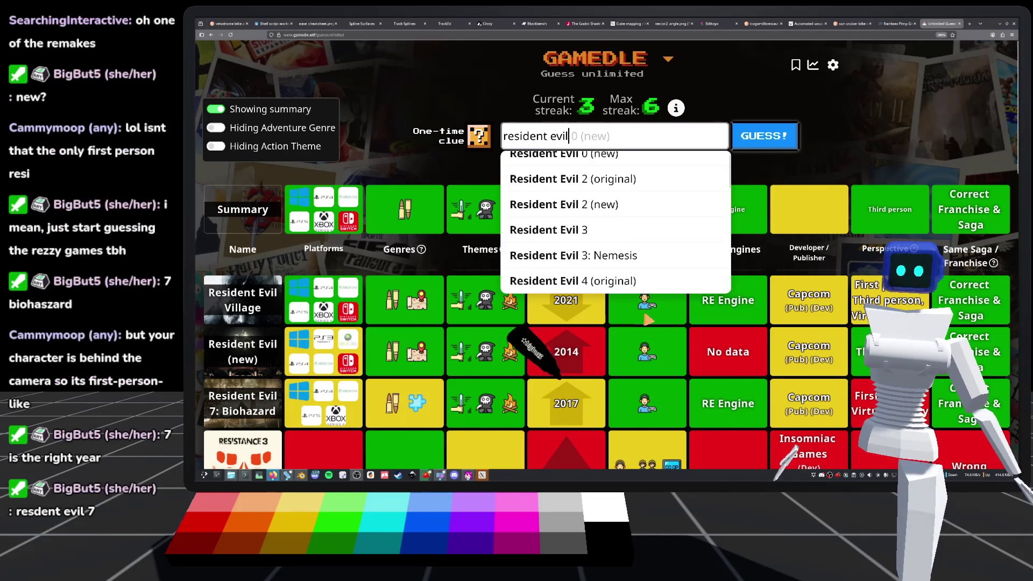
pyautogui.scroll(-7, 586, 229)
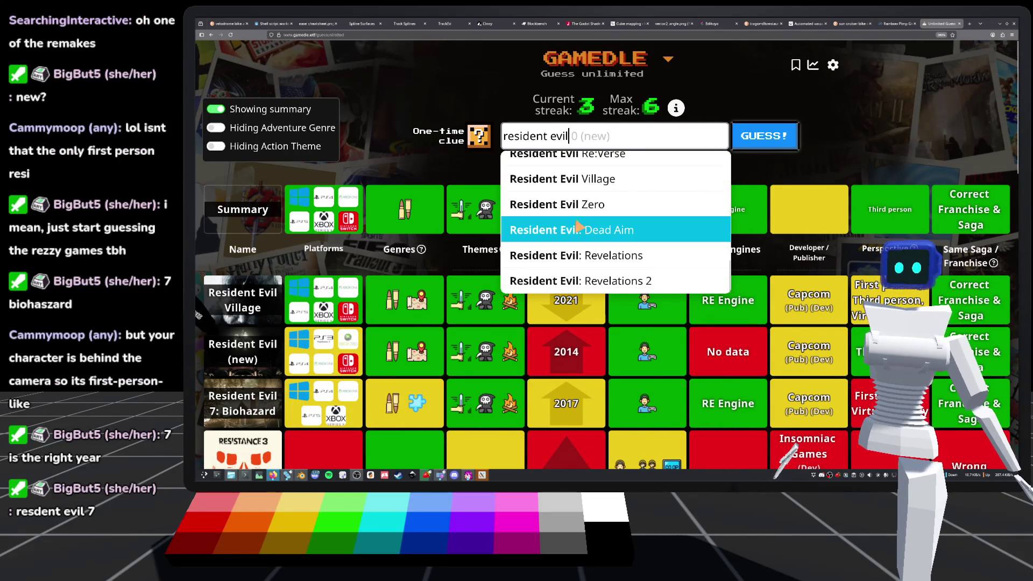
# Find Resident Evil 2 (new) in the suggestion list and submit it as the guess.
pyautogui.scroll(-2, 584, 236)
pyautogui.scroll(2, 585, 248)
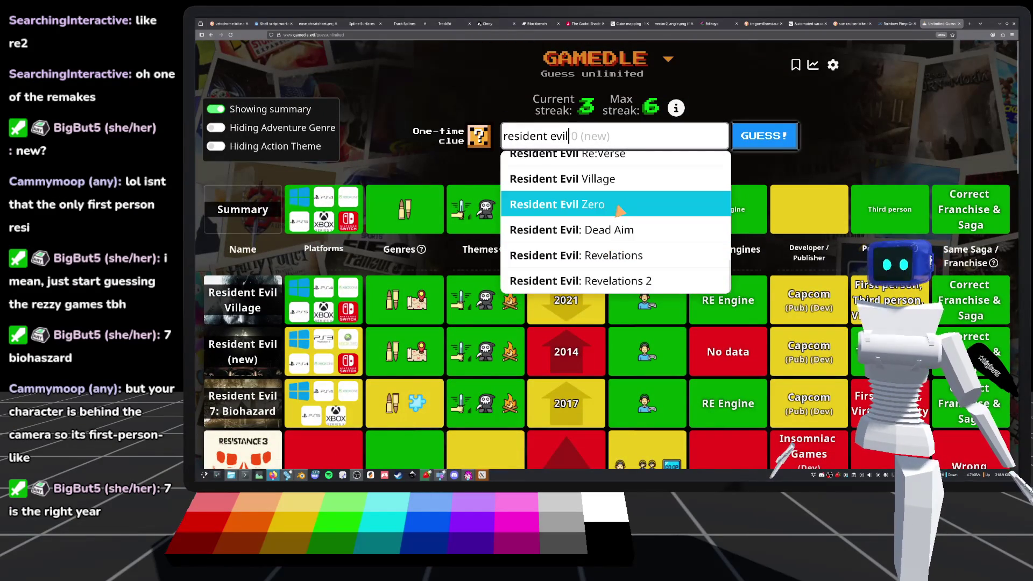
pyautogui.scroll(2, 624, 207)
pyautogui.scroll(3, 624, 231)
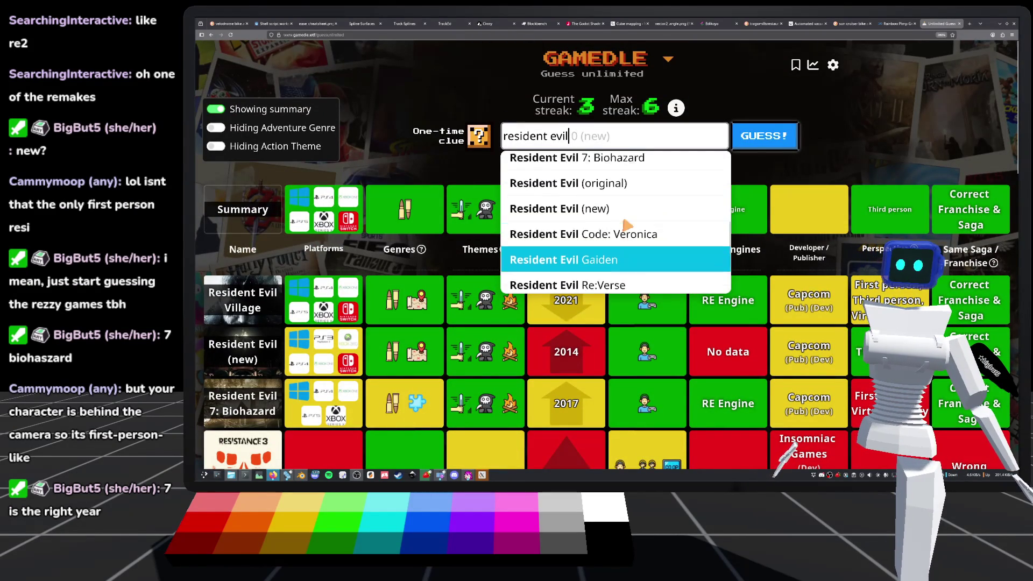
pyautogui.scroll(3, 619, 236)
pyautogui.scroll(-1, 624, 173)
pyautogui.scroll(-5, 624, 205)
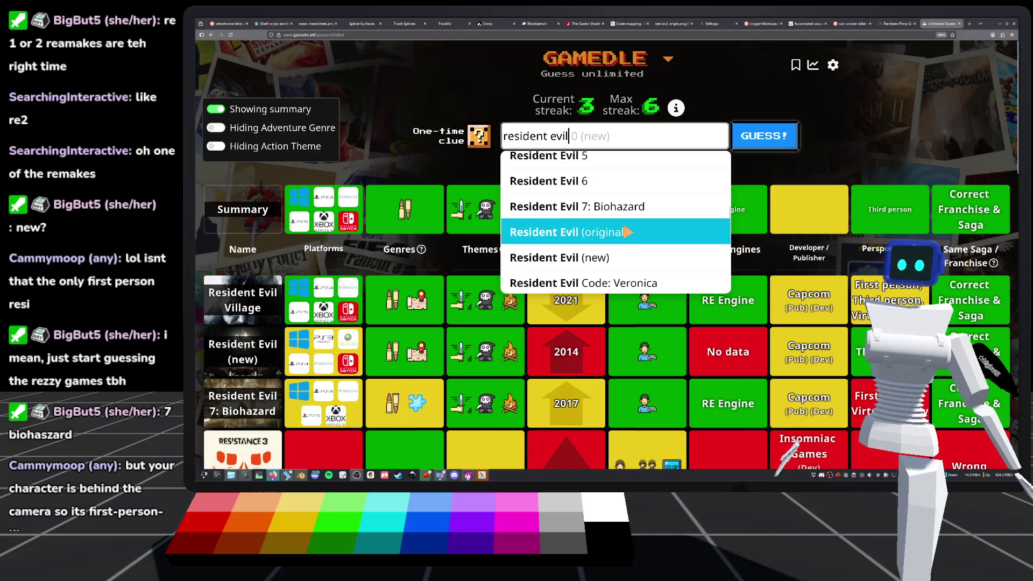
pyautogui.scroll(5, 594, 231)
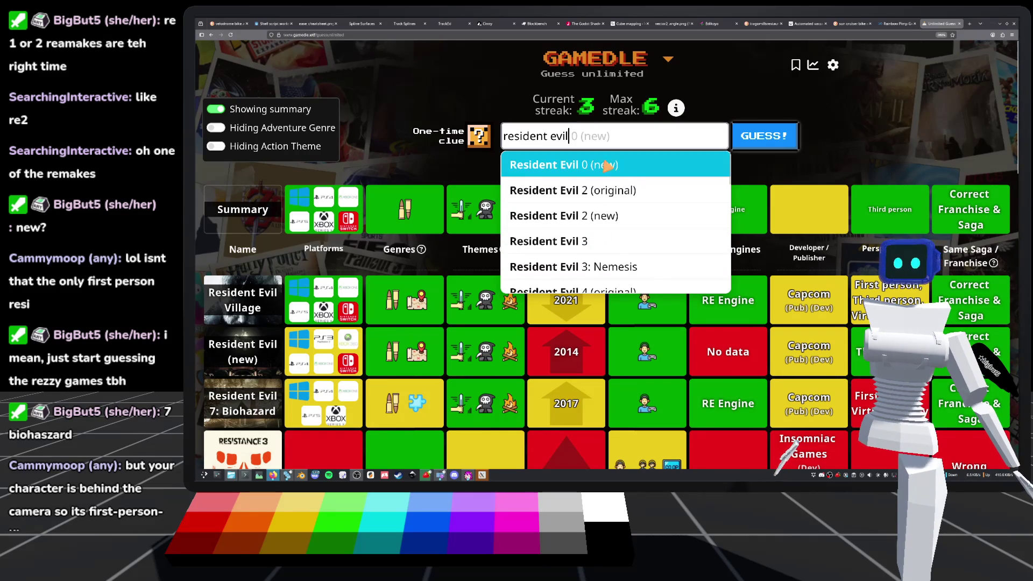
pyautogui.scroll(-1, 614, 175)
pyautogui.scroll(-1, 613, 178)
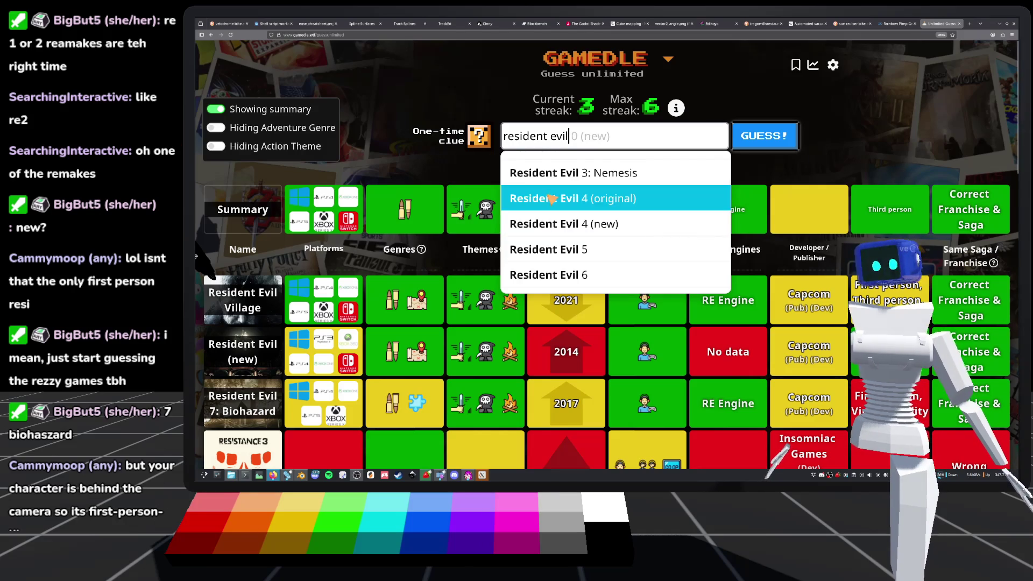
pyautogui.scroll(2, 619, 202)
pyautogui.click(619, 216)
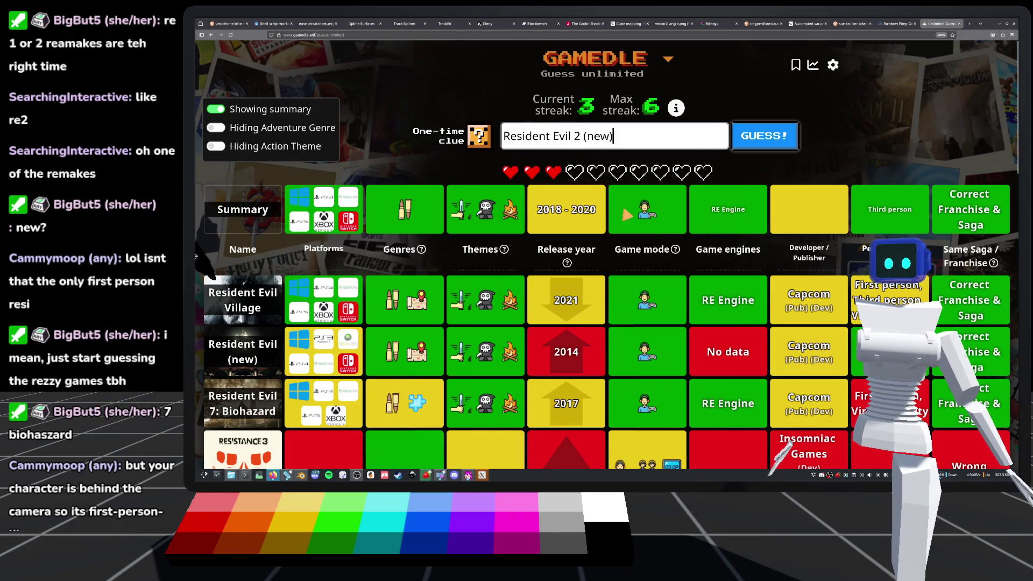
pyautogui.click(791, 139)
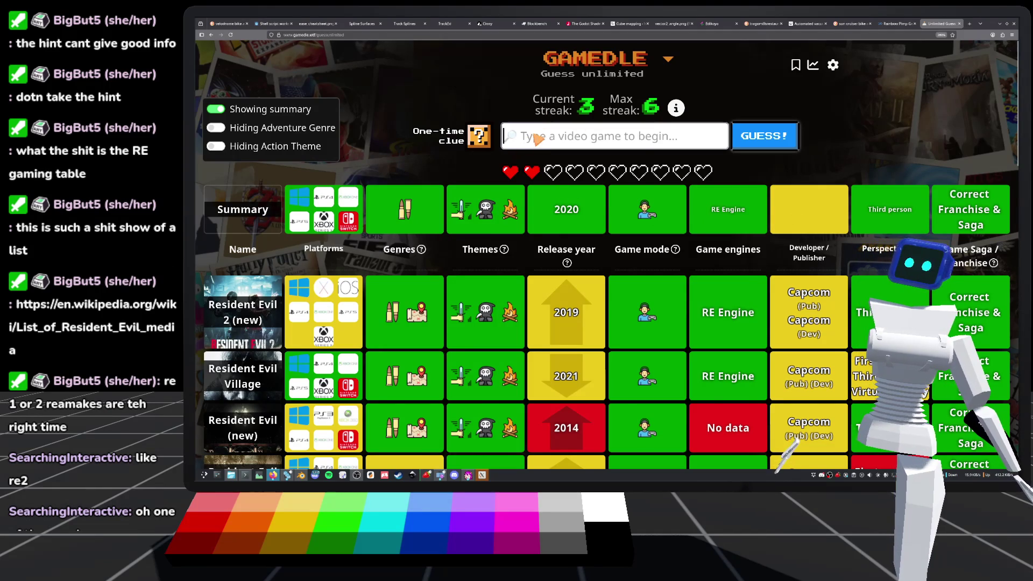
# Search 'resident evil' and guess Resident Evil 4 (new) from the suggestions.
pyautogui.write('r')
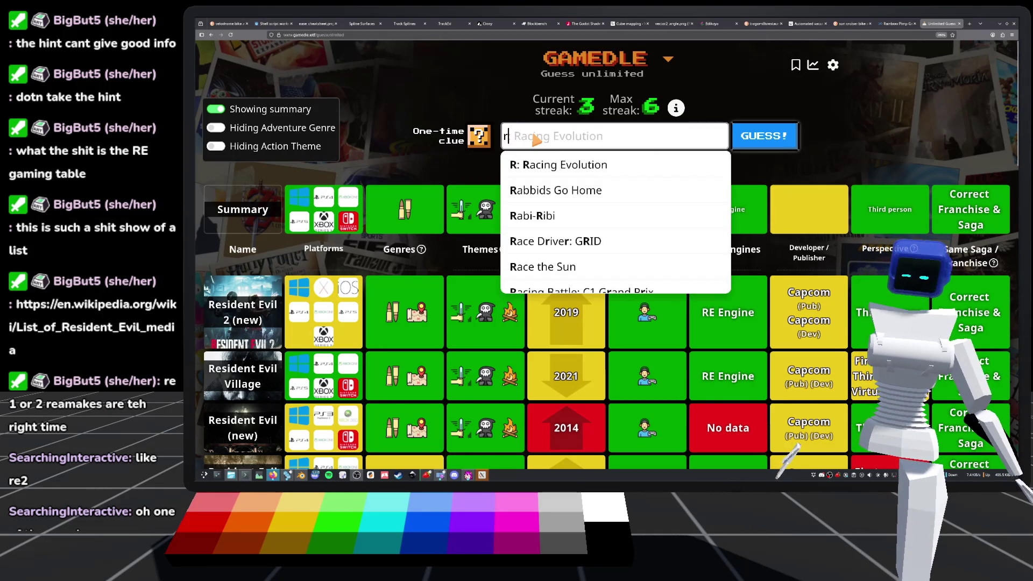
pyautogui.write('esident evil')
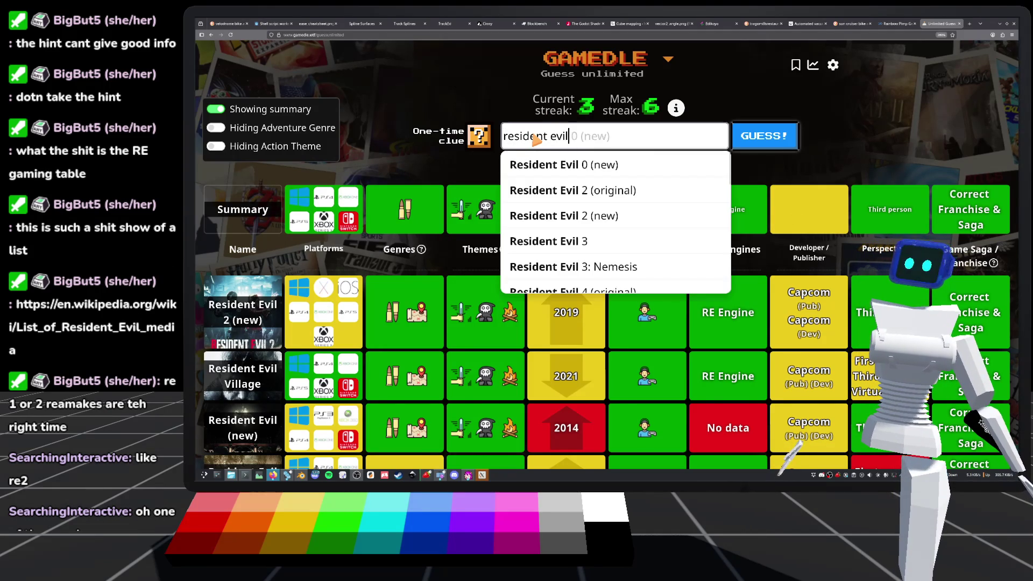
pyautogui.scroll(-2, 609, 207)
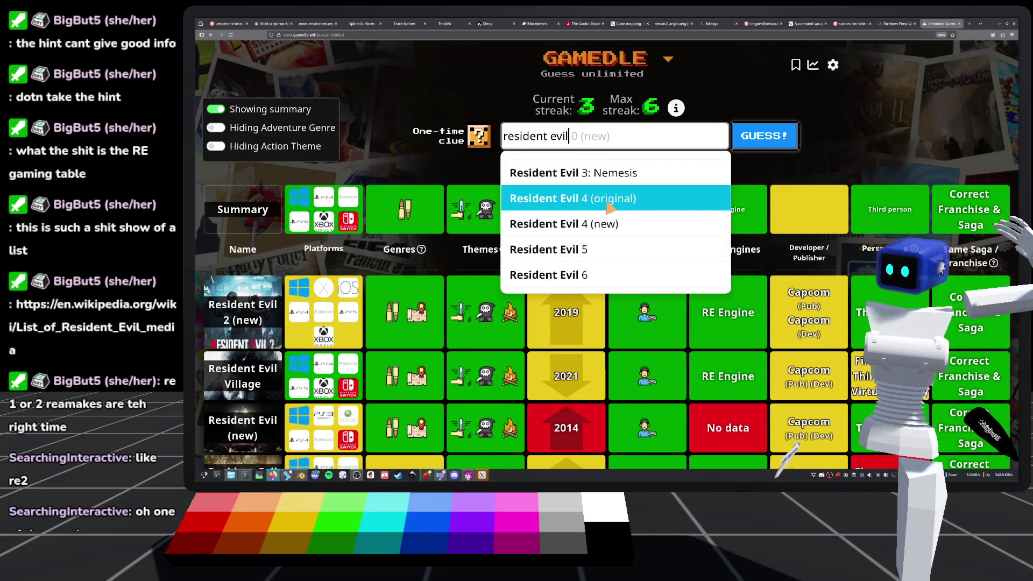
pyautogui.click(590, 233)
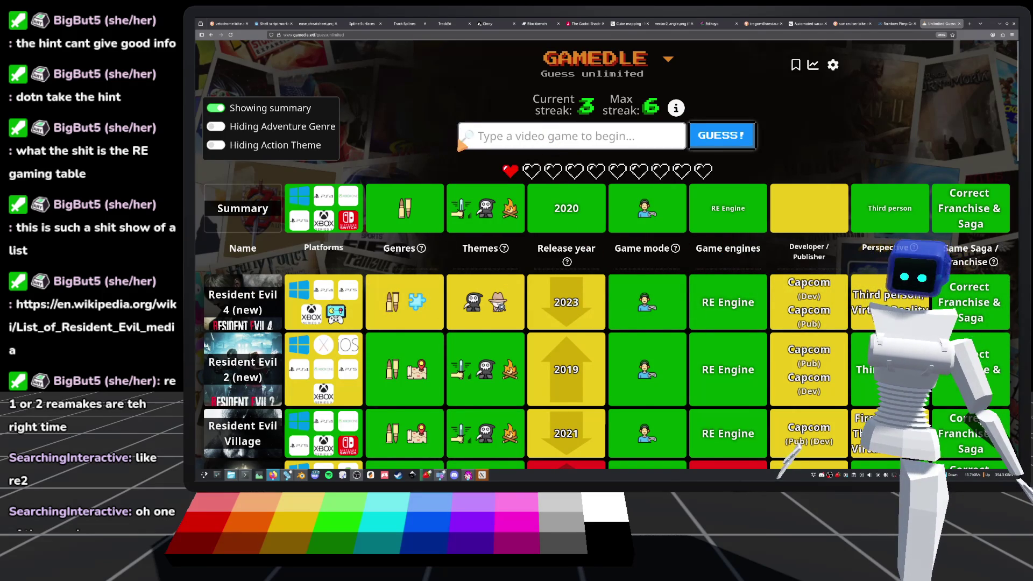
# Type 'resident evil' and browse the matching titles in the suggestion list.
pyautogui.write('resident evil')
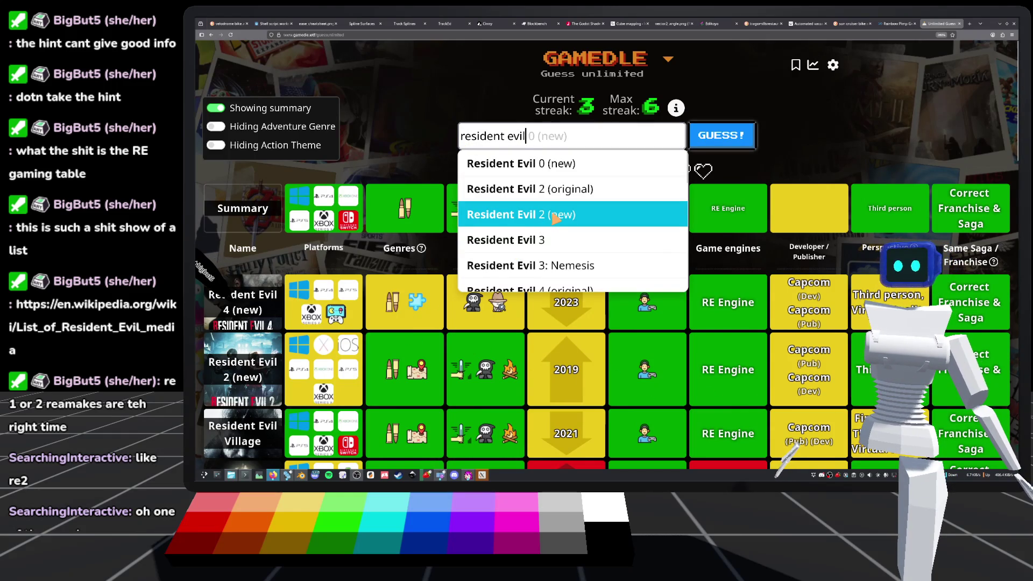
pyautogui.scroll(-2, 590, 203)
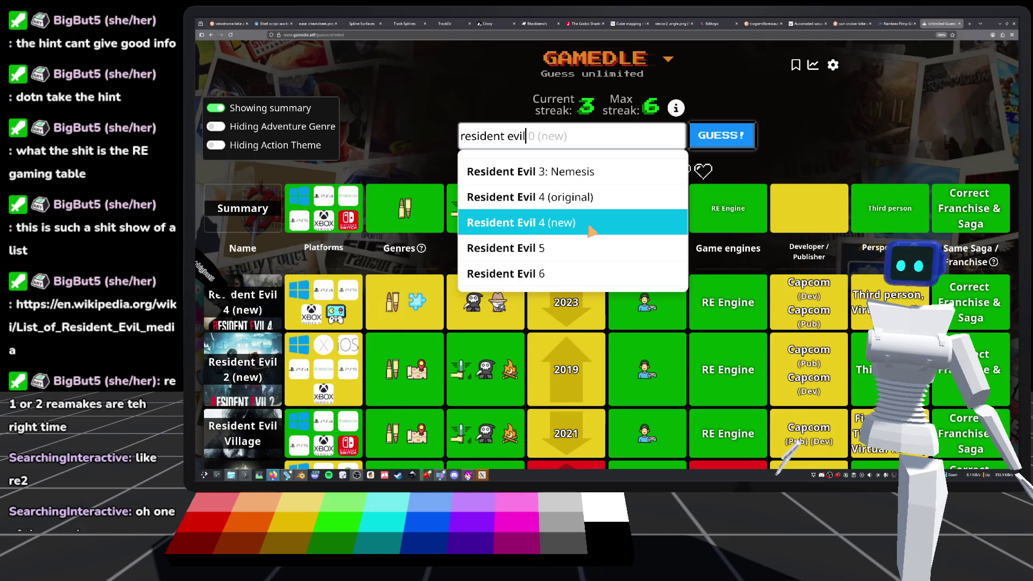
pyautogui.scroll(-3, 592, 231)
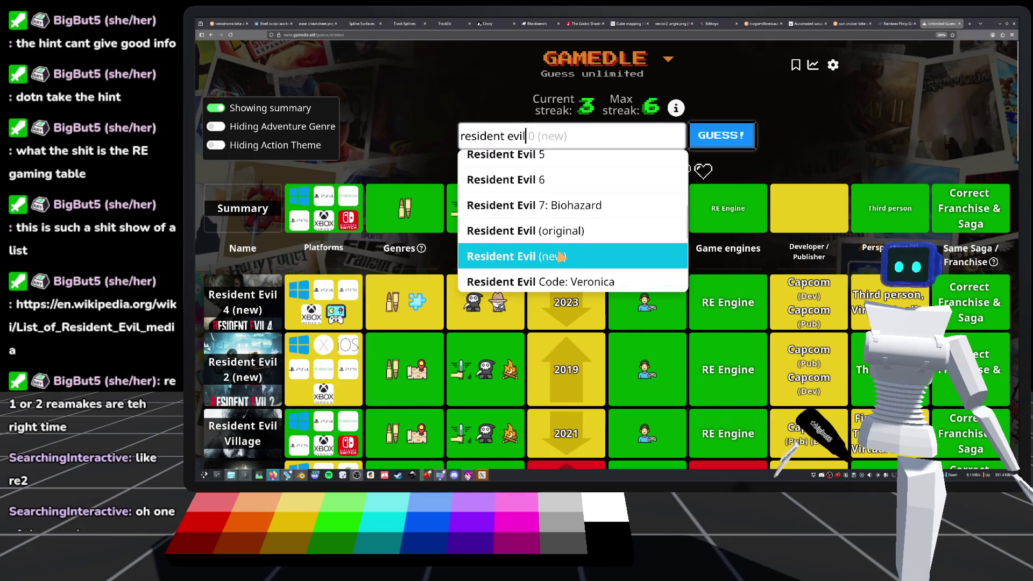
pyautogui.scroll(-10, 386, 390)
pyautogui.scroll(3, 387, 385)
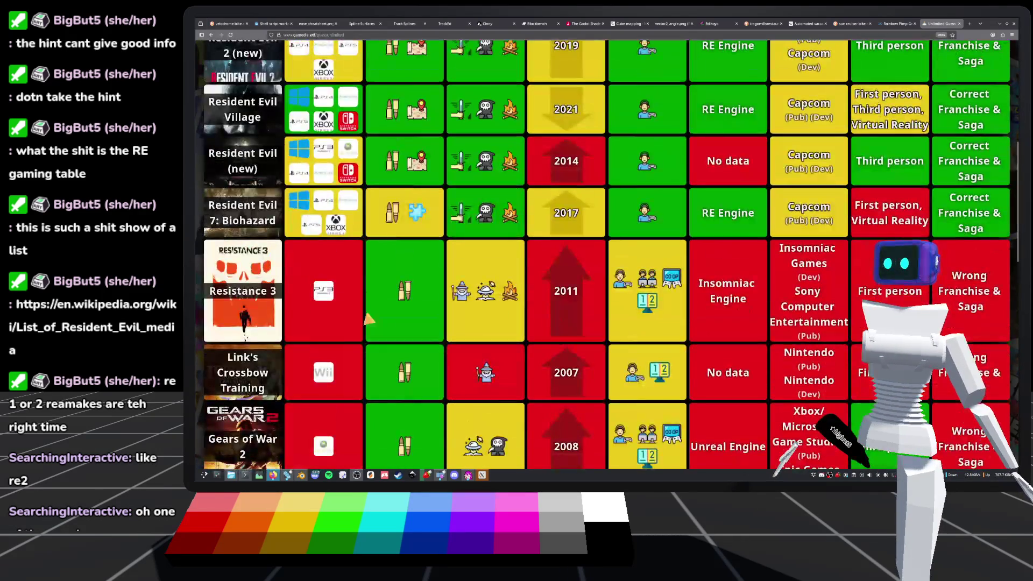
pyautogui.scroll(10, 410, 242)
pyautogui.scroll(-3, 591, 231)
pyautogui.scroll(-3, 609, 229)
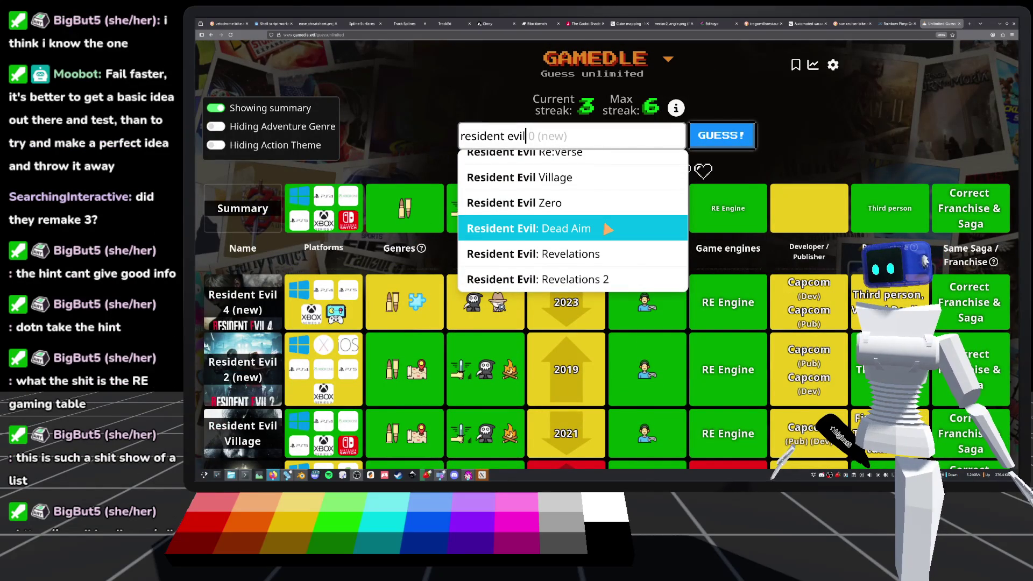
pyautogui.scroll(10, 608, 229)
pyautogui.scroll(-4, 607, 229)
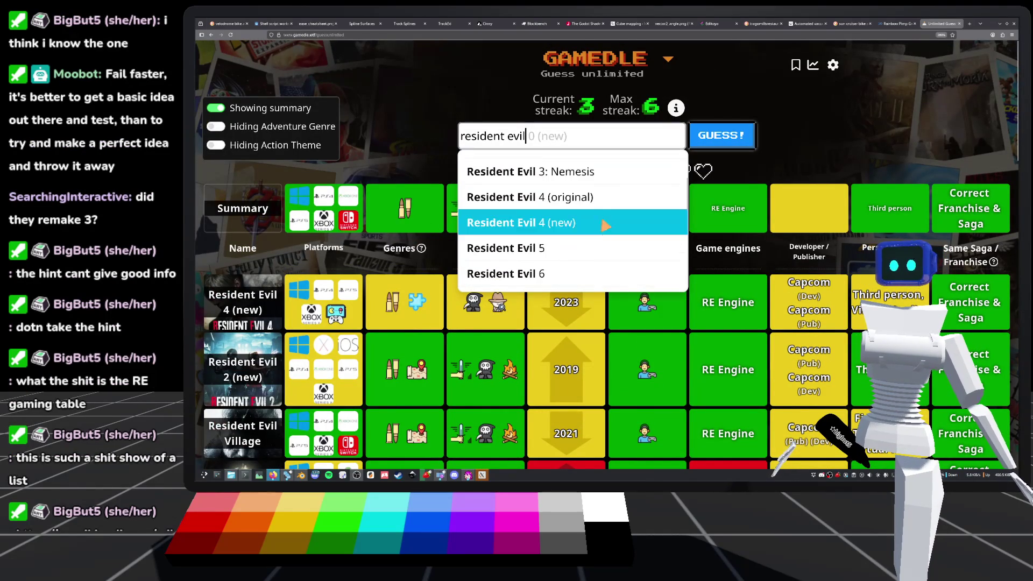
pyautogui.scroll(4, 599, 215)
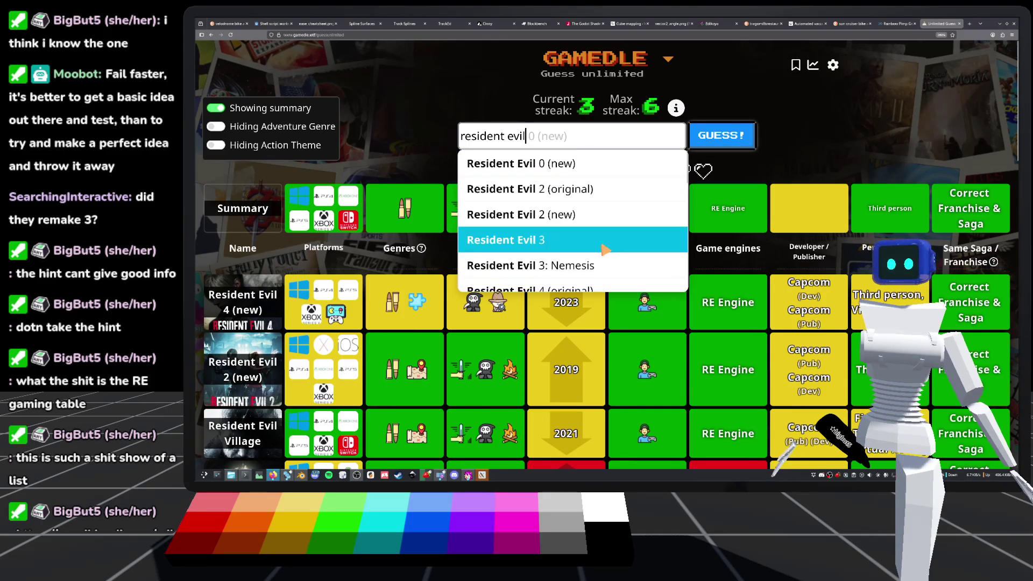
pyautogui.scroll(-7, 581, 231)
pyautogui.scroll(-5, 565, 227)
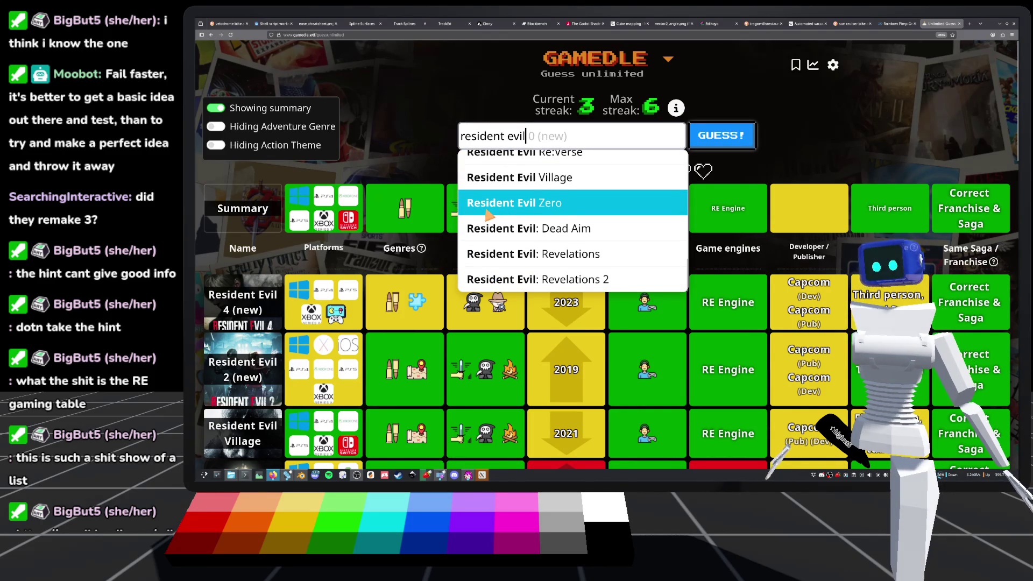
pyautogui.scroll(5, 547, 199)
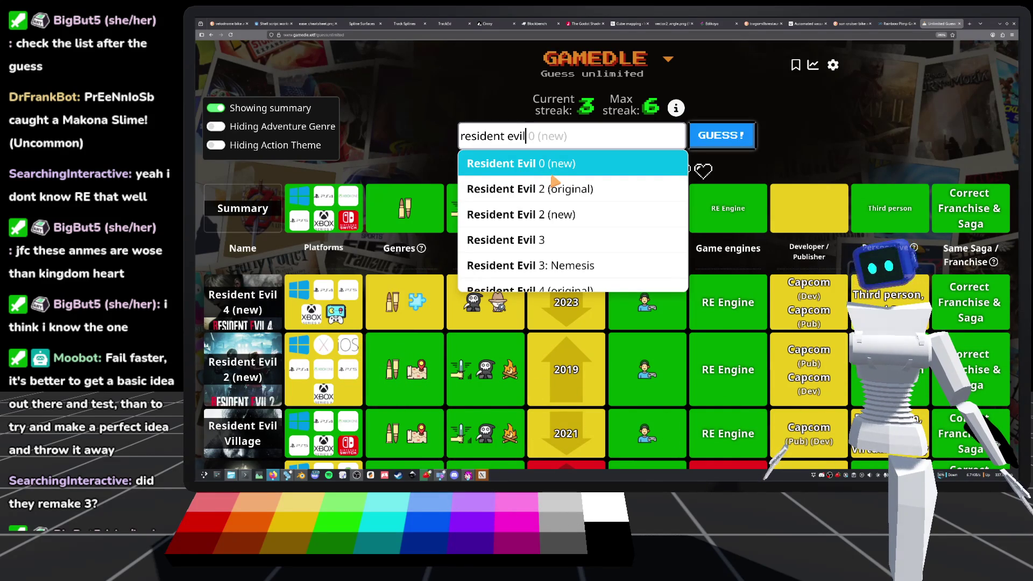
pyautogui.scroll(-3, 554, 182)
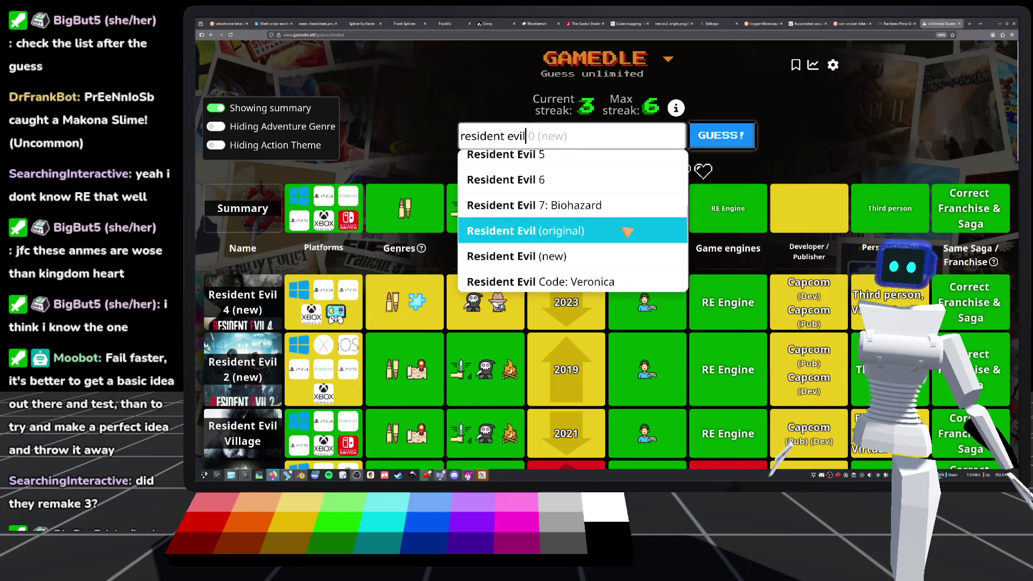
pyautogui.scroll(3, 612, 183)
pyautogui.scroll(-1, 613, 188)
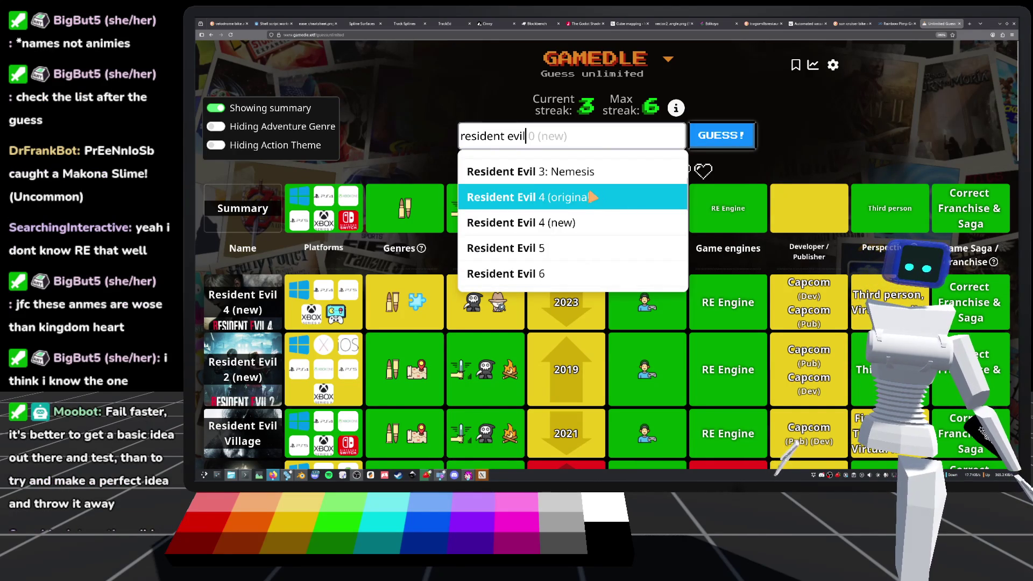
pyautogui.scroll(-2, 591, 197)
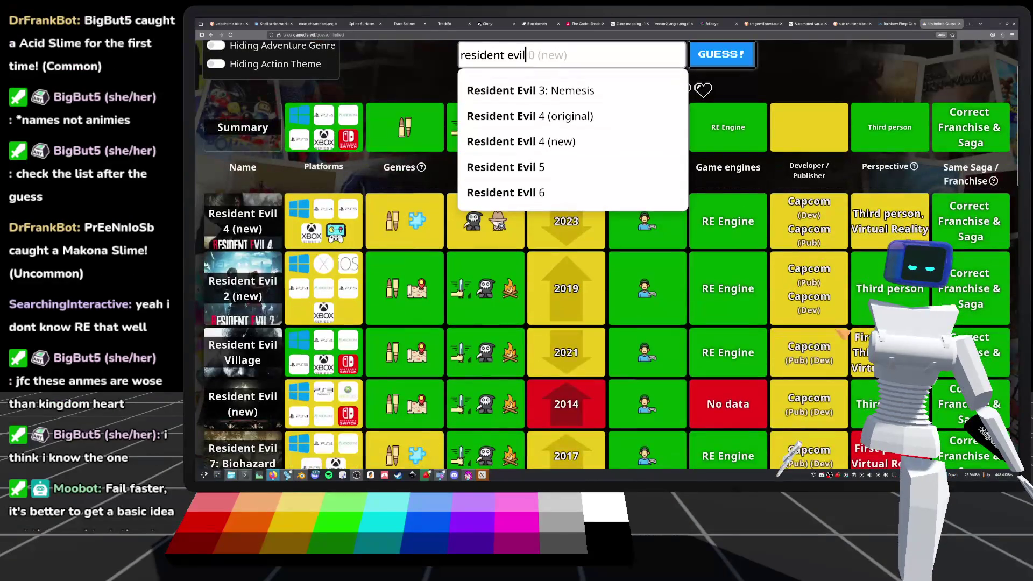
pyautogui.scroll(2, 793, 323)
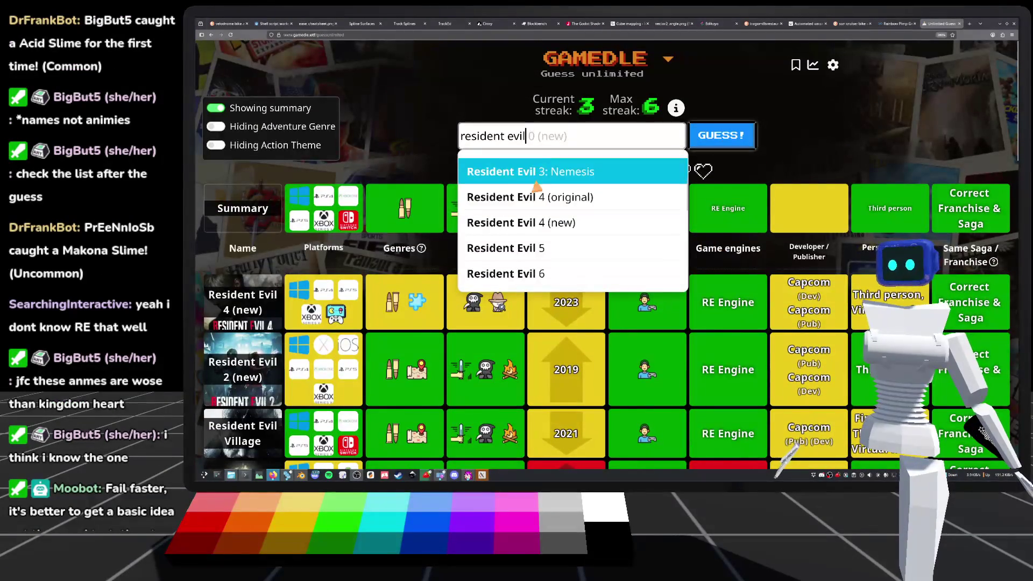
pyautogui.scroll(-2, 540, 185)
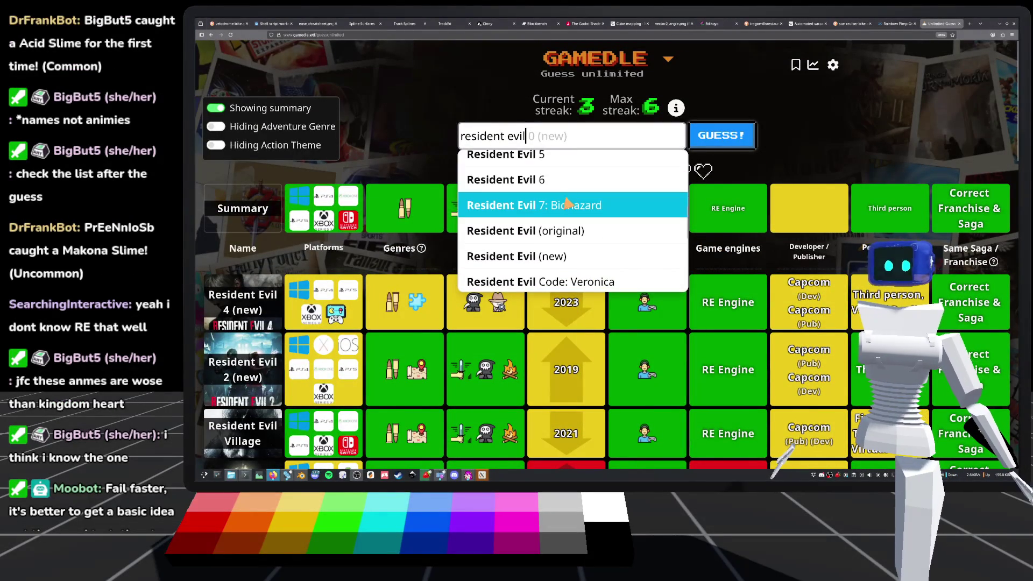
pyautogui.scroll(-3, 554, 201)
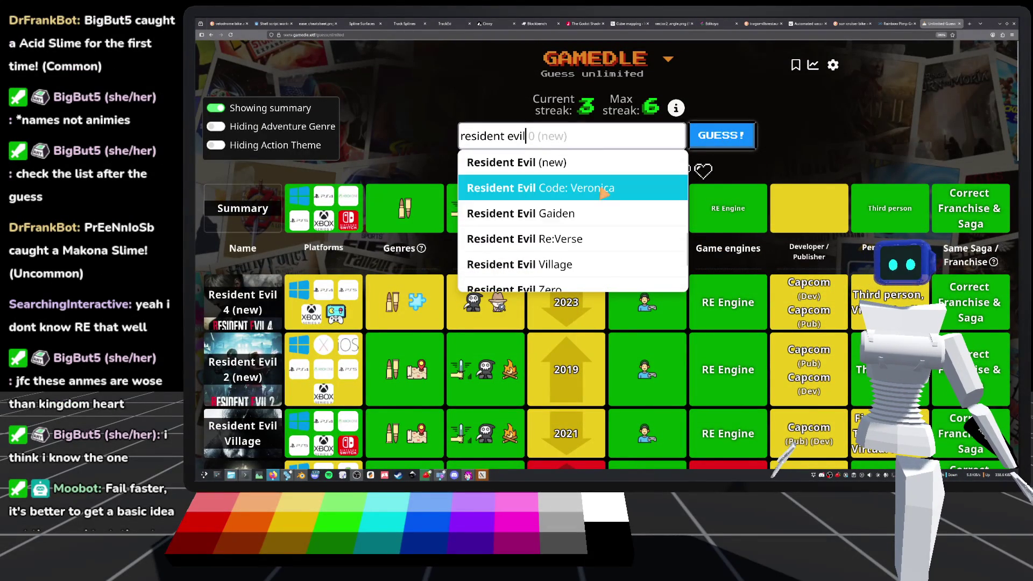
pyautogui.press('Down')
pyautogui.press('Down')
pyautogui.press('Up')
pyautogui.press('Up')
pyautogui.press('Up')
pyautogui.press('Down')
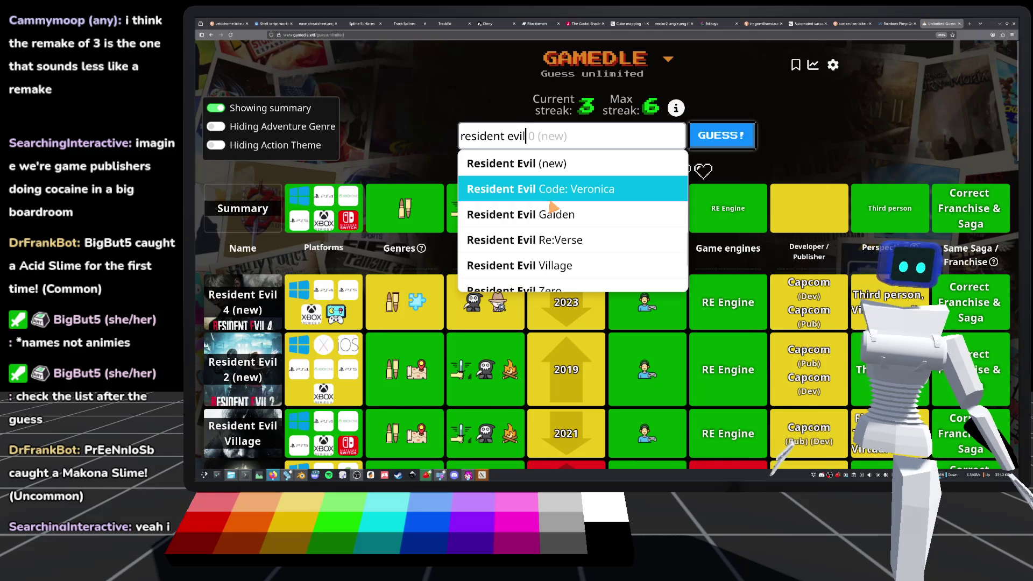
pyautogui.scroll(-2, 554, 206)
pyautogui.scroll(3, 570, 215)
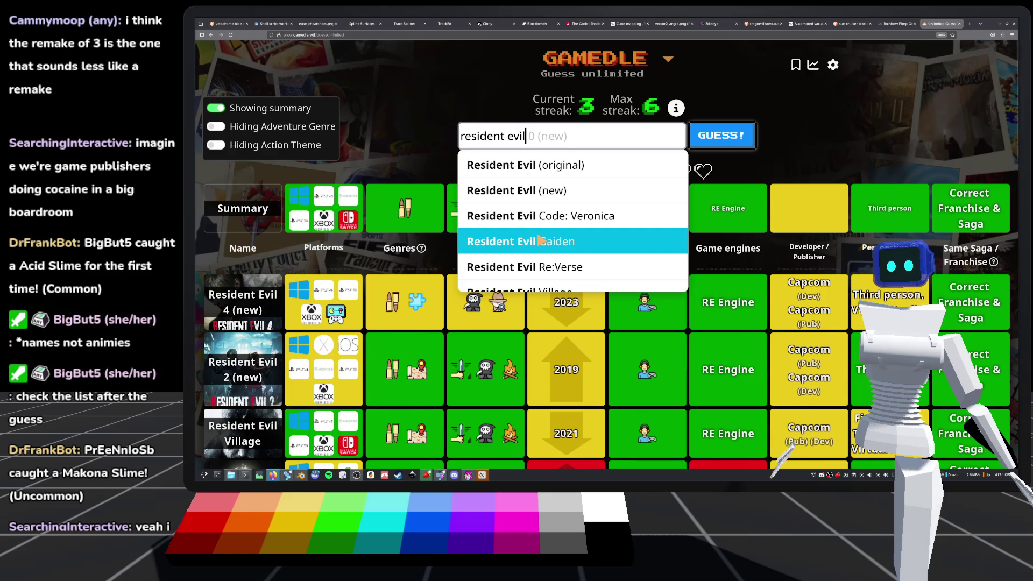
pyautogui.scroll(-2, 543, 241)
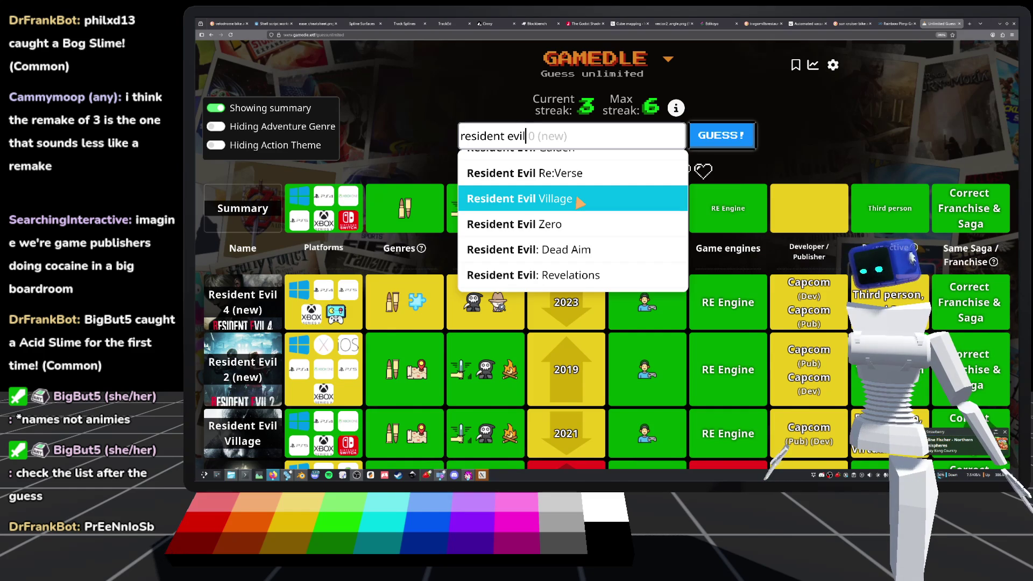
pyautogui.scroll(5, 579, 202)
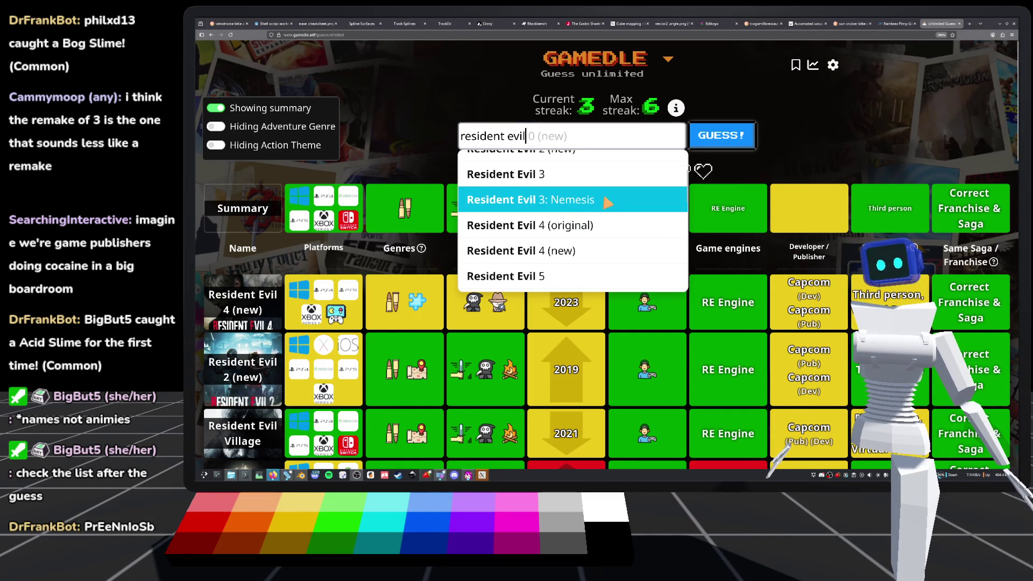
pyautogui.scroll(-5, 607, 202)
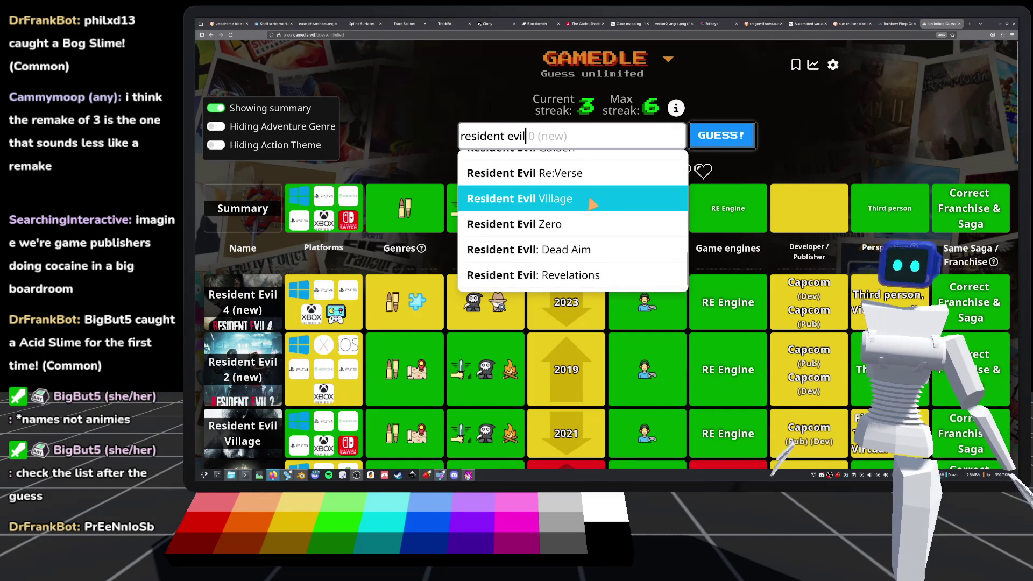
pyautogui.scroll(-1, 581, 215)
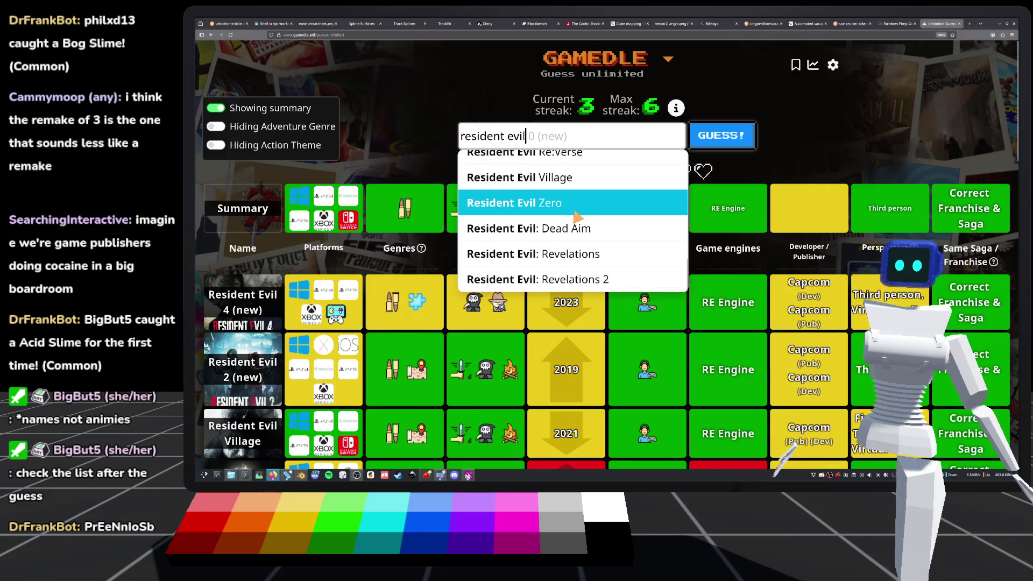
pyautogui.scroll(5, 575, 218)
pyautogui.scroll(-3, 569, 226)
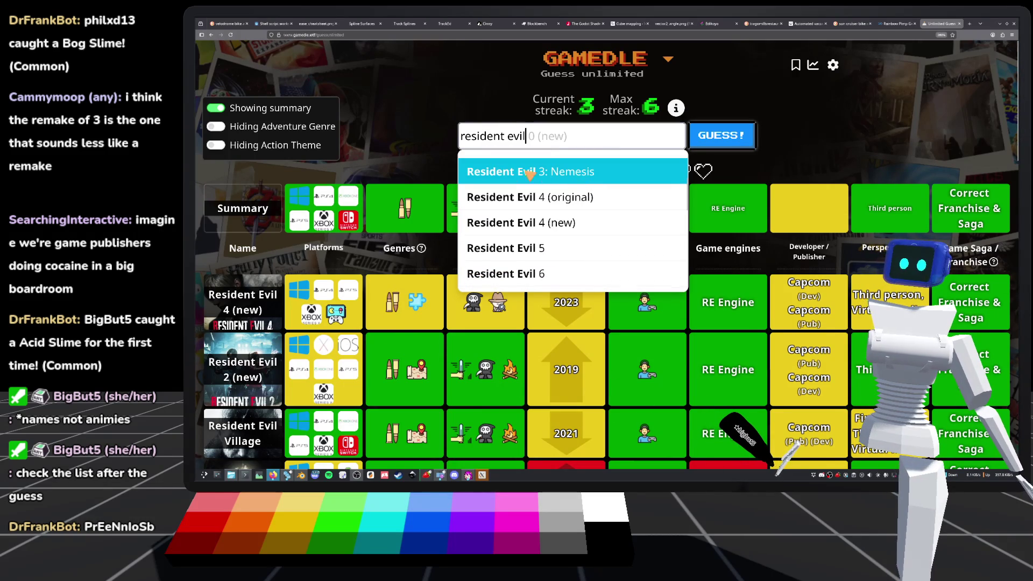
pyautogui.scroll(3, 562, 177)
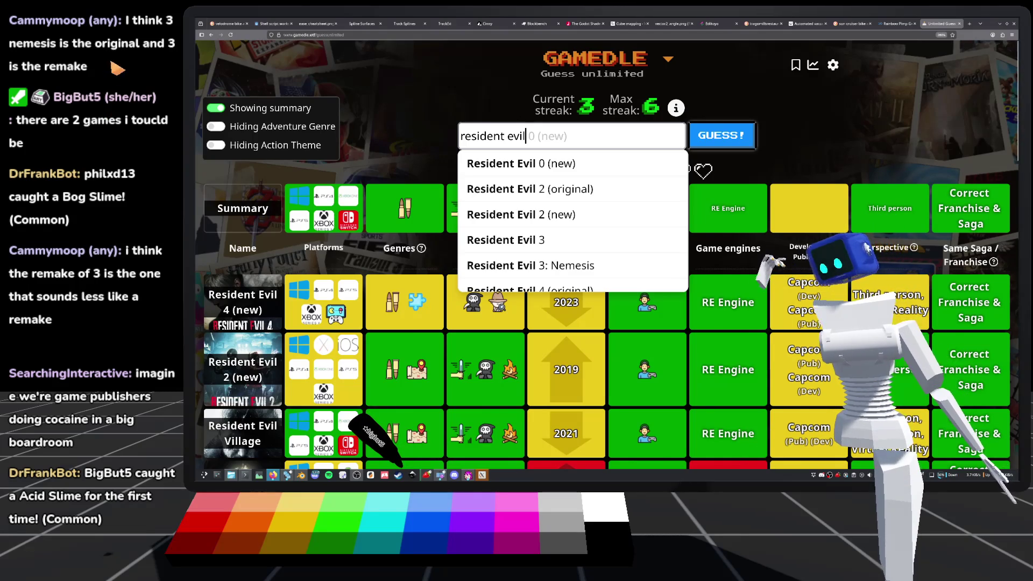
pyautogui.scroll(-2, 398, 354)
pyautogui.scroll(2, 417, 345)
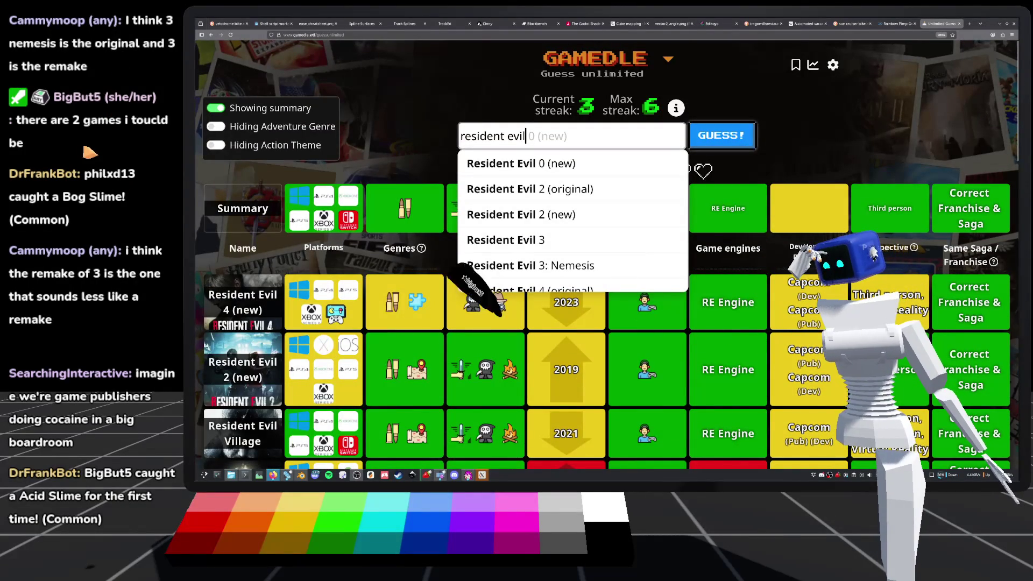
# Choose Resident Evil 3 from the dropdown and submit it, solving the puzzle.
pyautogui.click(508, 250)
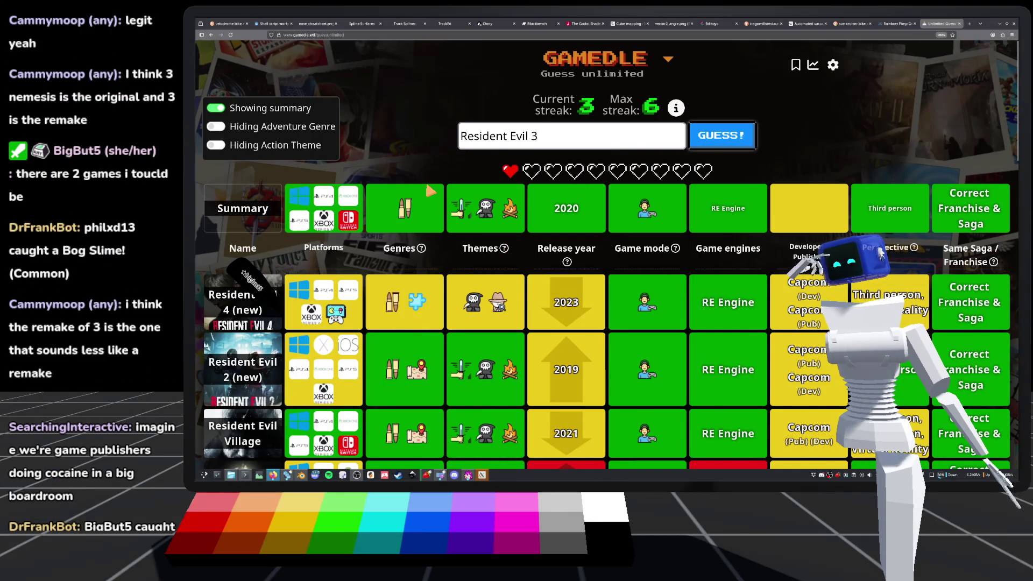
pyautogui.click(723, 141)
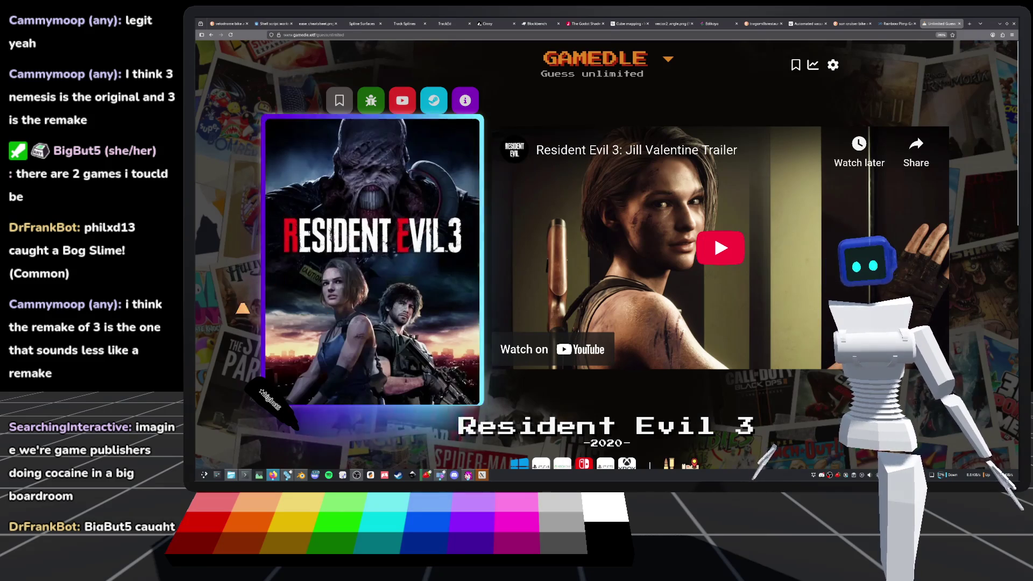
# Open the chat's Wikipedia link to the List of Resident Evil media in a new tab.
pyautogui.scroll(-5, 246, 308)
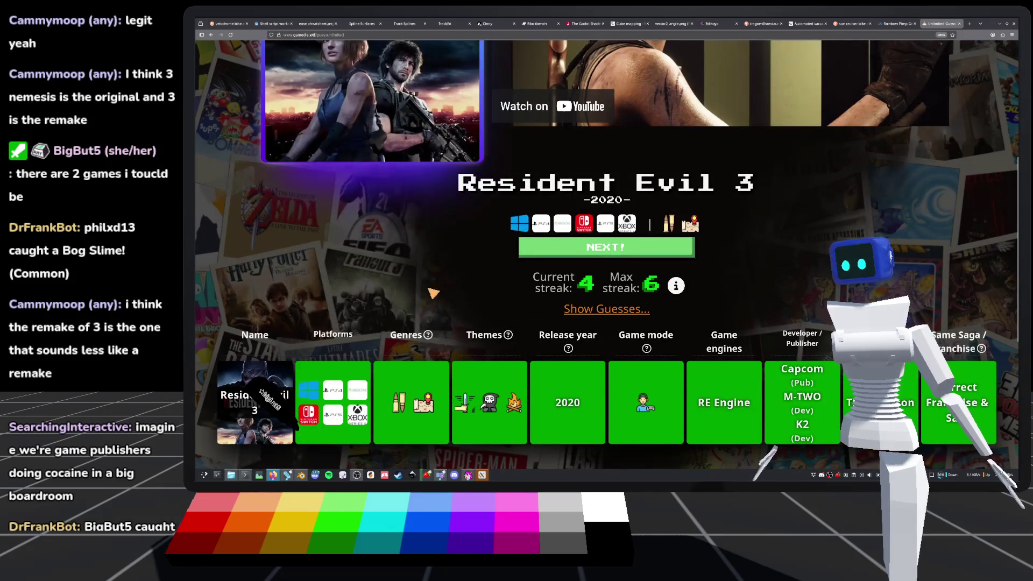
pyautogui.scroll(-3, 735, 296)
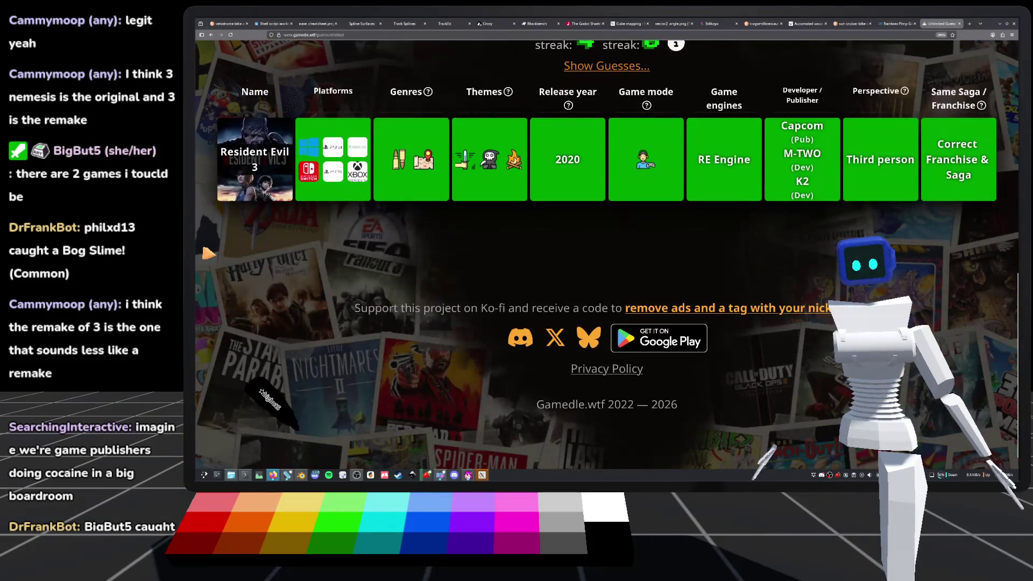
pyautogui.scroll(8, 212, 250)
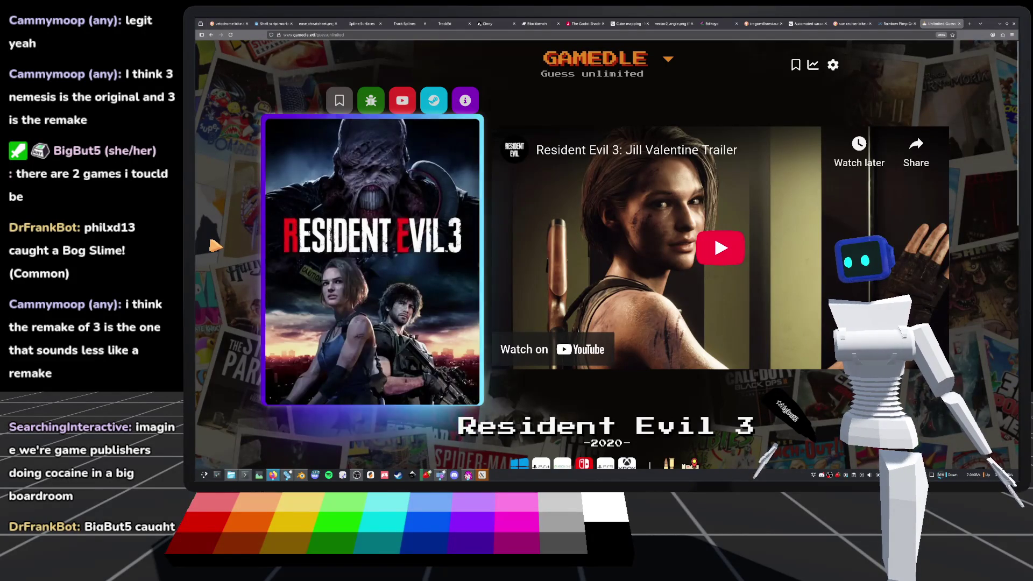
pyautogui.scroll(-3, 215, 246)
pyautogui.scroll(3, 198, 252)
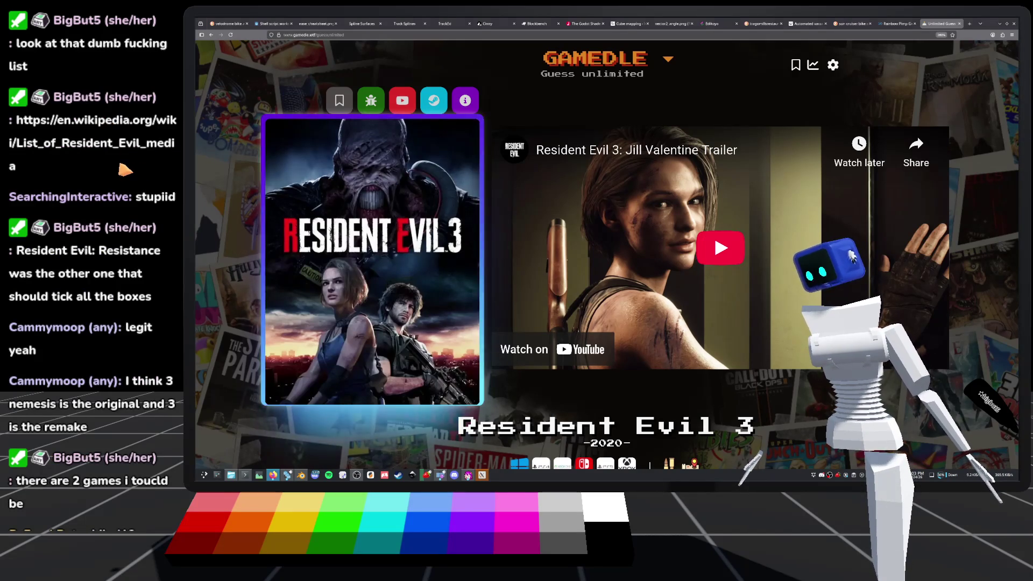
pyautogui.click(132, 173)
pyautogui.scroll(-10, 457, 183)
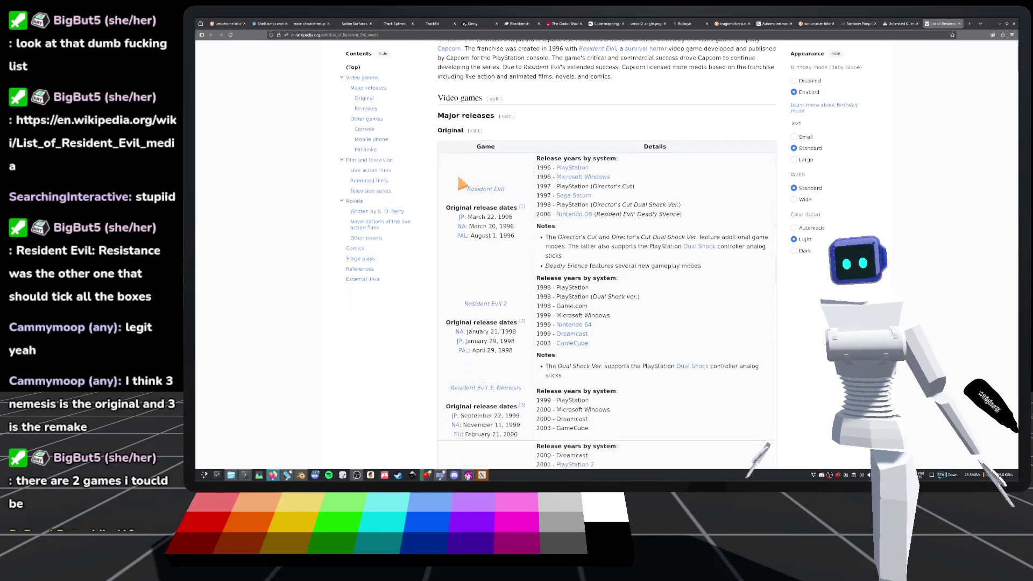
# Scroll the List of Resident Evil media down to the Pachinko games table.
pyautogui.scroll(10, 458, 183)
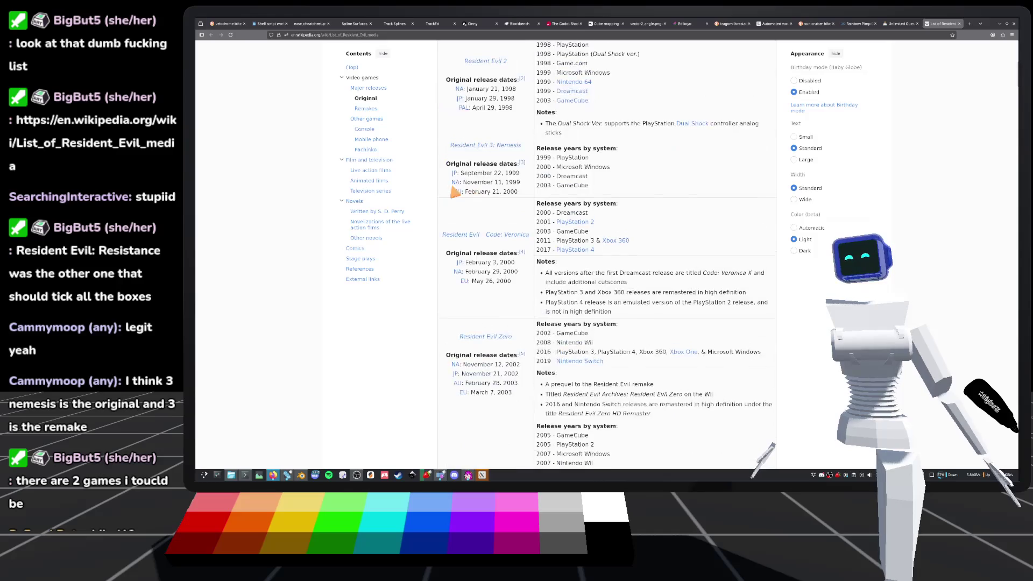
pyautogui.scroll(-3, 440, 190)
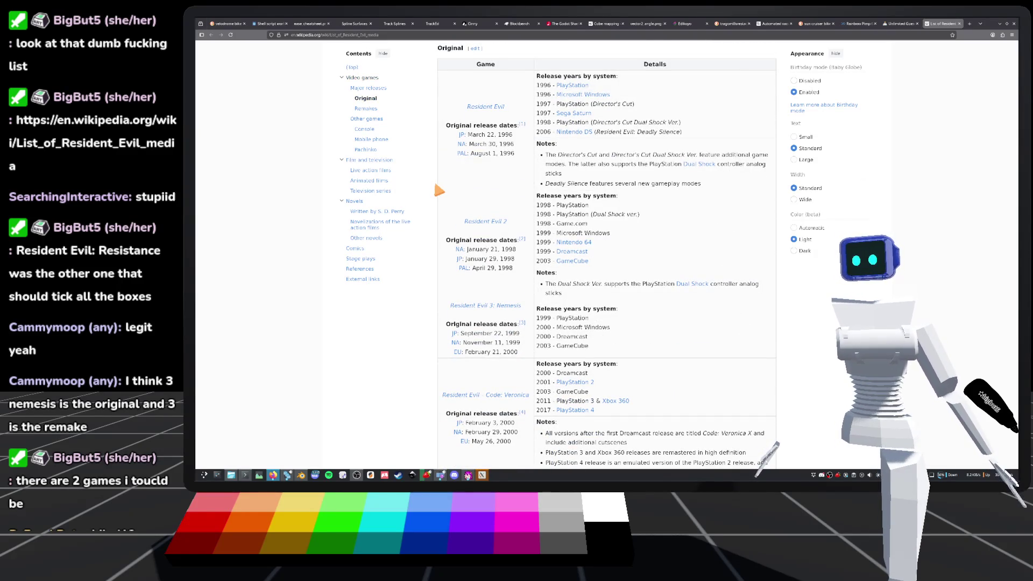
pyautogui.scroll(-3, 439, 189)
pyautogui.scroll(-3, 439, 190)
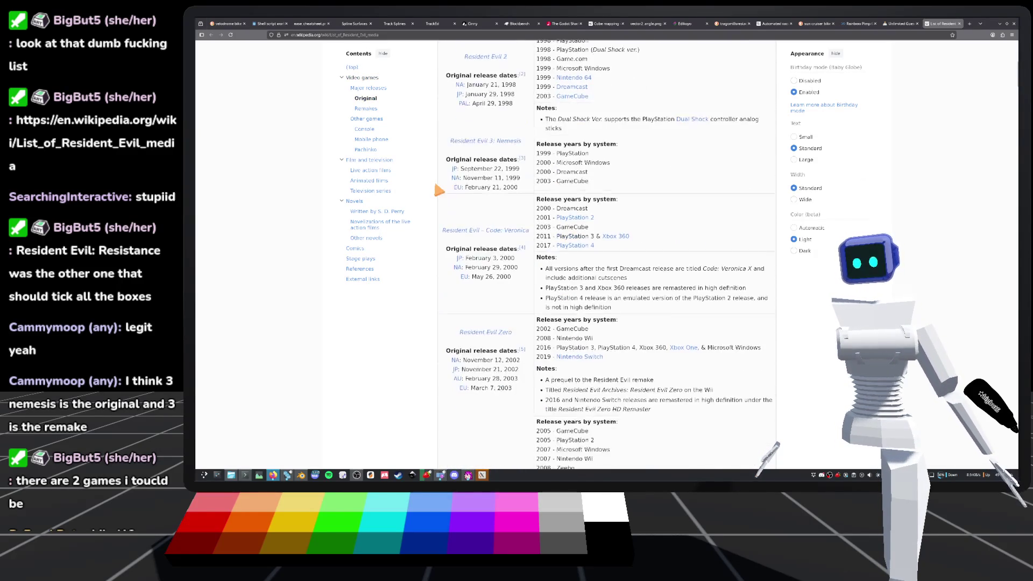
pyautogui.scroll(-5, 433, 204)
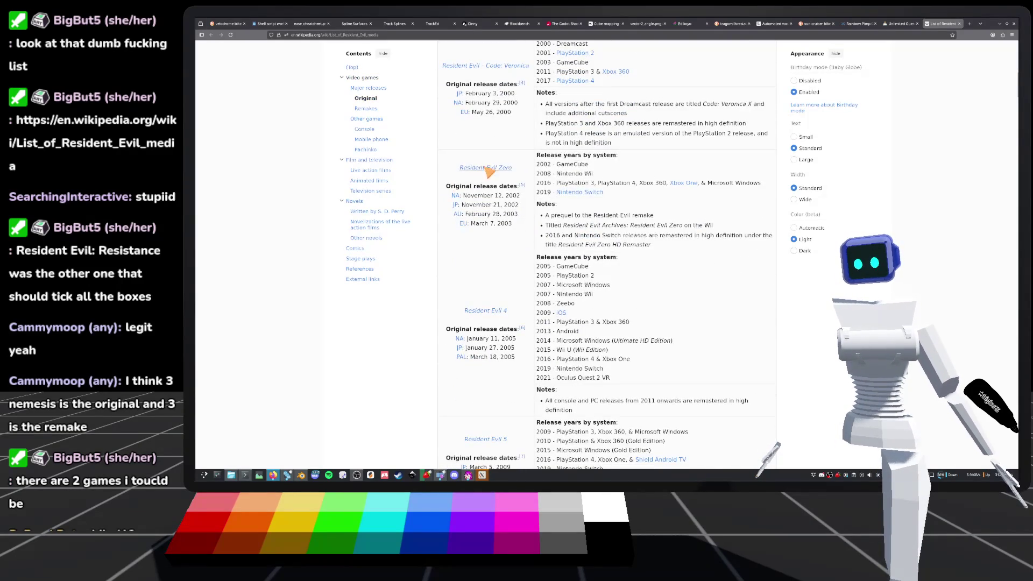
pyautogui.scroll(-5, 430, 266)
pyautogui.scroll(-10, 433, 279)
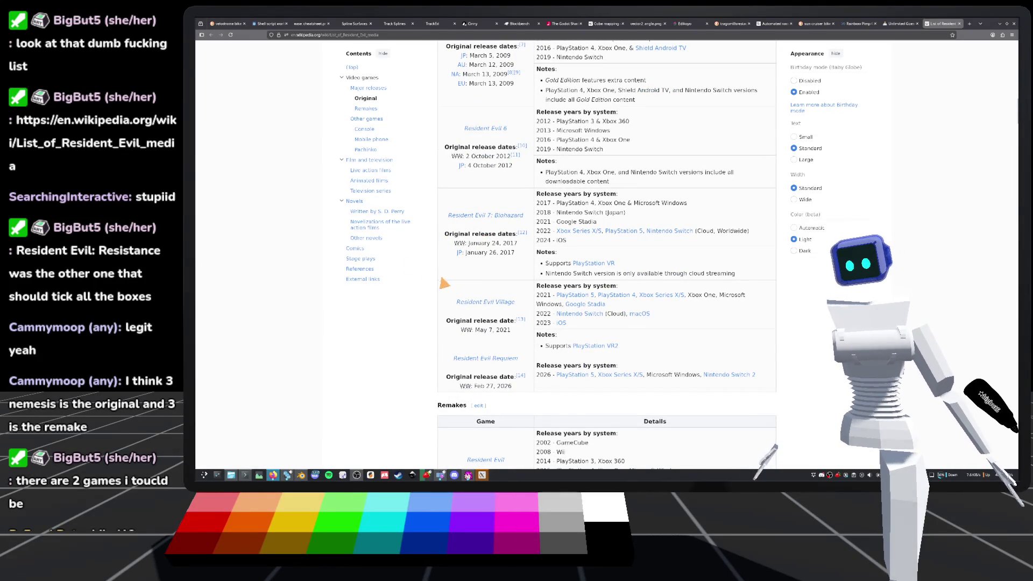
pyautogui.scroll(-5, 437, 266)
pyautogui.scroll(-10, 452, 342)
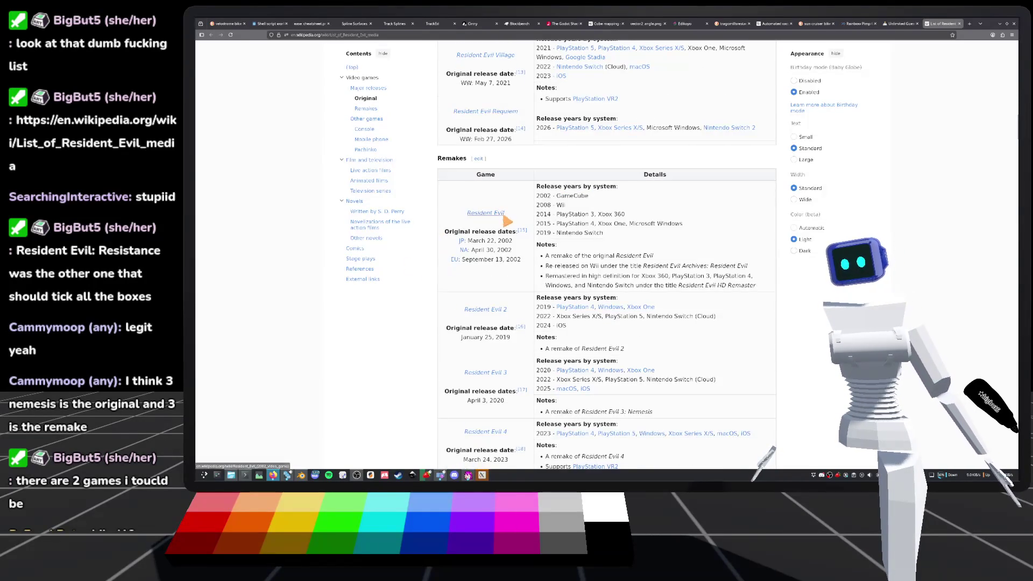
pyautogui.scroll(-15, 458, 230)
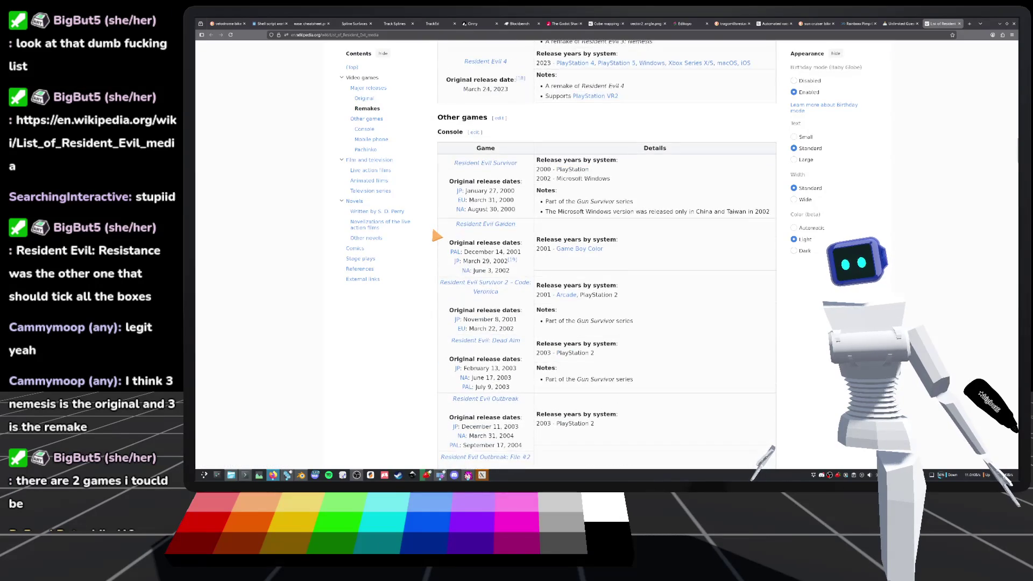
pyautogui.scroll(10, 435, 224)
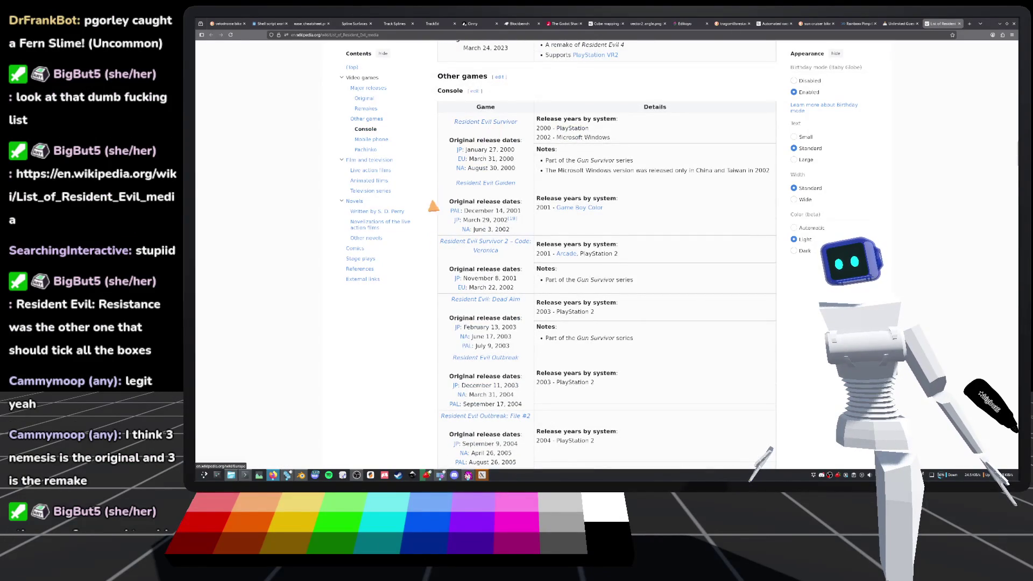
pyautogui.scroll(-8, 436, 212)
pyautogui.scroll(-20, 430, 214)
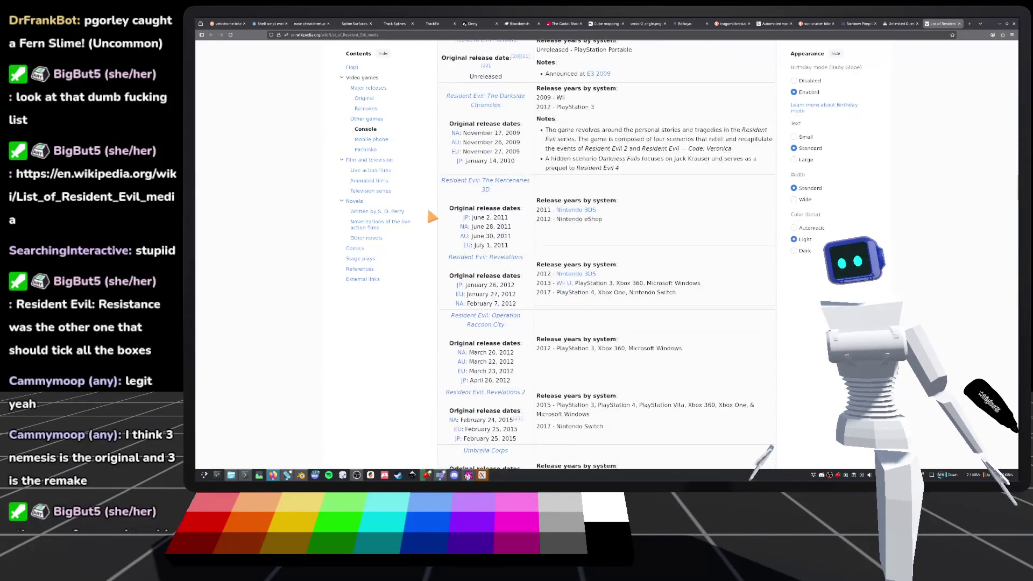
pyautogui.scroll(-7, 429, 213)
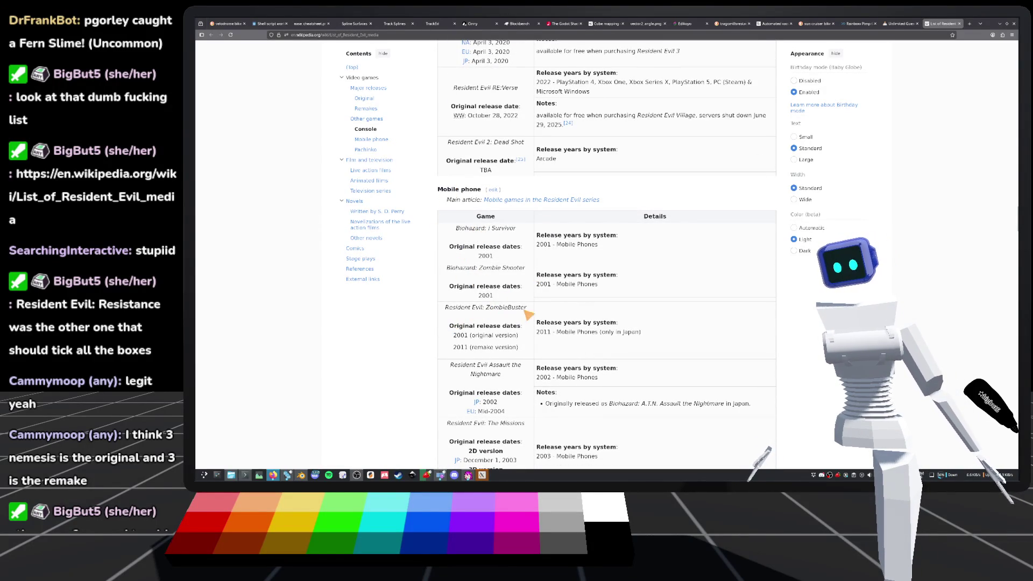
pyautogui.scroll(-3, 527, 316)
pyautogui.scroll(-12, 484, 323)
pyautogui.scroll(-9, 438, 359)
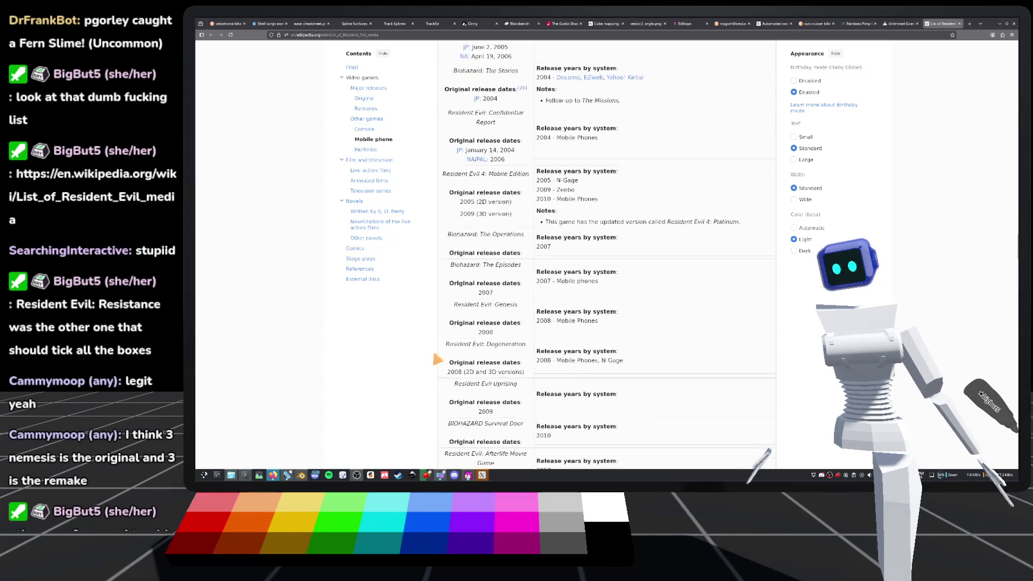
pyautogui.scroll(-4, 441, 322)
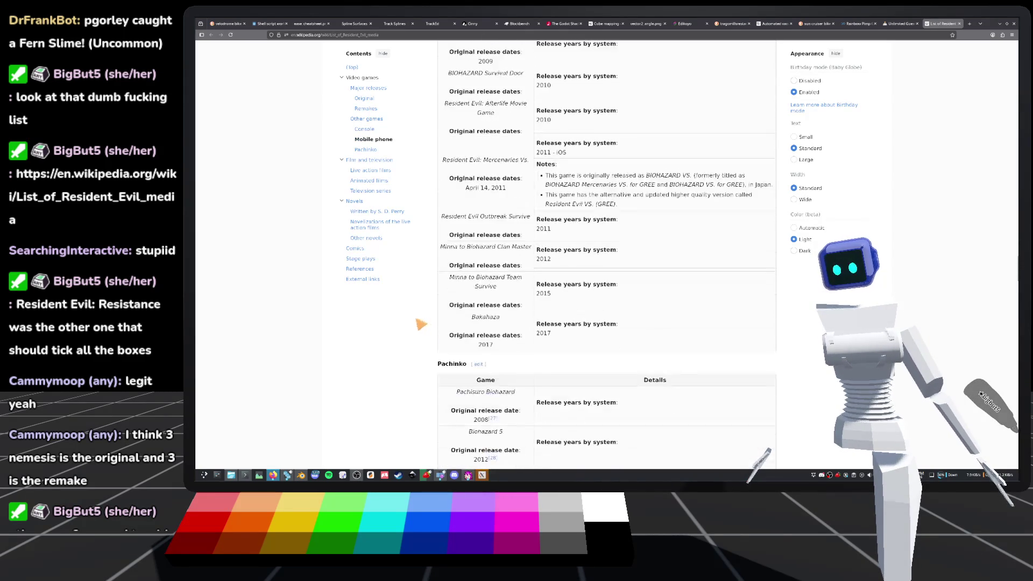
pyautogui.scroll(-2, 429, 330)
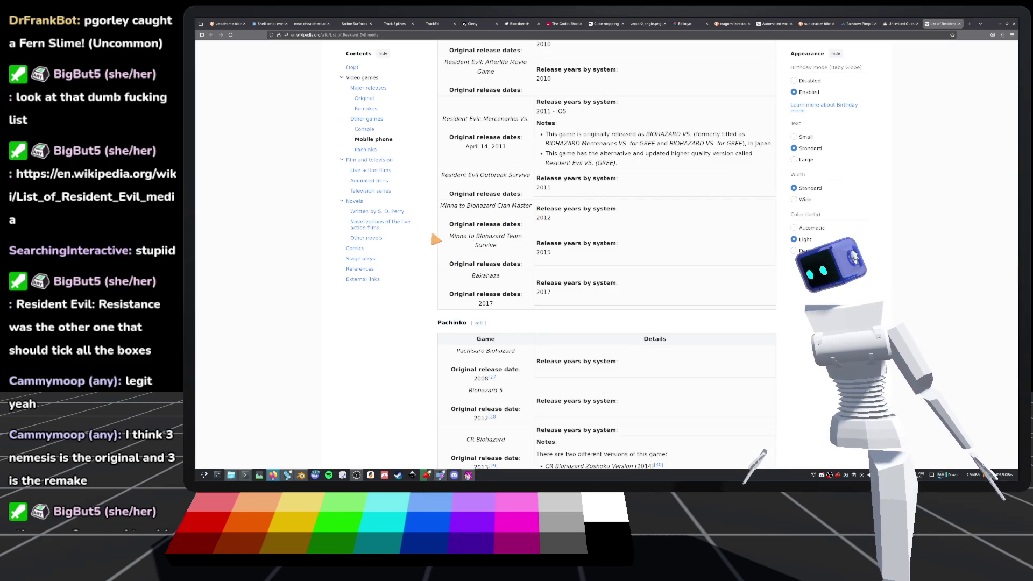
pyautogui.scroll(-6, 433, 235)
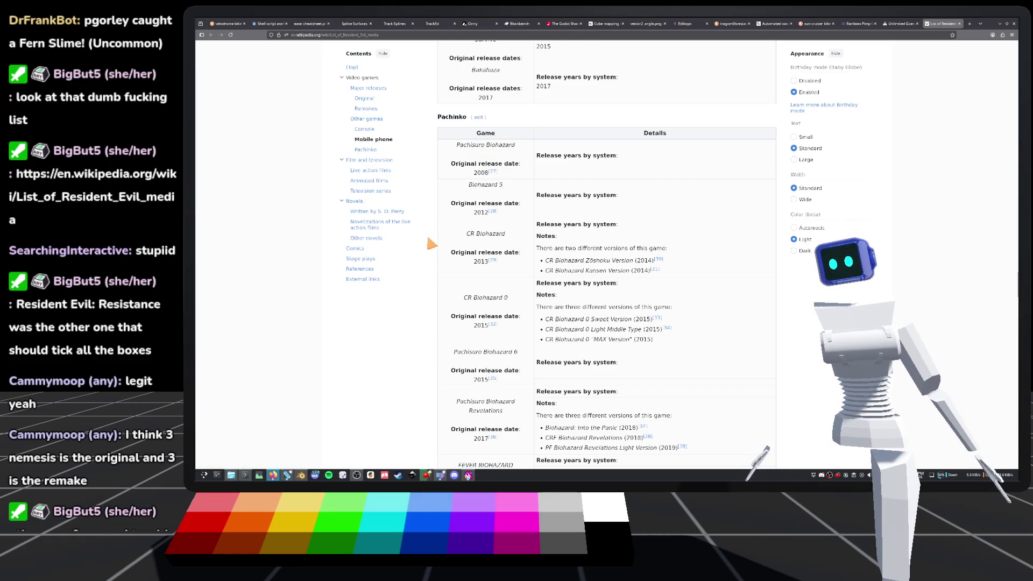
pyautogui.scroll(-10, 425, 264)
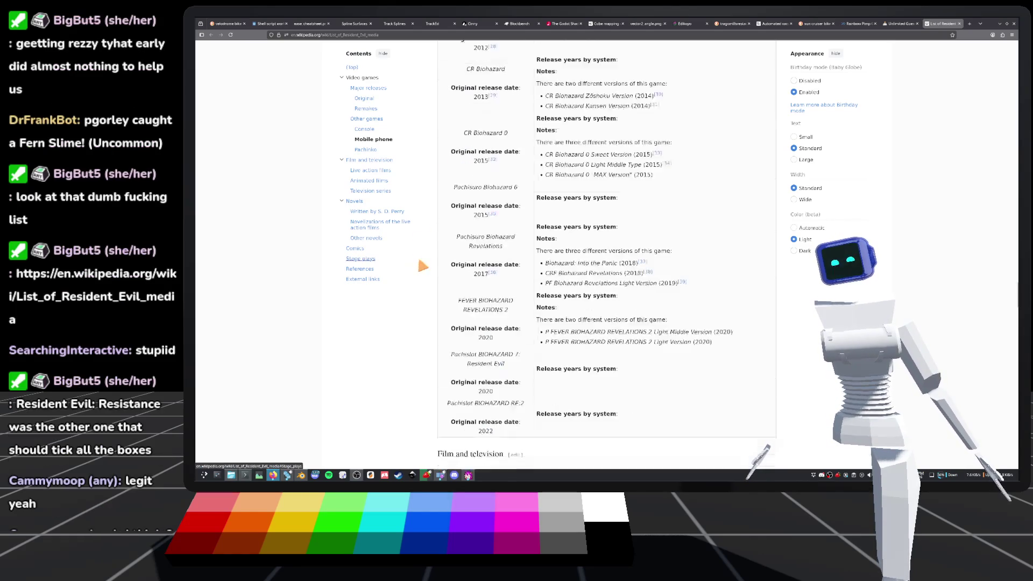
# Scroll to the Animated films table and open Biohazard 4D-Executer (2000) in a background tab.
pyautogui.scroll(-3, 431, 280)
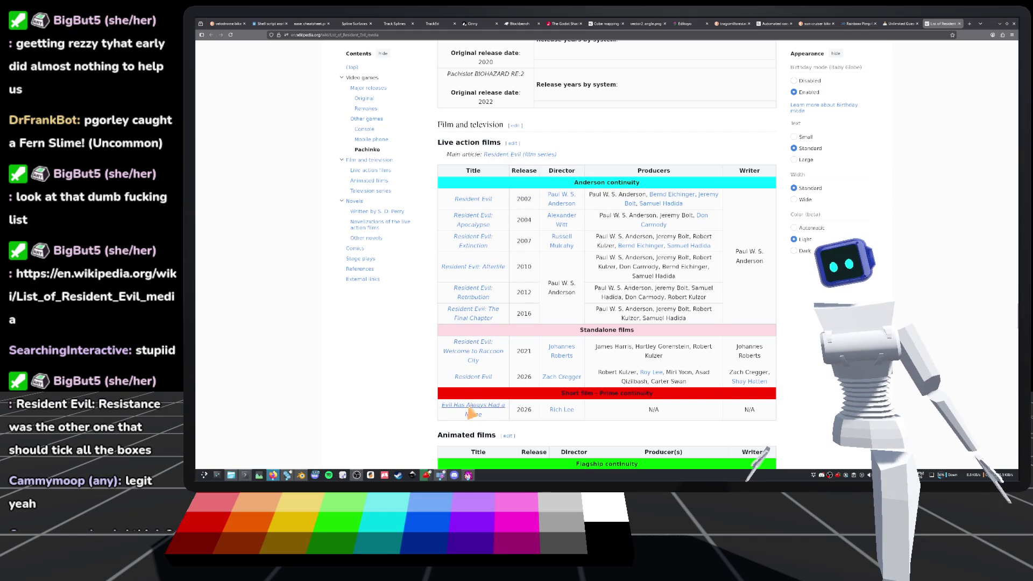
pyautogui.scroll(-1, 466, 296)
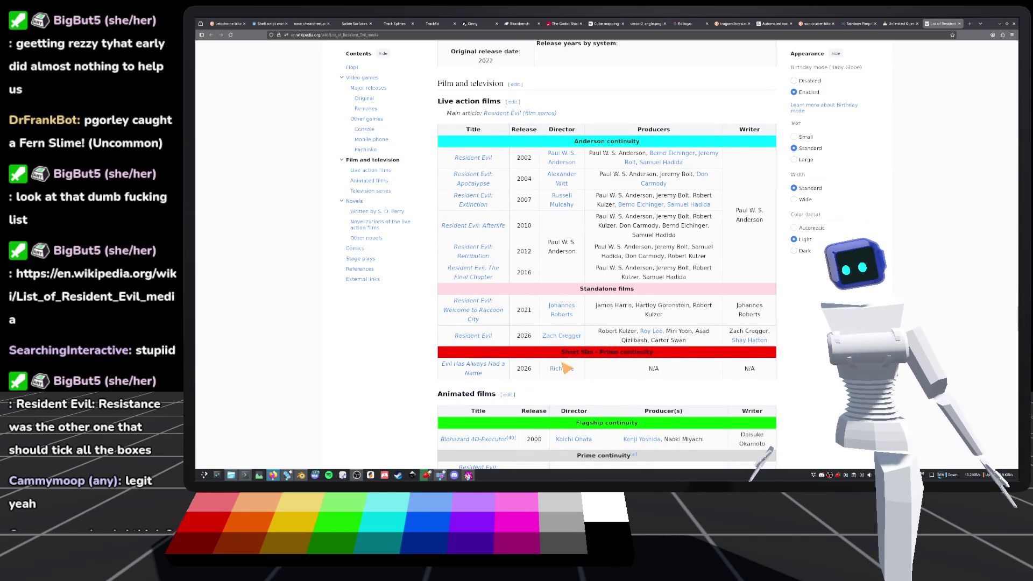
pyautogui.scroll(-1, 618, 309)
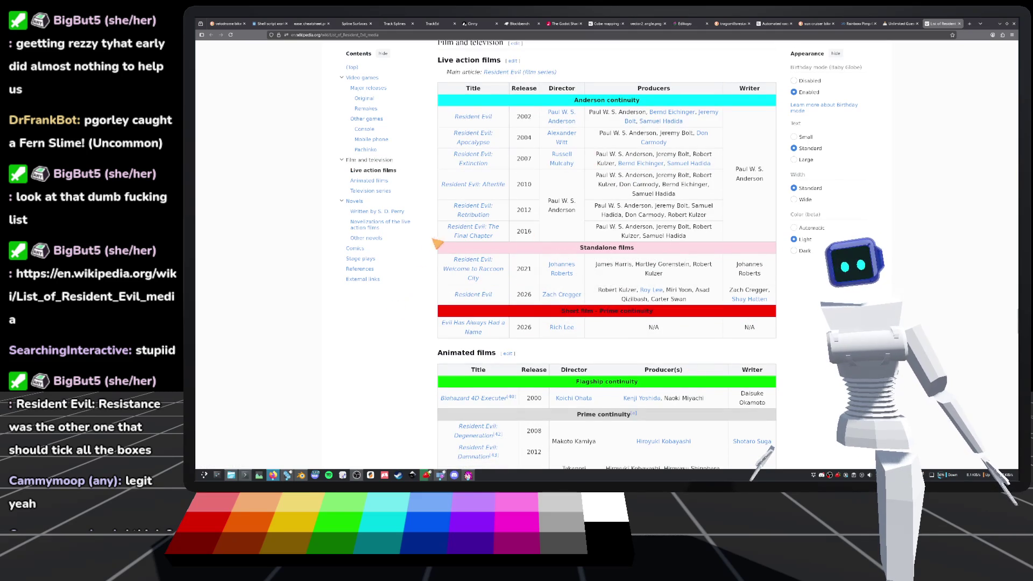
pyautogui.scroll(-4, 434, 222)
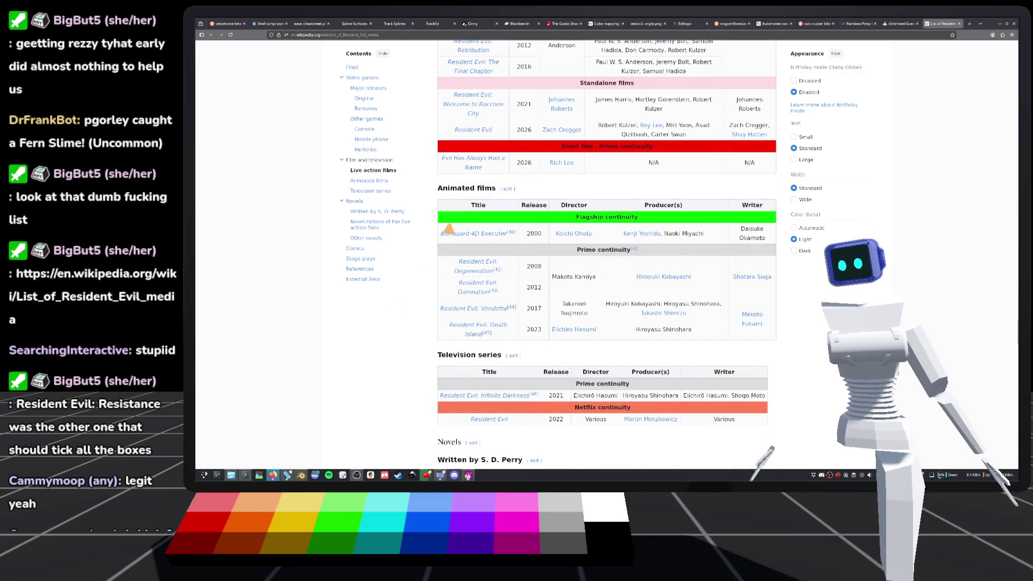
pyautogui.moveTo(486, 239)
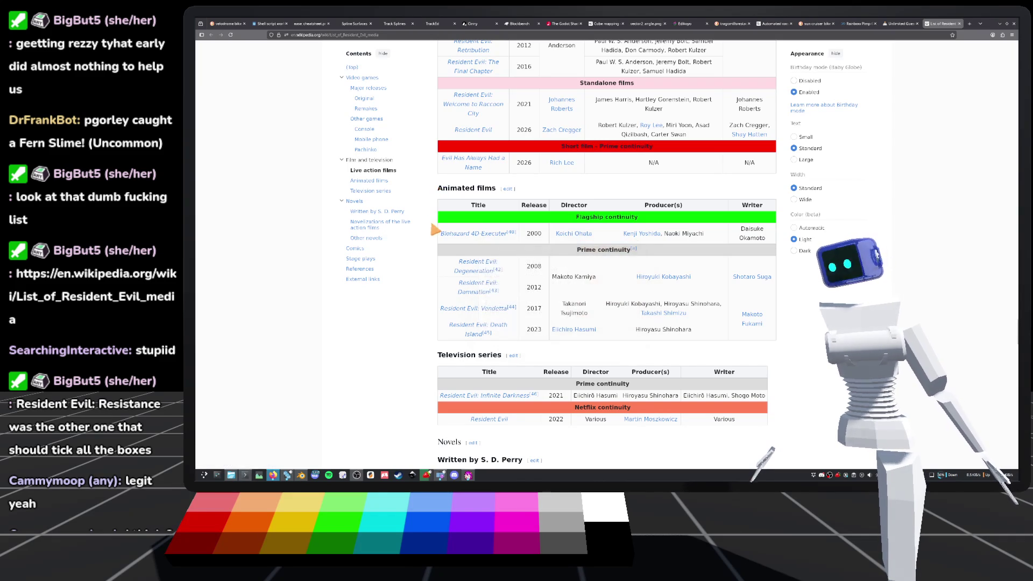
pyautogui.middleClick(484, 235)
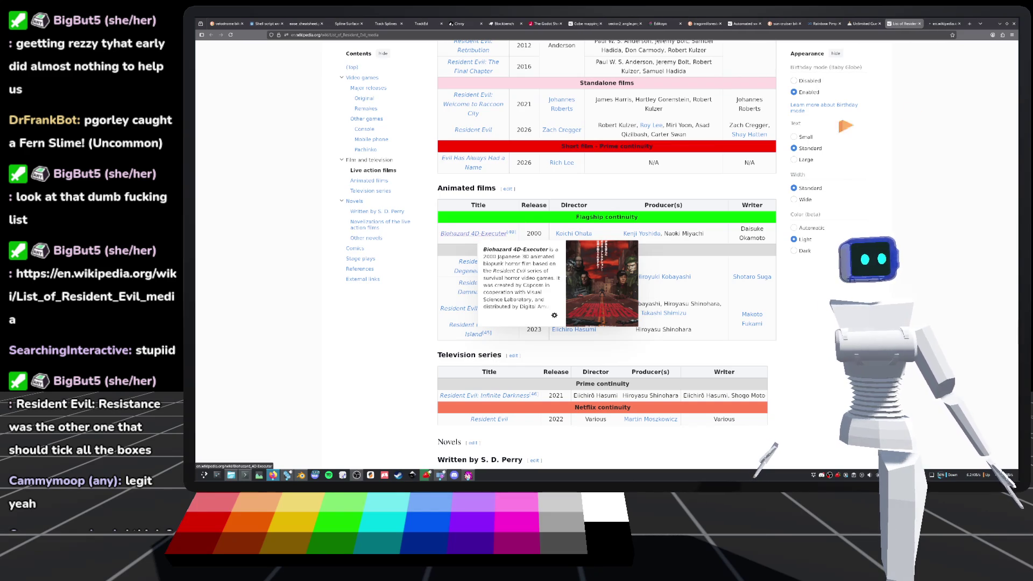
# View the Biohazard 4D-Executer poster as the original full-size image, zoom it, then close it.
pyautogui.hotkey('ctrl', 'Tab')
pyautogui.click(839, 183)
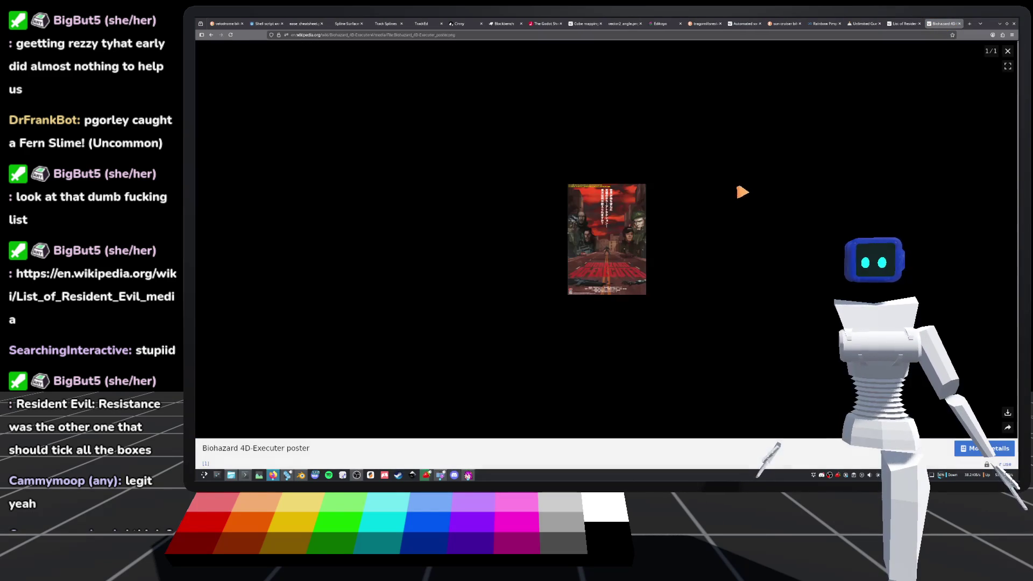
pyautogui.click(613, 253)
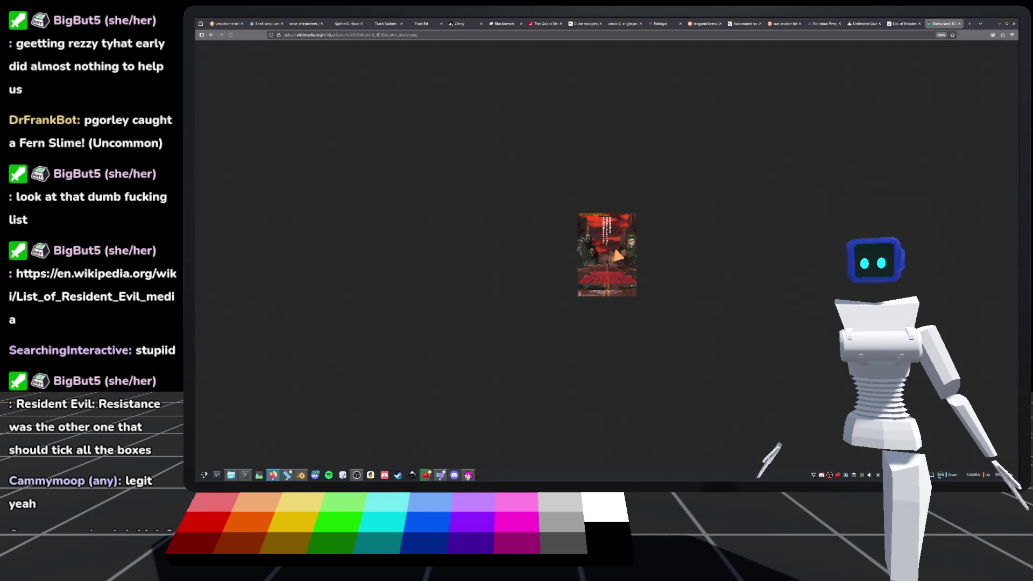
pyautogui.keyDown('ctrl'); pyautogui.scroll(4, 622, 287); pyautogui.keyUp('ctrl')
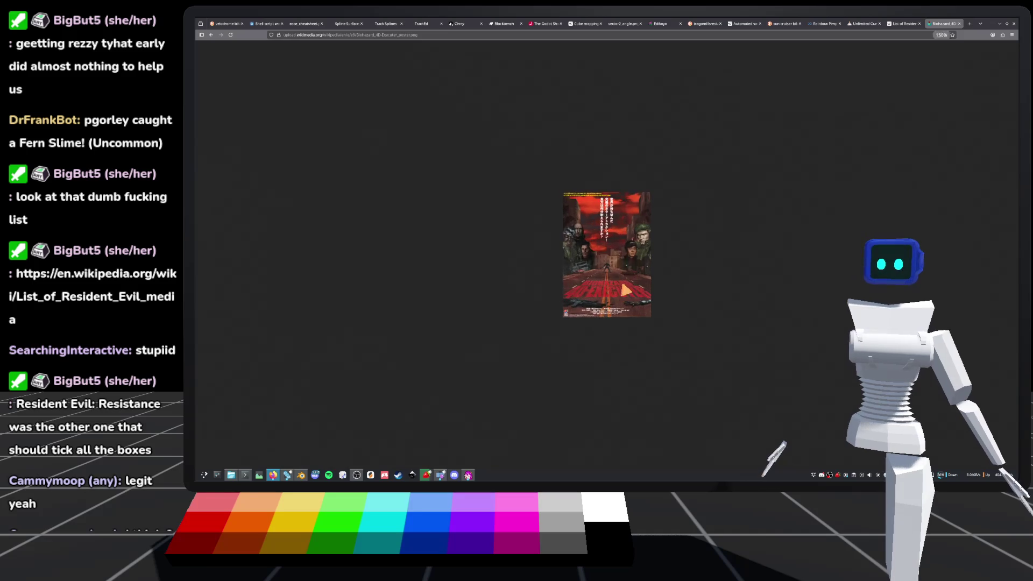
pyautogui.keyDown('ctrl'); pyautogui.scroll(5, 623, 286); pyautogui.keyUp('ctrl')
pyautogui.keyDown('ctrl'); pyautogui.scroll(1, 637, 276); pyautogui.keyUp('ctrl')
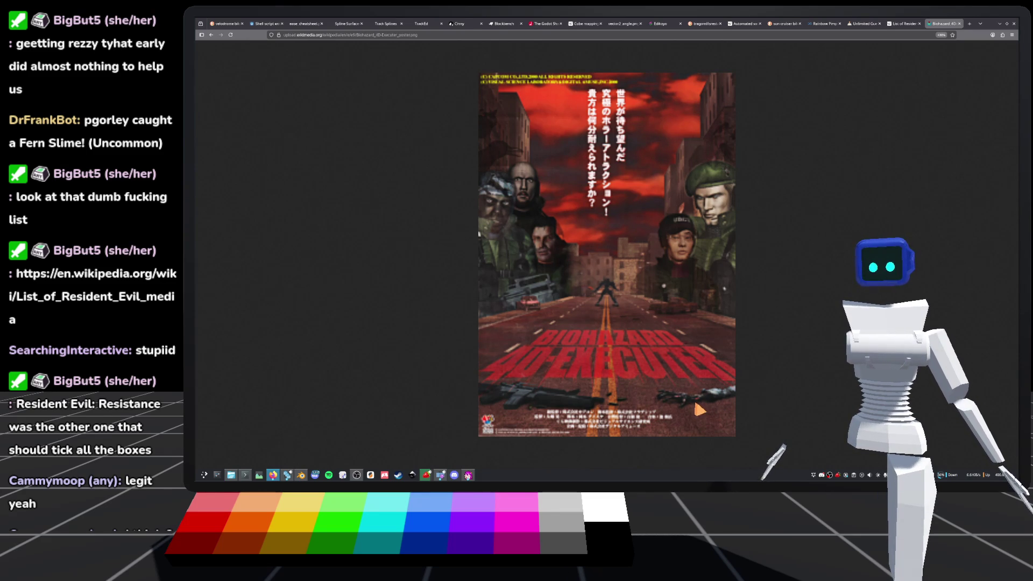
pyautogui.keyDown('ctrl'); pyautogui.scroll(-3, 663, 379); pyautogui.keyUp('ctrl')
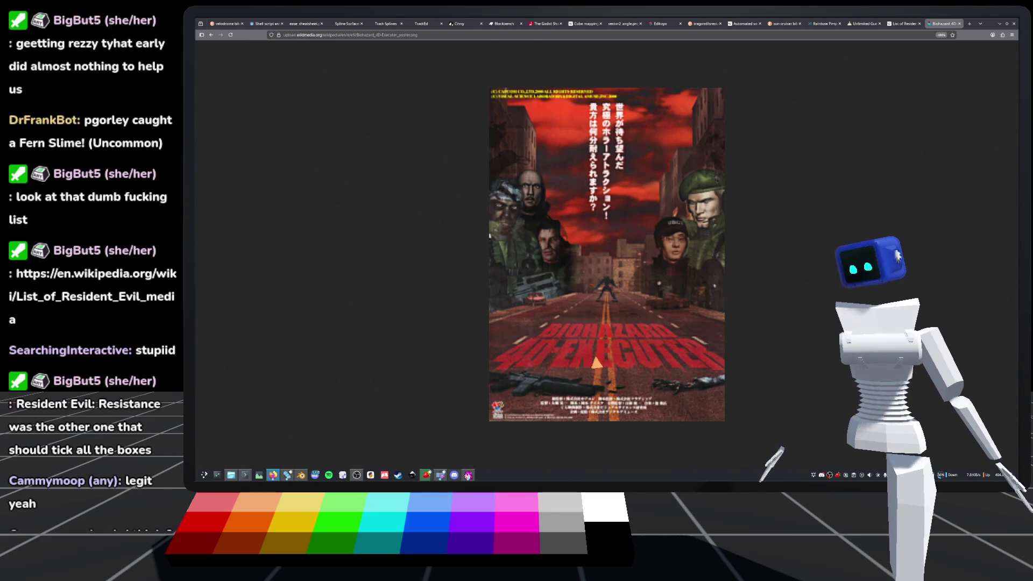
pyautogui.click(958, 24)
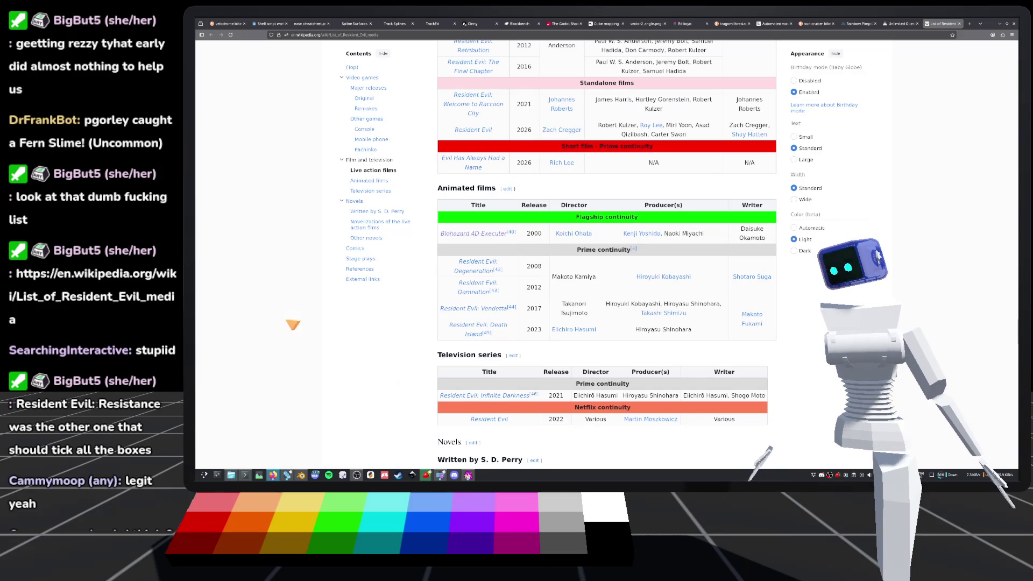
# Scroll the media list down to Stage plays and back up to the Other novels table.
pyautogui.scroll(-2, 424, 242)
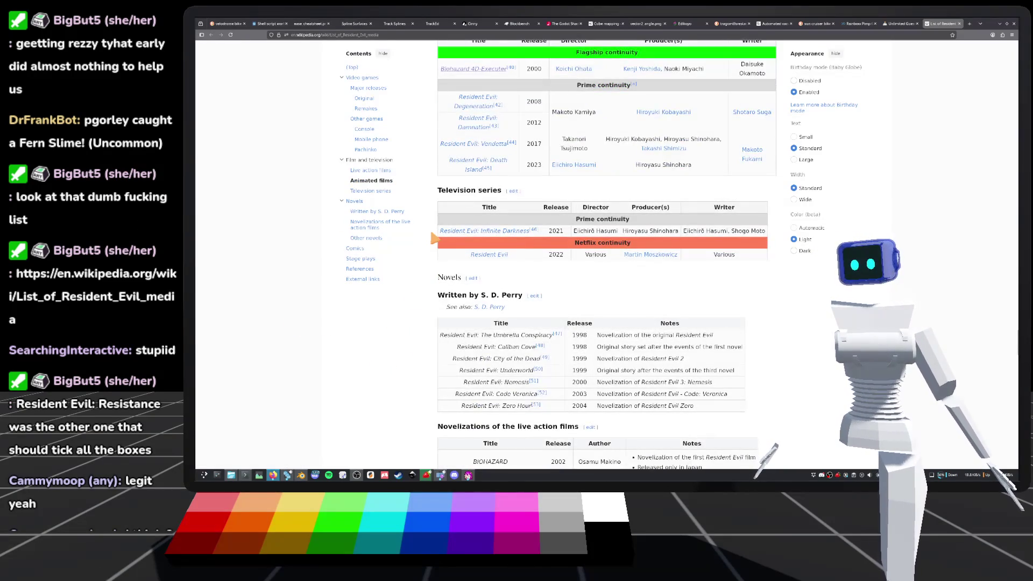
pyautogui.scroll(-1, 433, 238)
pyautogui.scroll(2, 434, 238)
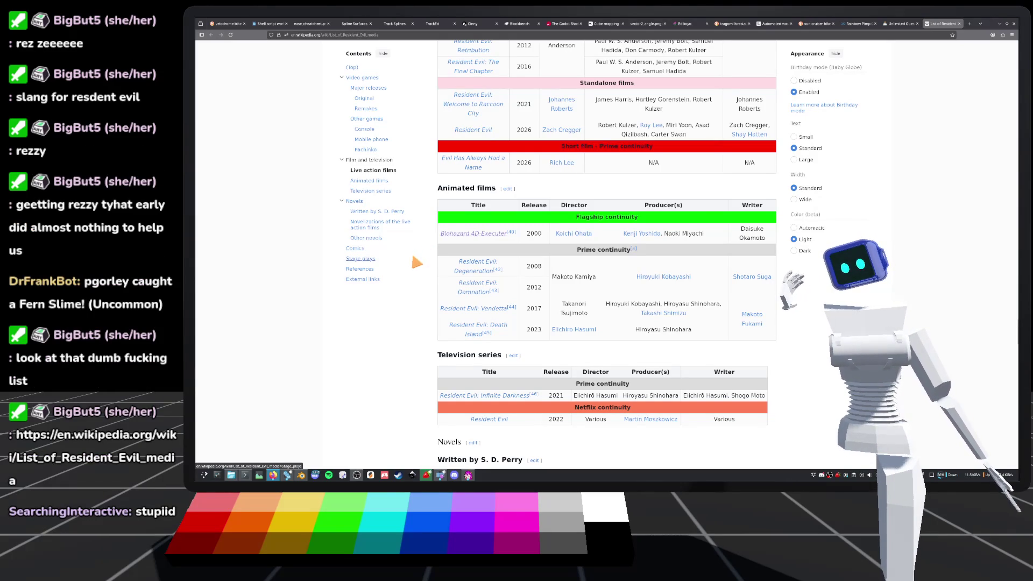
pyautogui.scroll(-2, 412, 258)
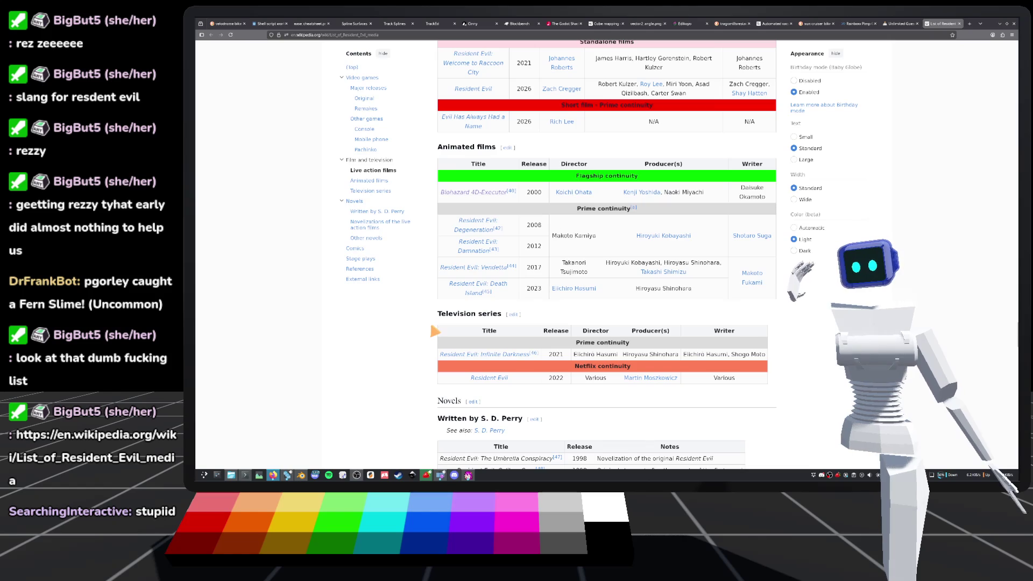
pyautogui.scroll(-3, 435, 331)
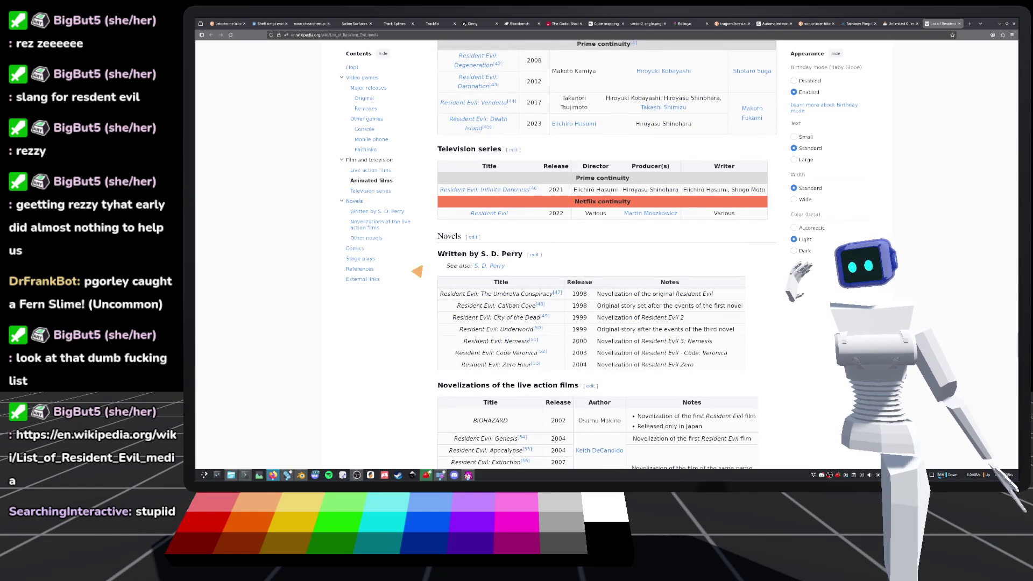
pyautogui.scroll(-7, 423, 272)
pyautogui.scroll(-7, 435, 242)
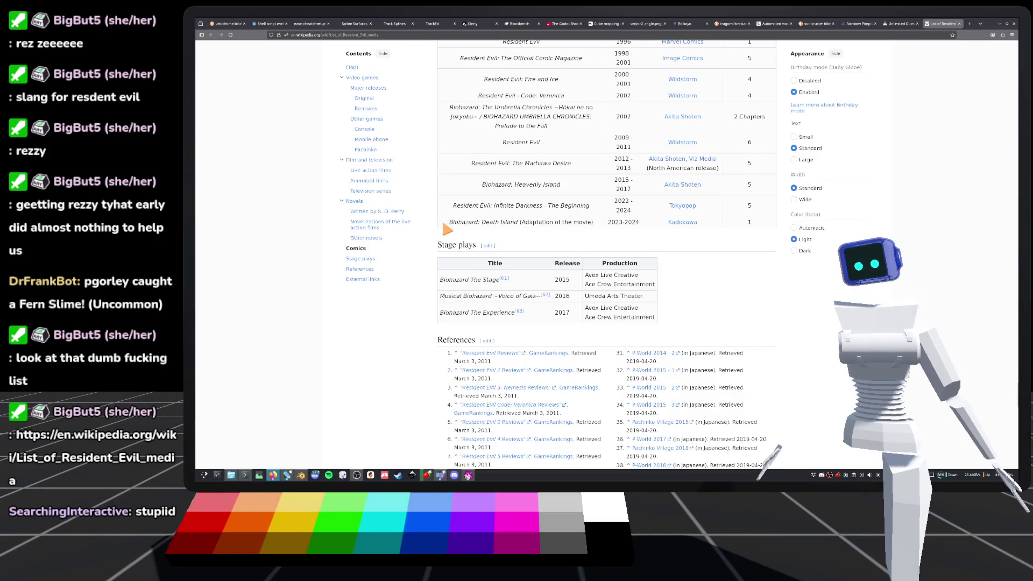
pyautogui.scroll(10, 433, 255)
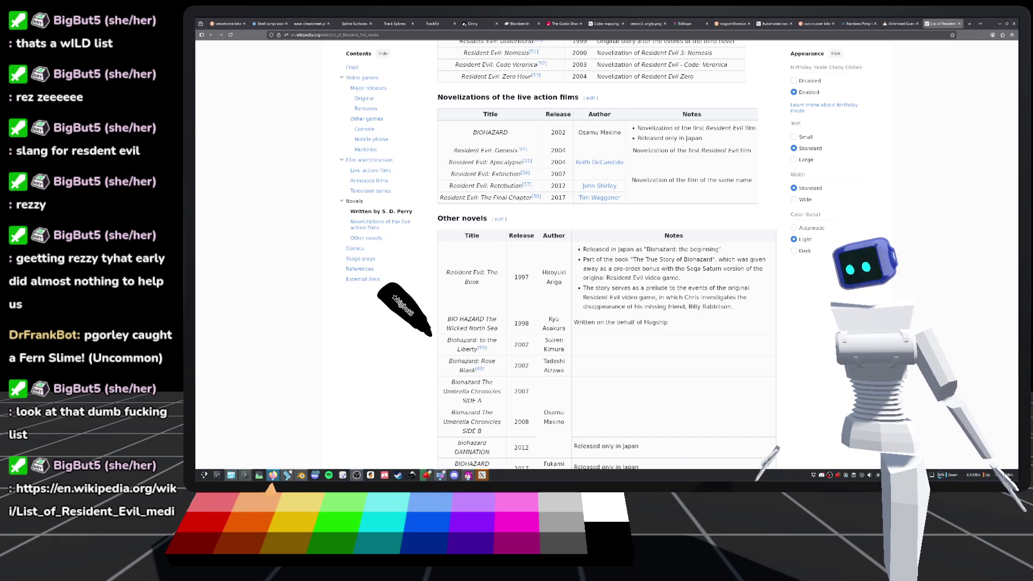
# Return to stair_master.gd, enlarge the code area, and scroll to the corner-rounding loop.
pyautogui.click(286, 474)
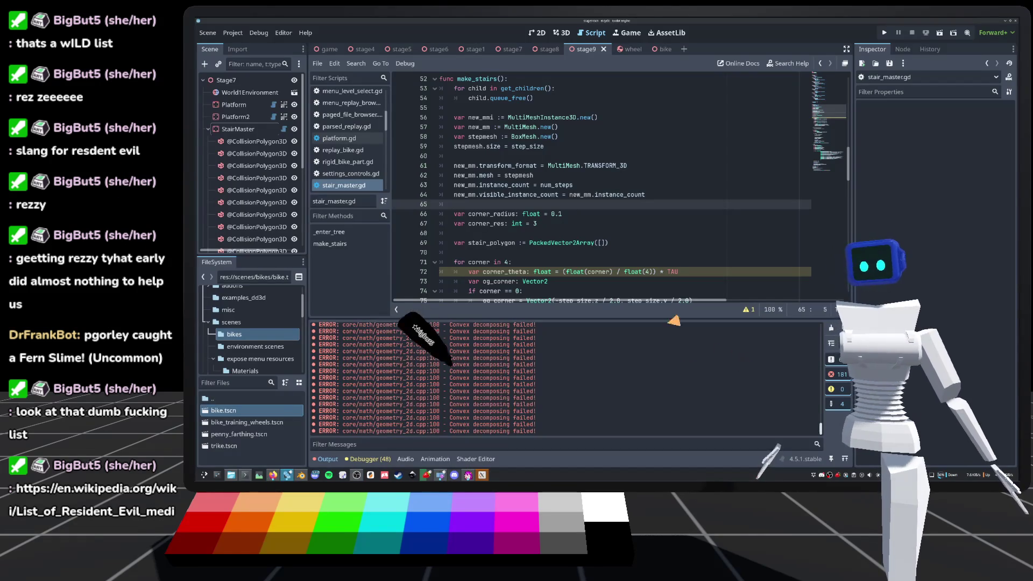
pyautogui.moveTo(563, 322); pyautogui.dragTo(570, 361)
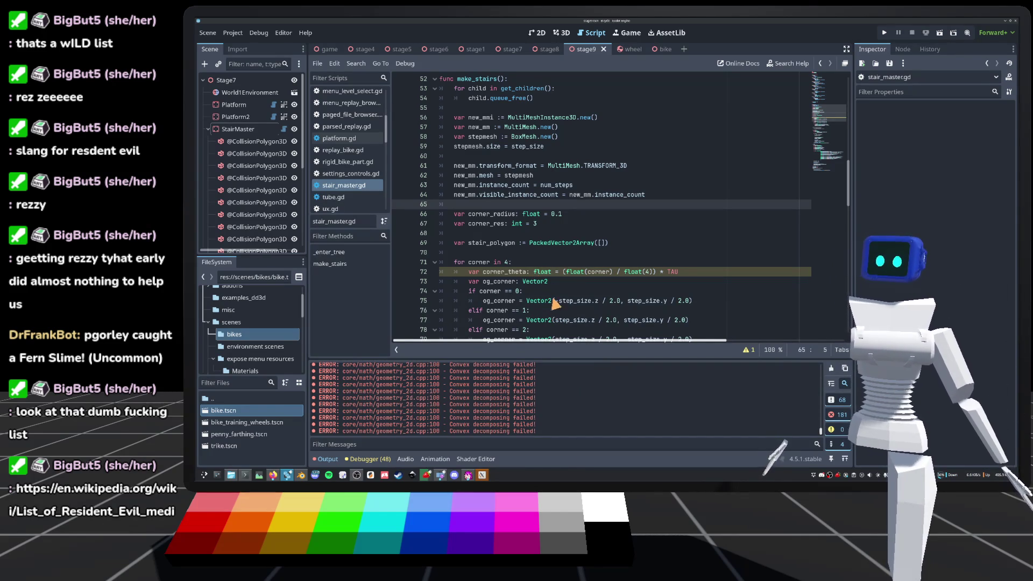
pyautogui.scroll(-3, 546, 272)
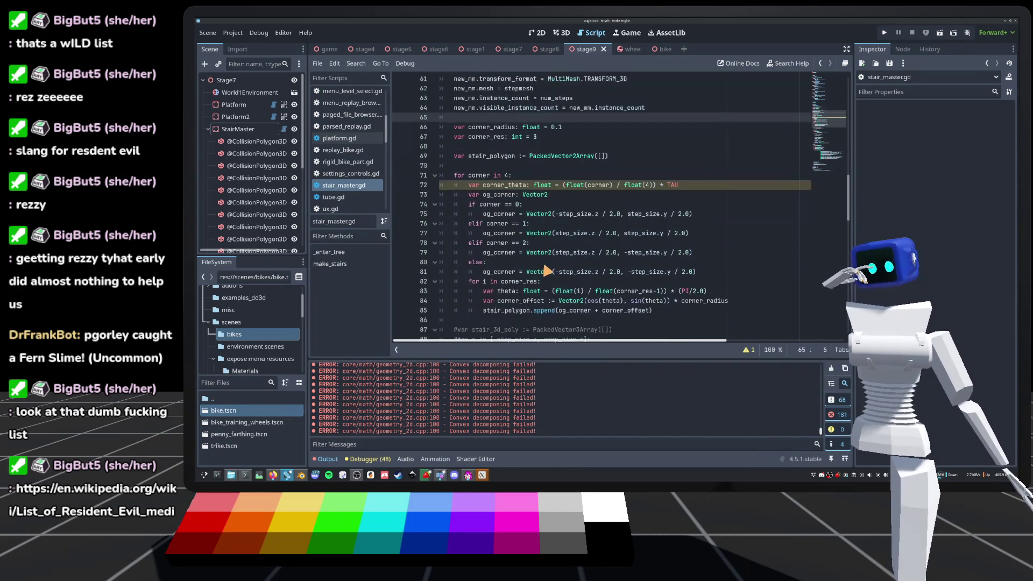
pyautogui.scroll(-8, 730, 179)
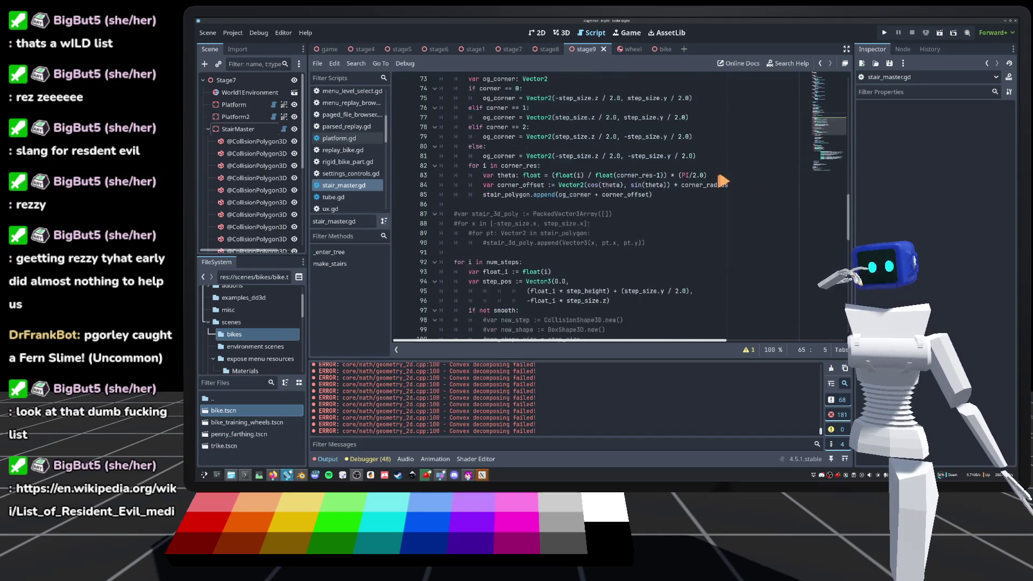
pyautogui.scroll(-1, 608, 238)
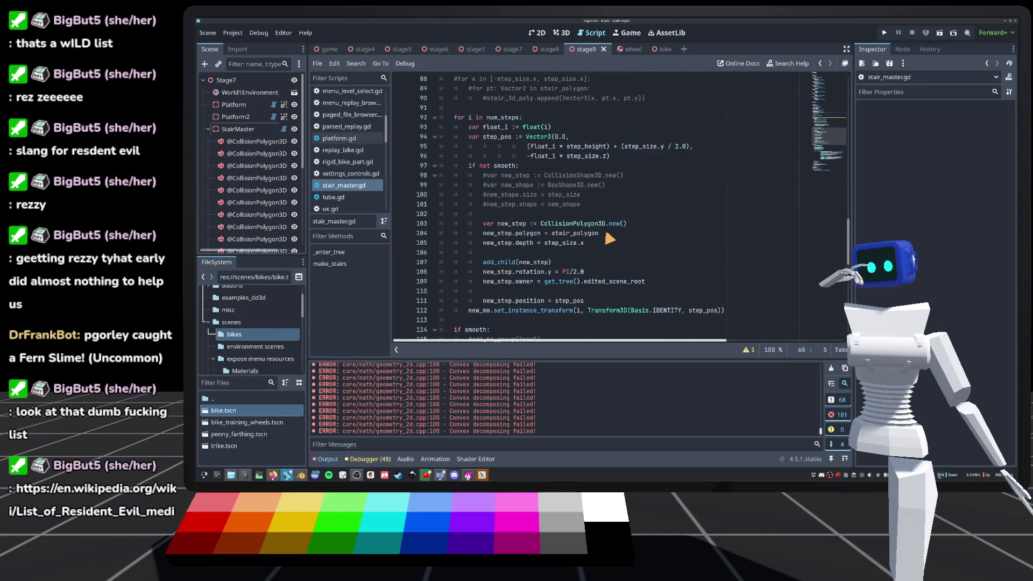
pyautogui.scroll(2, 610, 239)
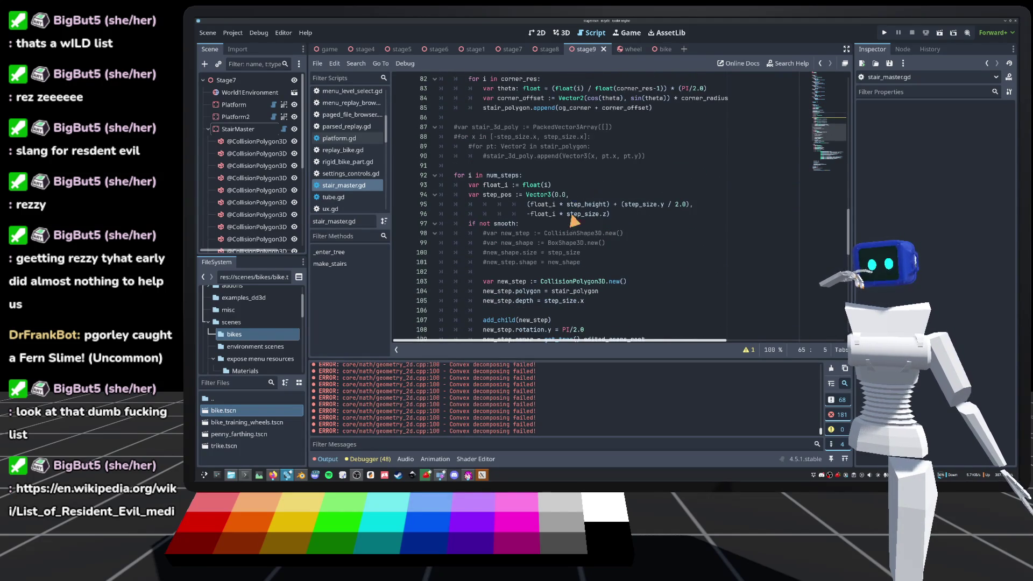
pyautogui.scroll(6, 574, 207)
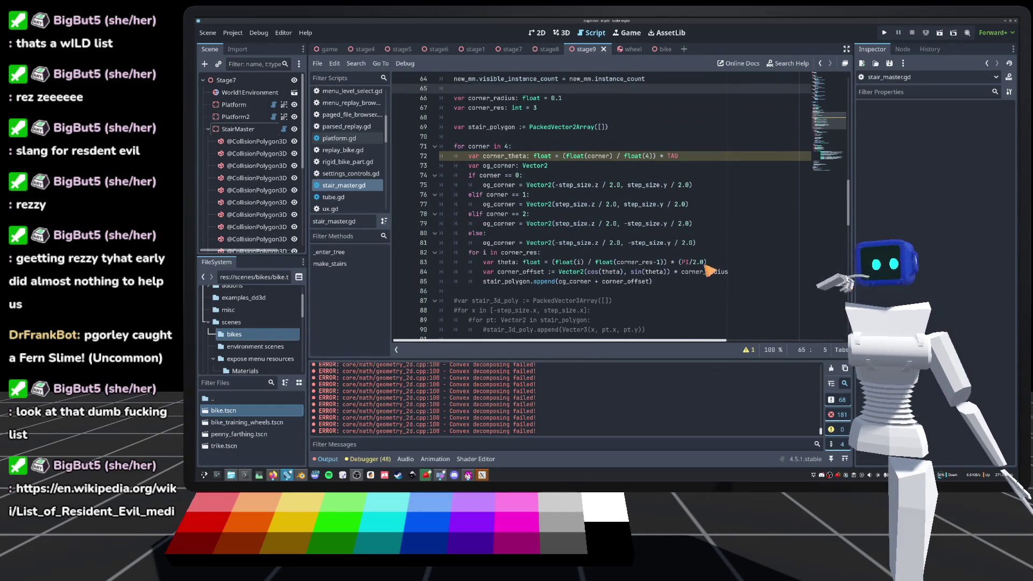
# Add 'theta += corner_theta' as line 84 inside the corner loop.
pyautogui.moveTo(721, 263)
pyautogui.mouseDown()
pyautogui.moveTo(594, 263)
pyautogui.moveTo(737, 263)
pyautogui.mouseUp()
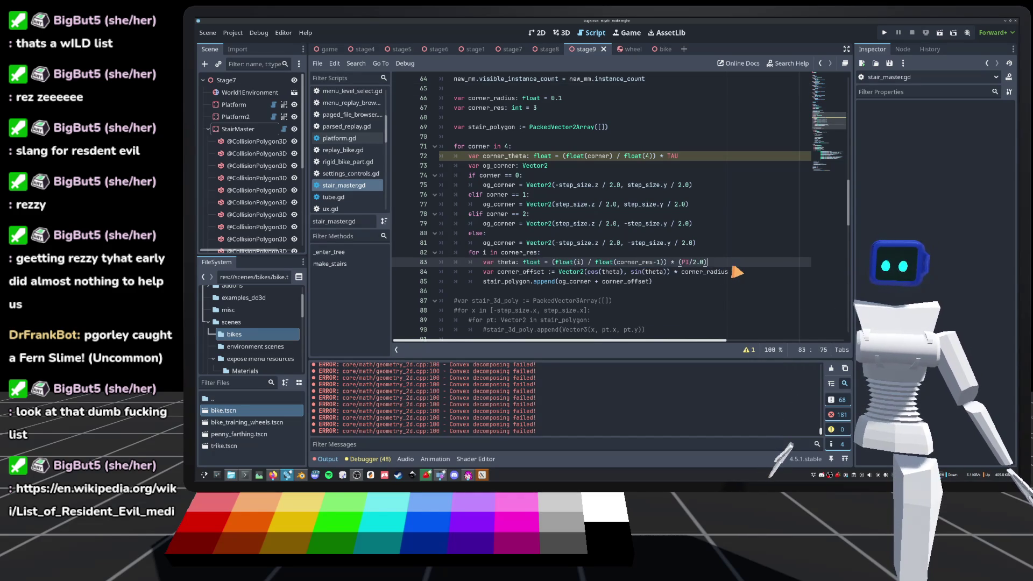
pyautogui.press('Return')
pyautogui.write('s')
pyautogui.press('BackSpace')
pyautogui.write('a += co')
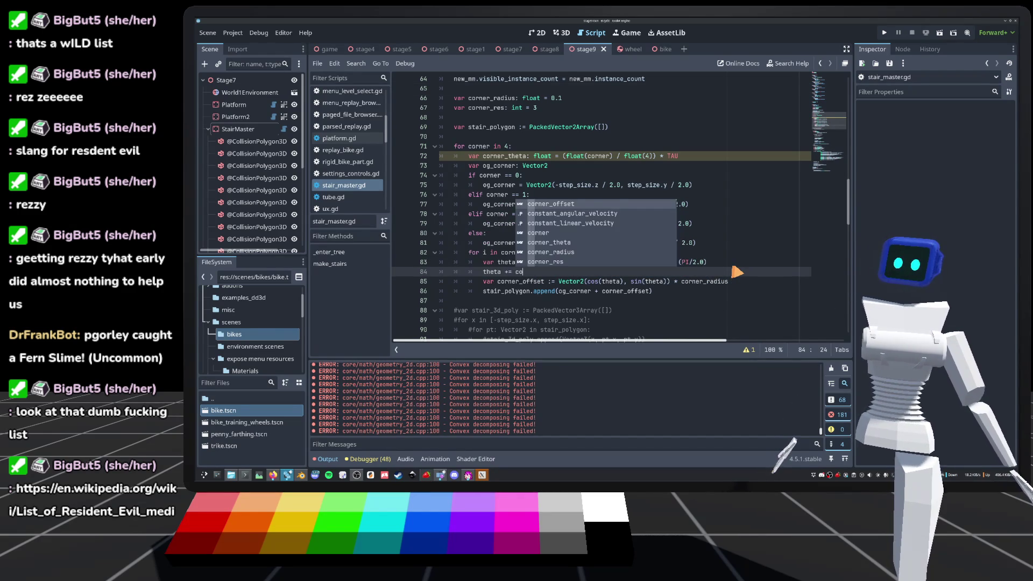
pyautogui.write('rner_theta')
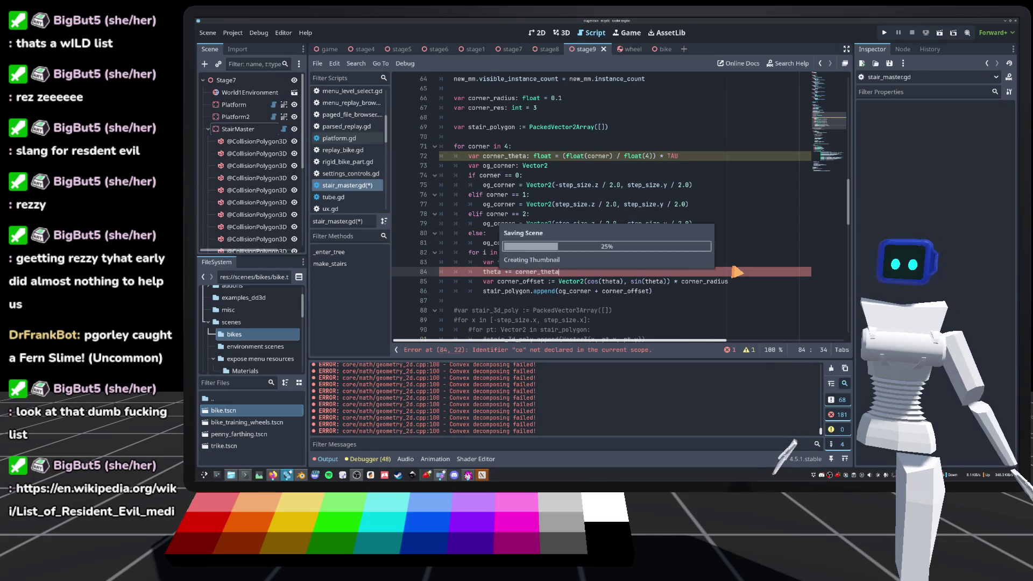
pyautogui.press('Return')
# Regenerate the StairMaster stairs via Make in the 3D view and reopen its script.
pyautogui.click(561, 32)
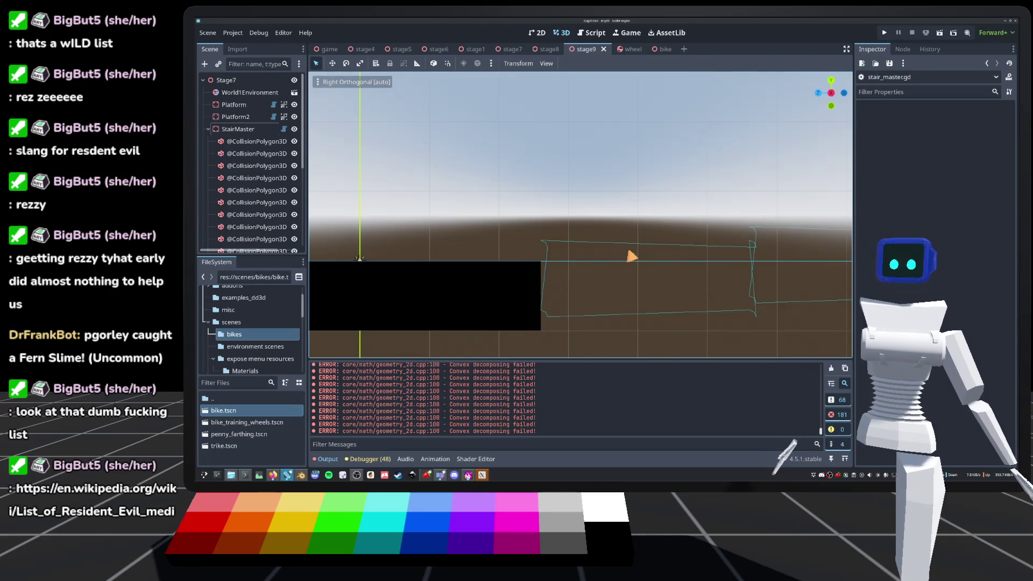
pyautogui.click(250, 129)
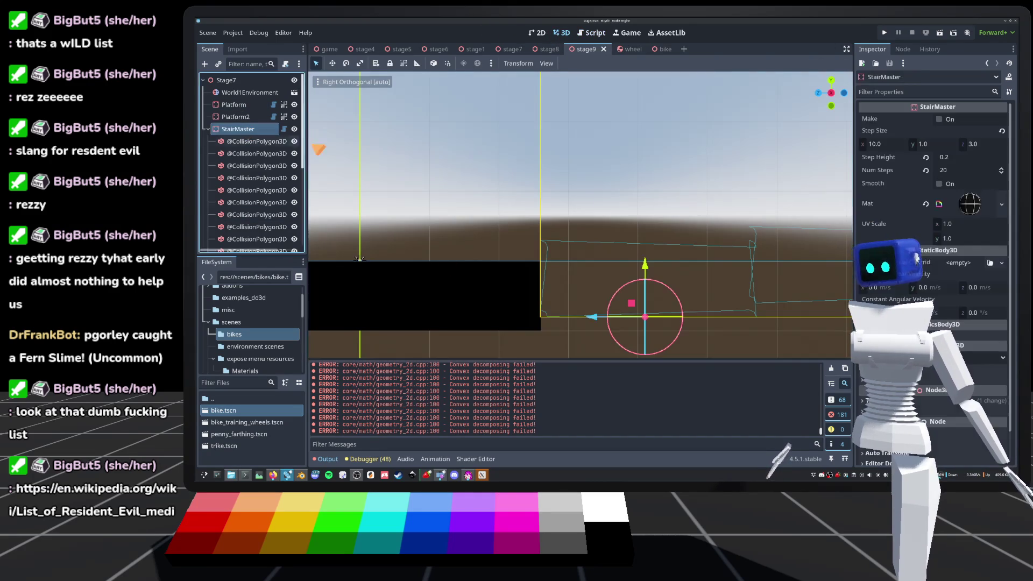
pyautogui.click(939, 119)
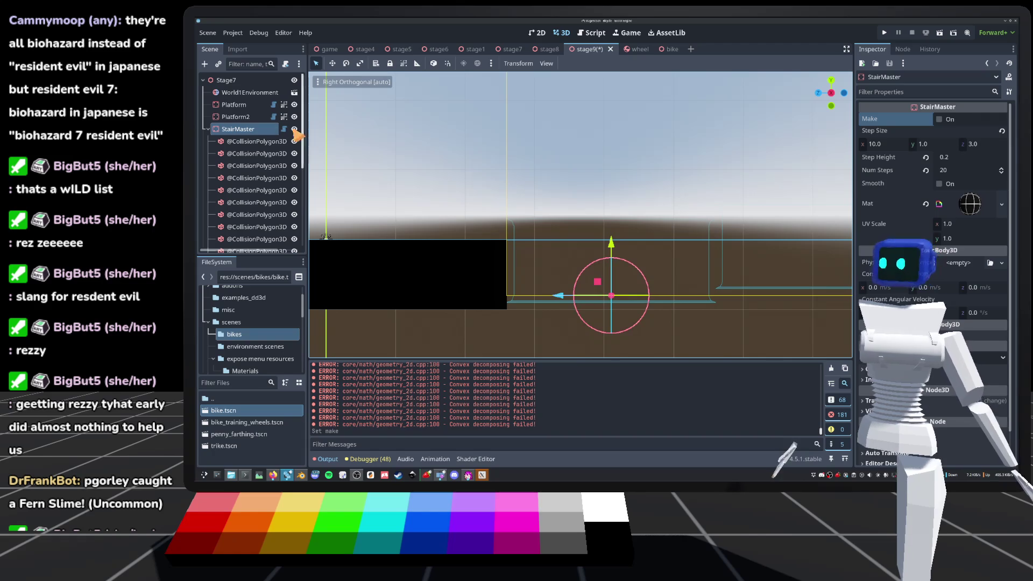
pyautogui.click(283, 130)
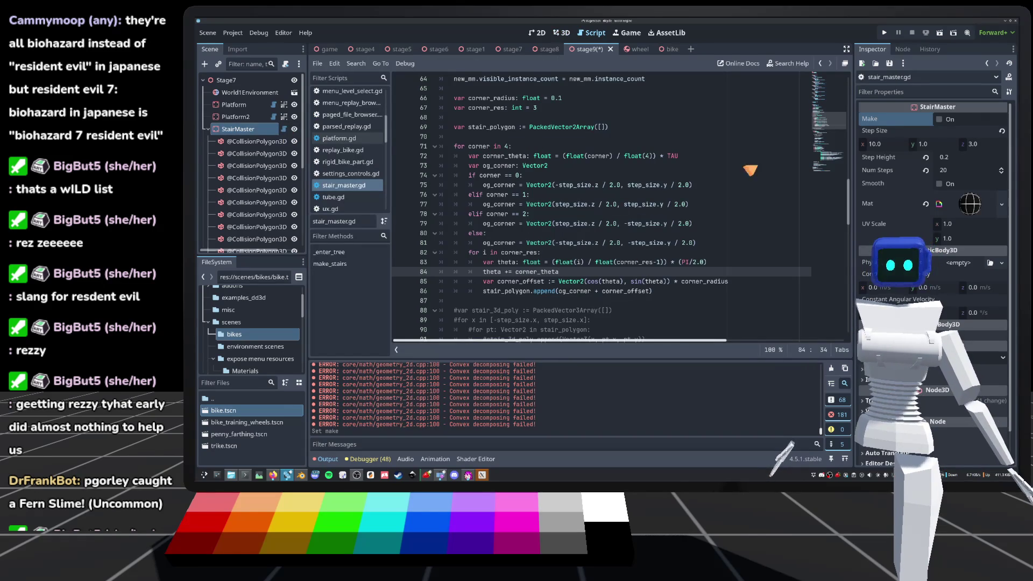
# Insert line 73 'corner_theta += TAU / 2.0' below the corner_theta line and save.
pyautogui.click(694, 159)
pyautogui.press('Return')
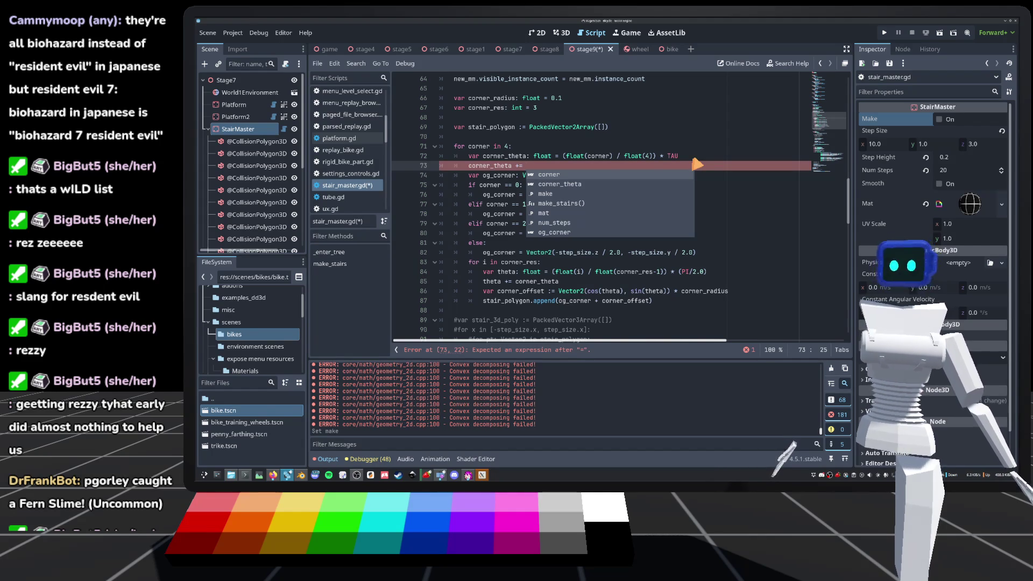
pyautogui.write('TAU / 2.0')
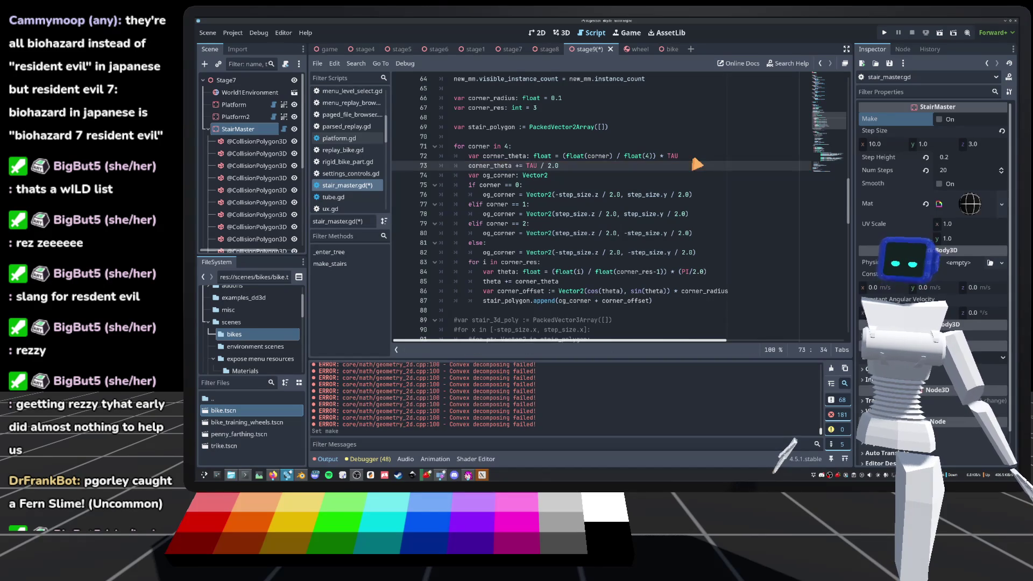
pyautogui.hotkey('ctrl', 's')
# Save again and regenerate the StairMaster stairs with Make in the 3D view.
pyautogui.click(572, 34)
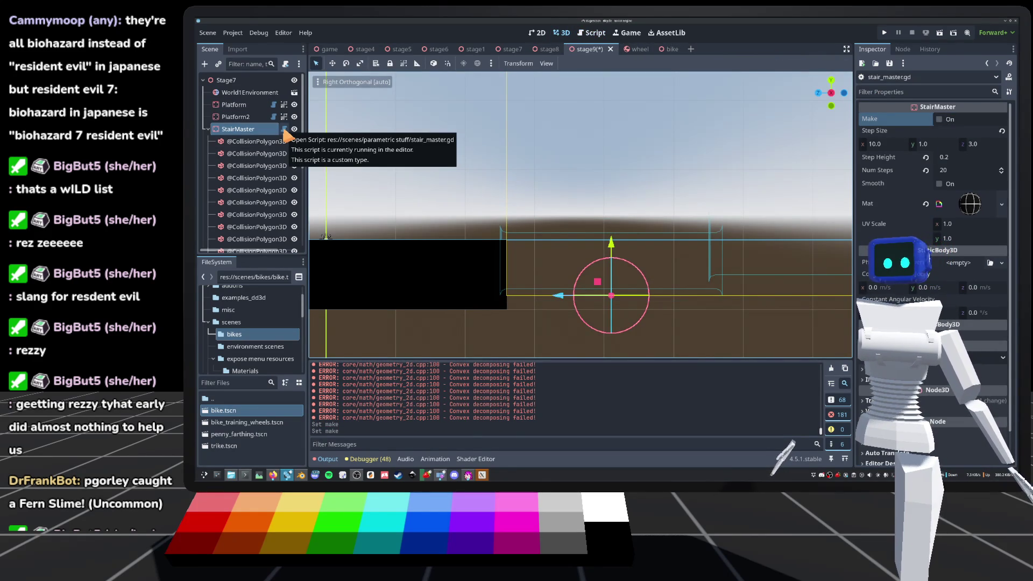
pyautogui.click(283, 130)
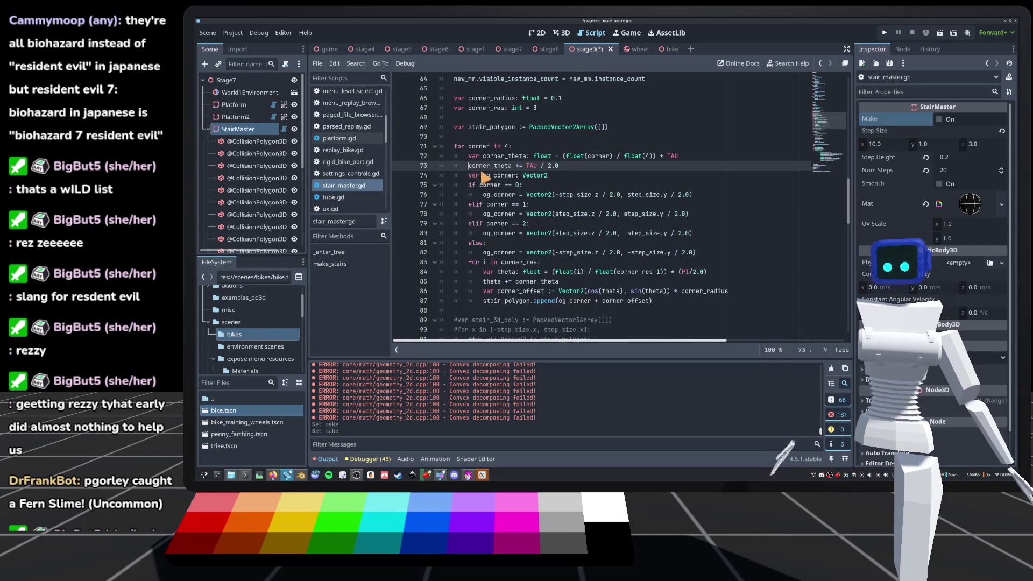
pyautogui.hotkey('ctrl', 's')
pyautogui.click(562, 33)
pyautogui.click(941, 120)
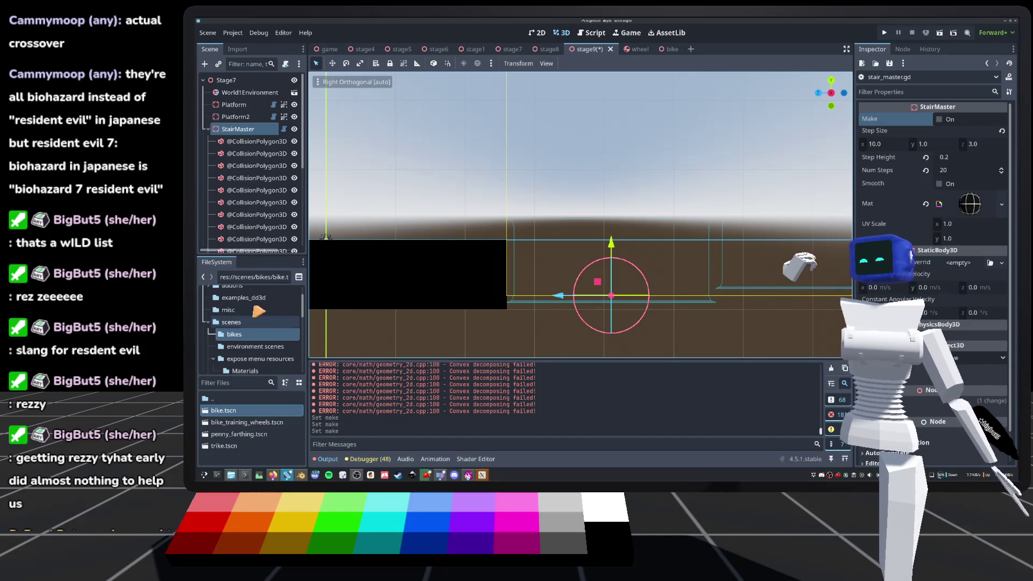
# Deselect StairMaster, save the stage9 scene, then reselect StairMaster in the Scene tree.
pyautogui.click(484, 211)
pyautogui.hotkey('ctrl', 's')
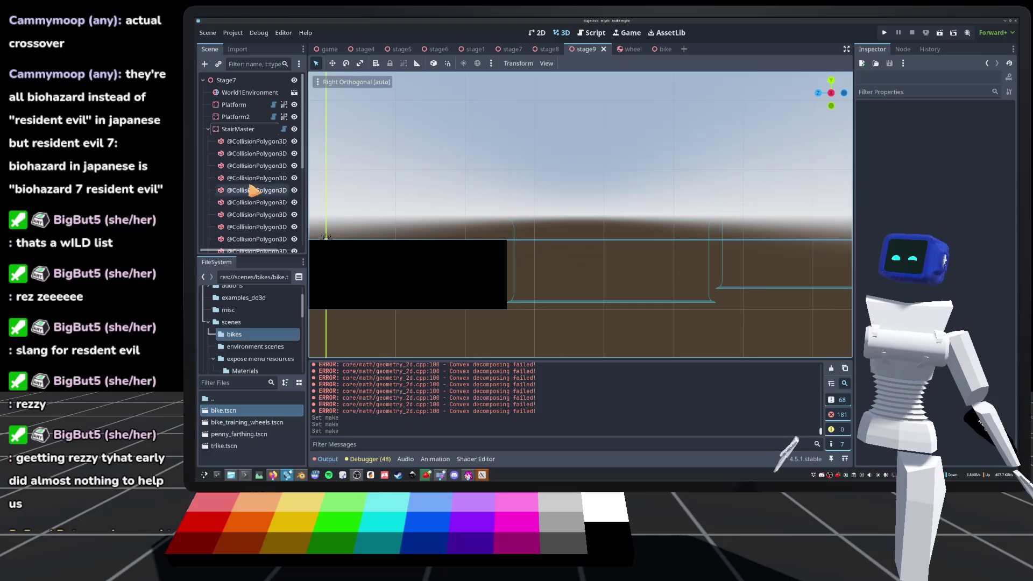
pyautogui.click(234, 130)
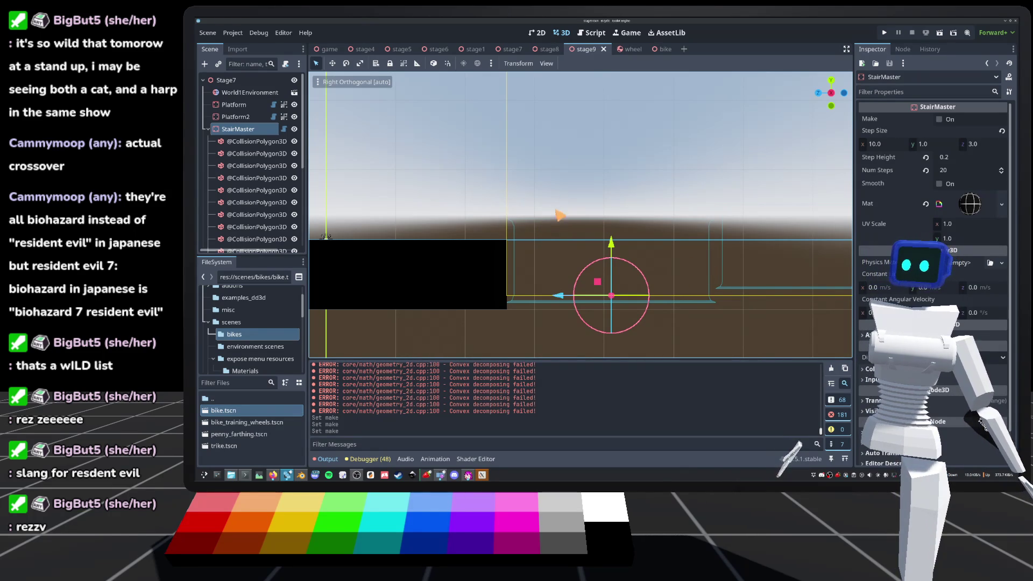
# Zoom and pan the 3D viewport to inspect the stair outlines up close.
pyautogui.scroll(-8, 562, 215)
pyautogui.scroll(3, 524, 234)
pyautogui.scroll(2, 543, 220)
pyautogui.moveTo(554, 216)
pyautogui.mouseDown()
pyautogui.moveTo(562, 200)
pyautogui.moveTo(556, 233)
pyautogui.mouseUp()
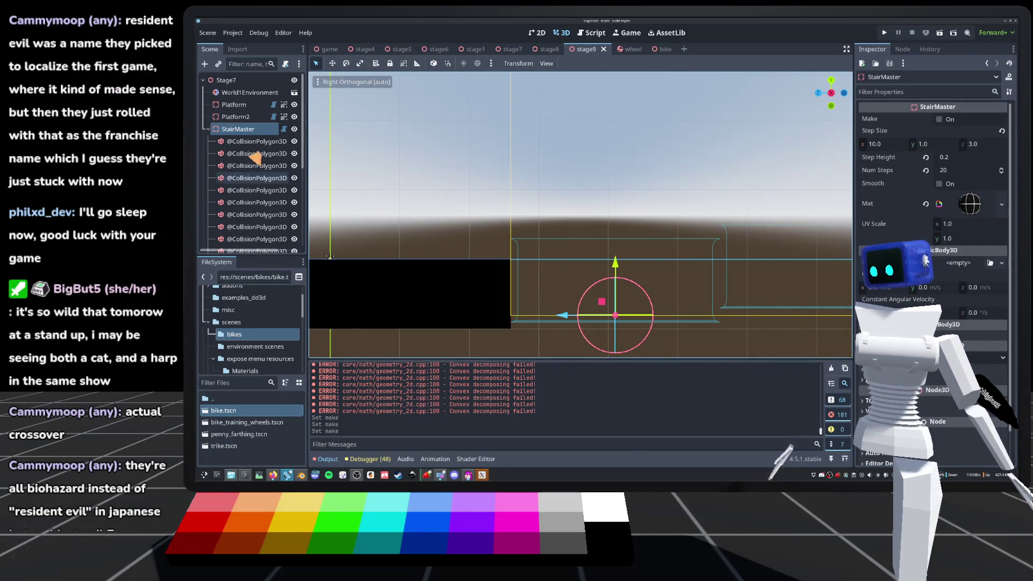
pyautogui.scroll(2, 507, 297)
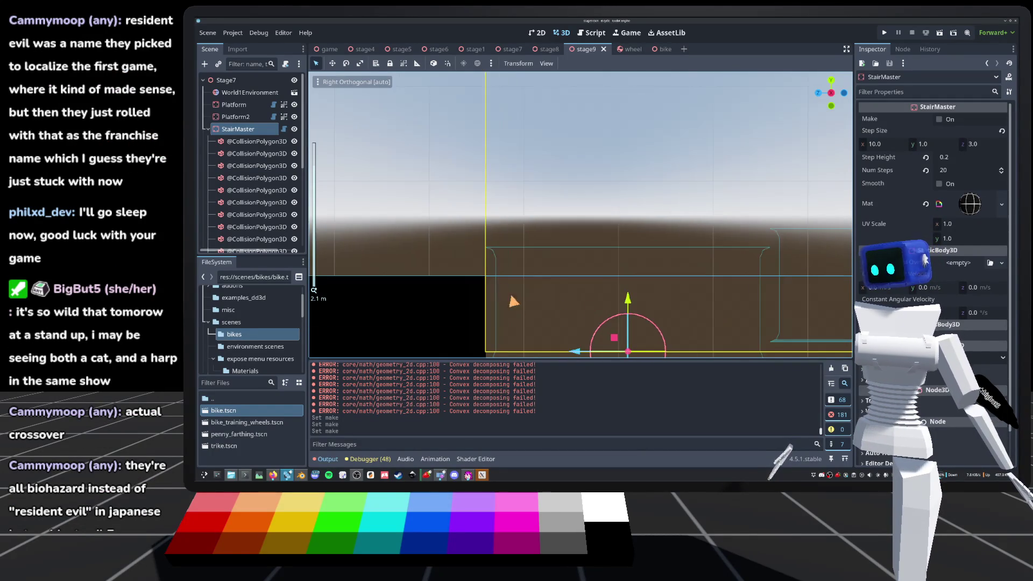
pyautogui.scroll(-2, 347, 210)
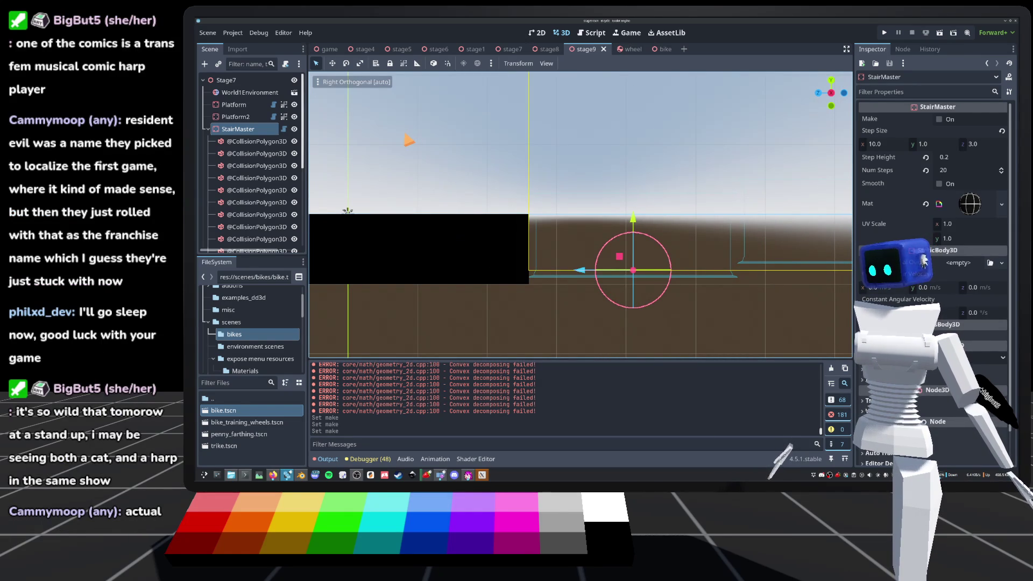
# Save the stage9 scene and bring up stair_master.gd.
pyautogui.hotkey('ctrl', 's')
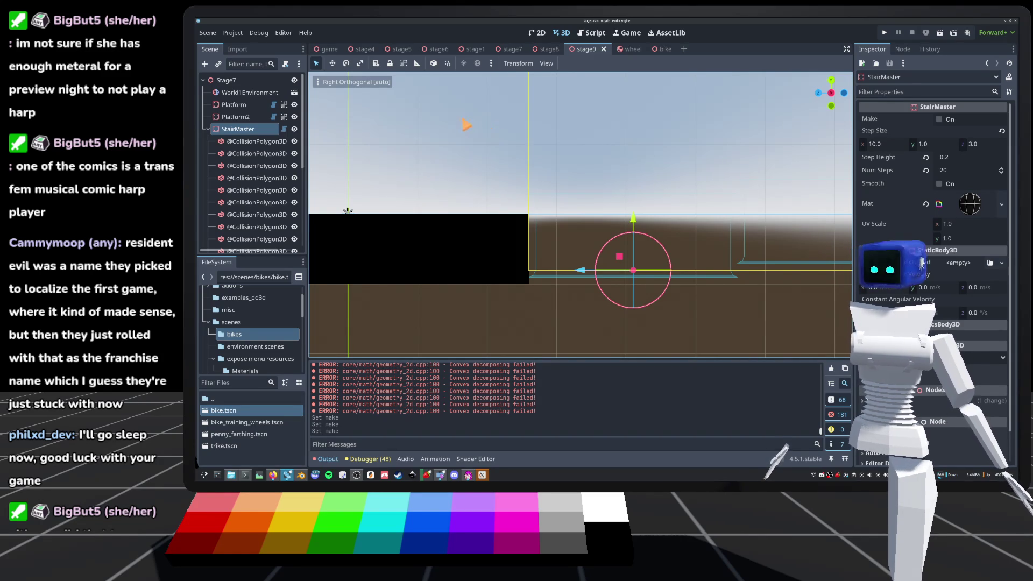
pyautogui.hotkey('ctrl', 's')
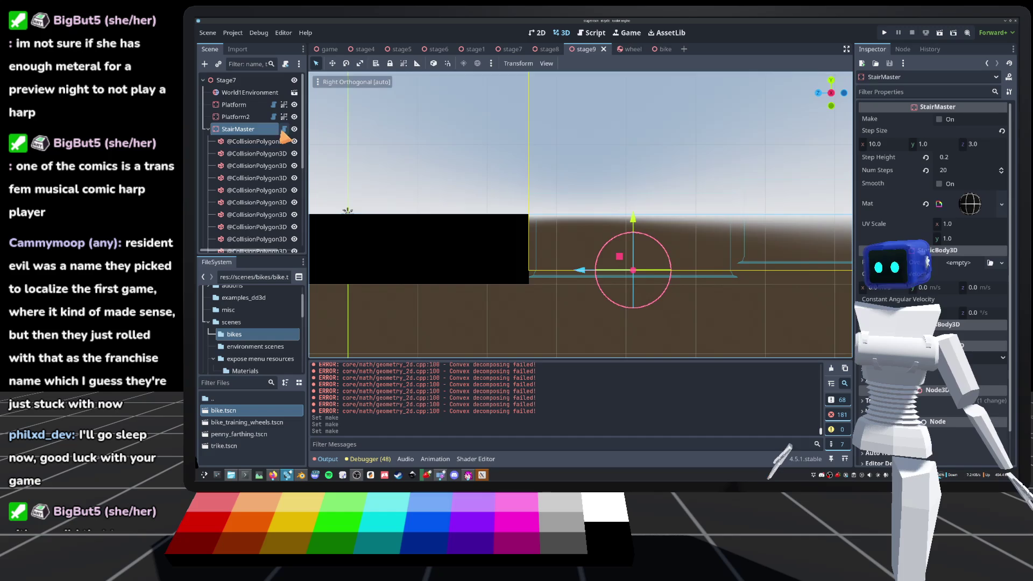
pyautogui.click(284, 129)
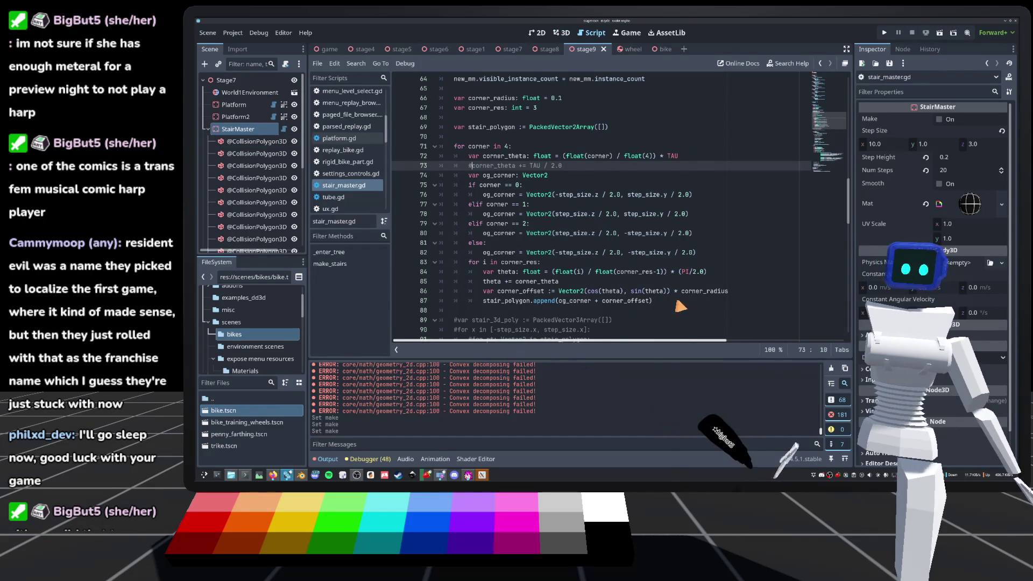
# Change line 85 to 'theta -= corner_theta', save, and regenerate the stairs in the right-side view.
pyautogui.click(509, 282)
pyautogui.press('BackSpace')
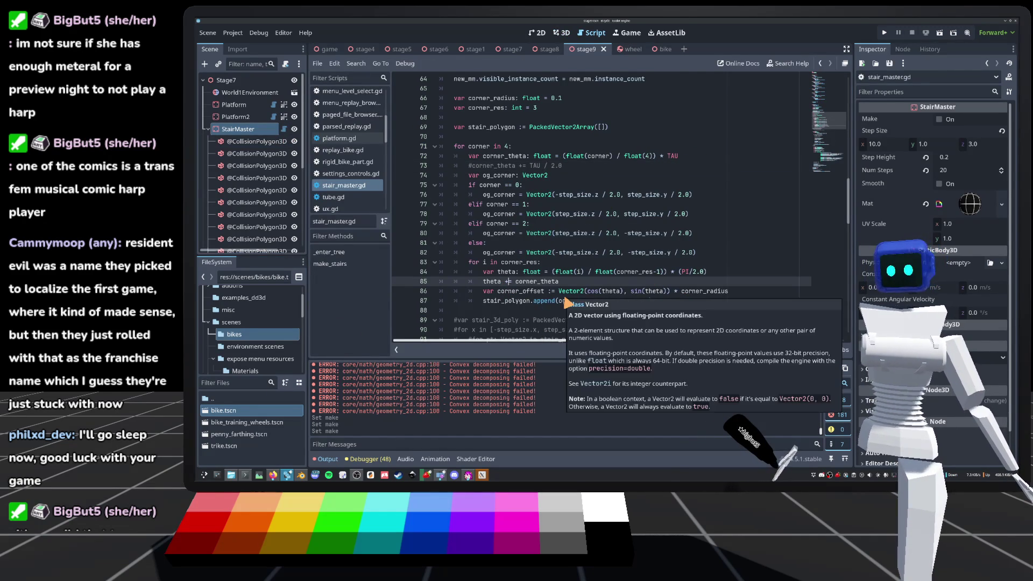
pyautogui.write('-')
pyautogui.hotkey('ctrl', 's')
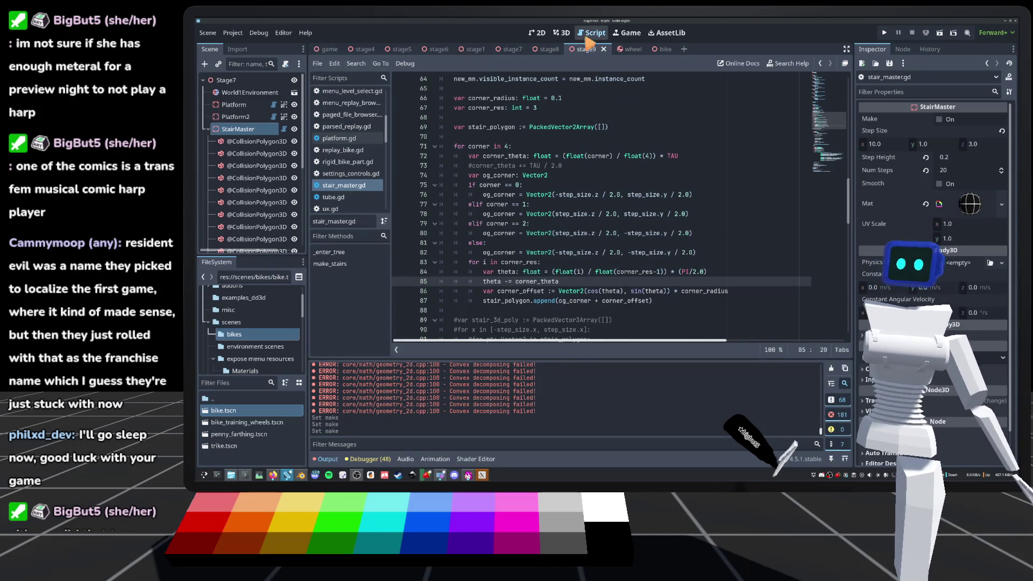
pyautogui.click(562, 33)
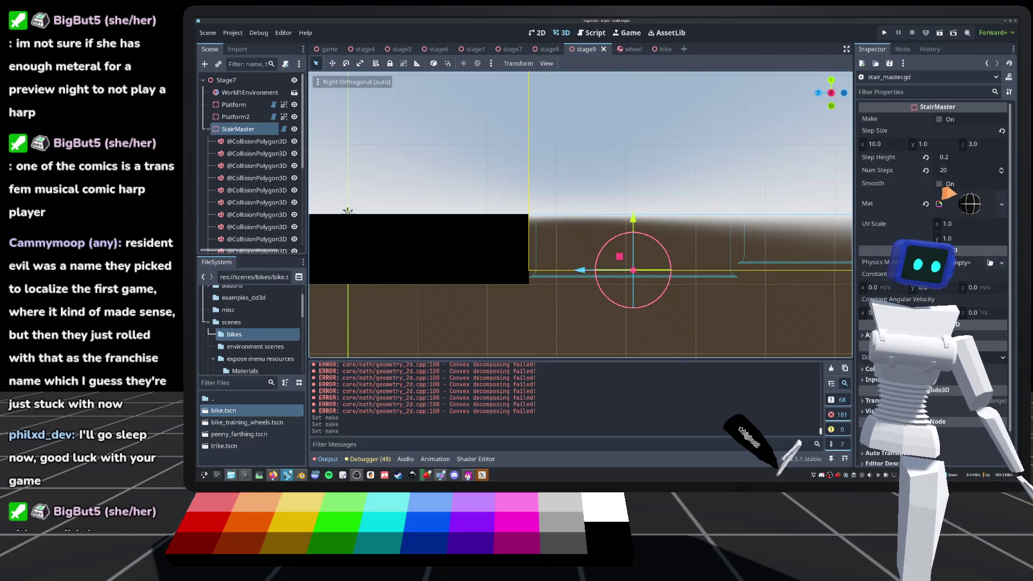
pyautogui.click(941, 119)
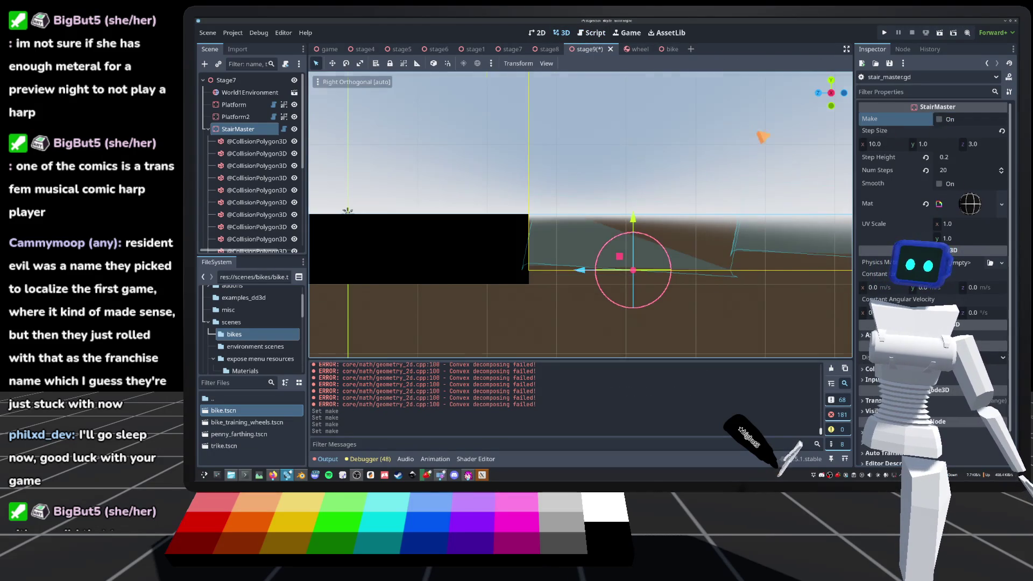
pyautogui.press('KP_5')
pyautogui.press('KP_3')
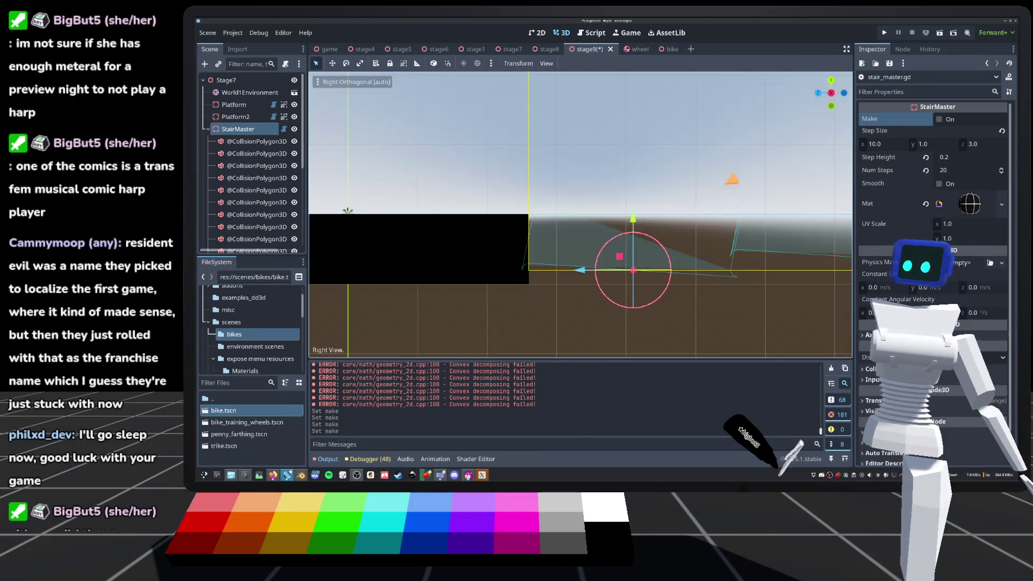
pyautogui.scroll(3, 580, 215)
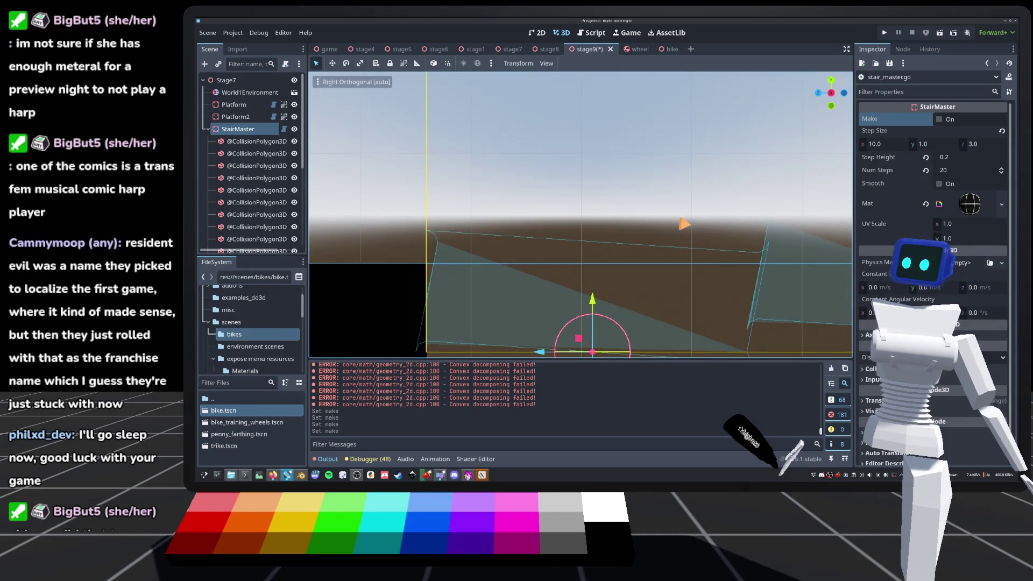
pyautogui.scroll(-2, 580, 215)
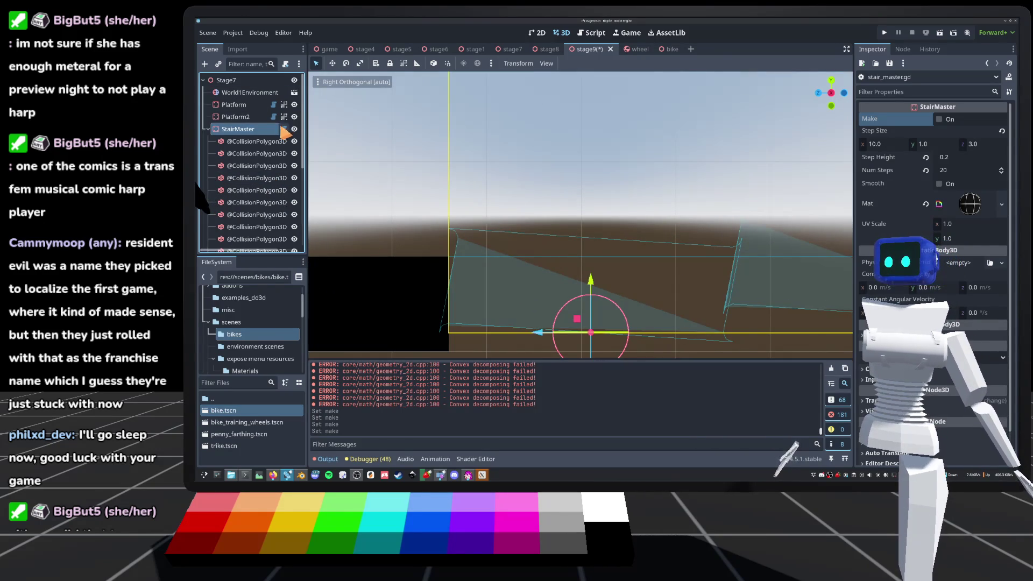
# Uncomment line 73 with TAU / 4.0 instead of 2.0, save, and regenerate the stairs.
pyautogui.click(284, 129)
pyautogui.scroll(3, 562, 183)
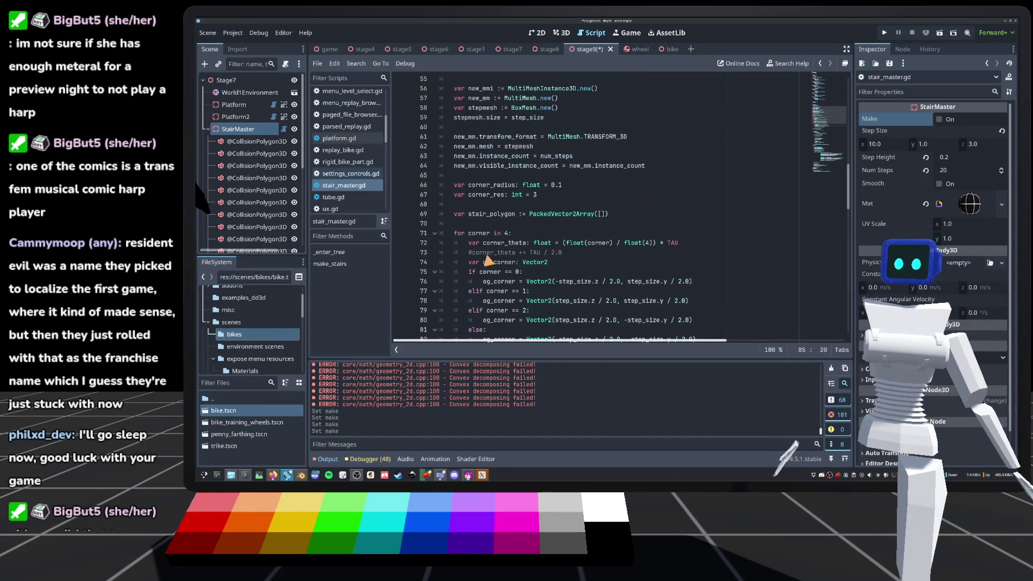
pyautogui.scroll(-2, 535, 237)
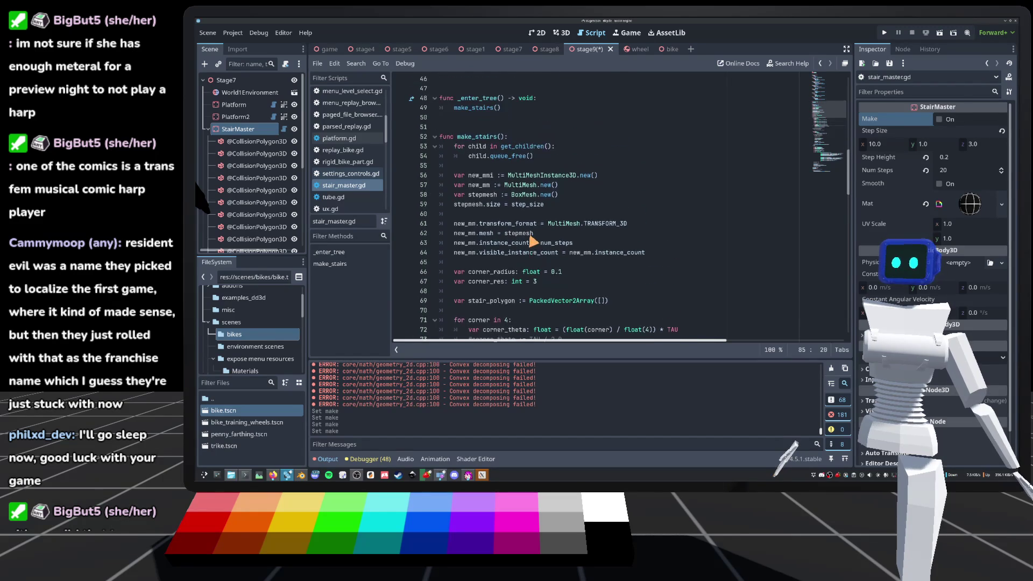
pyautogui.click(474, 196)
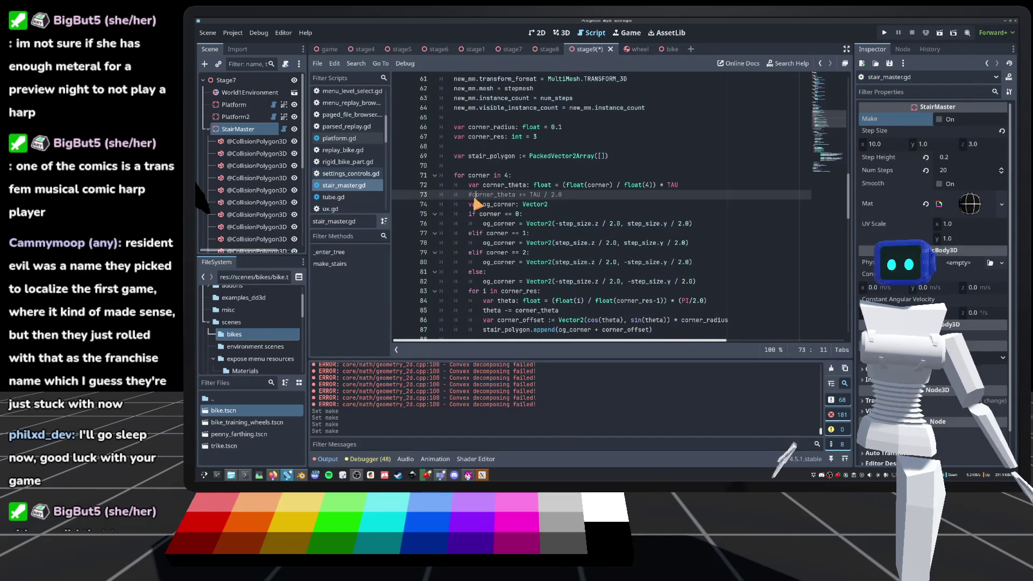
pyautogui.press('BackSpace')
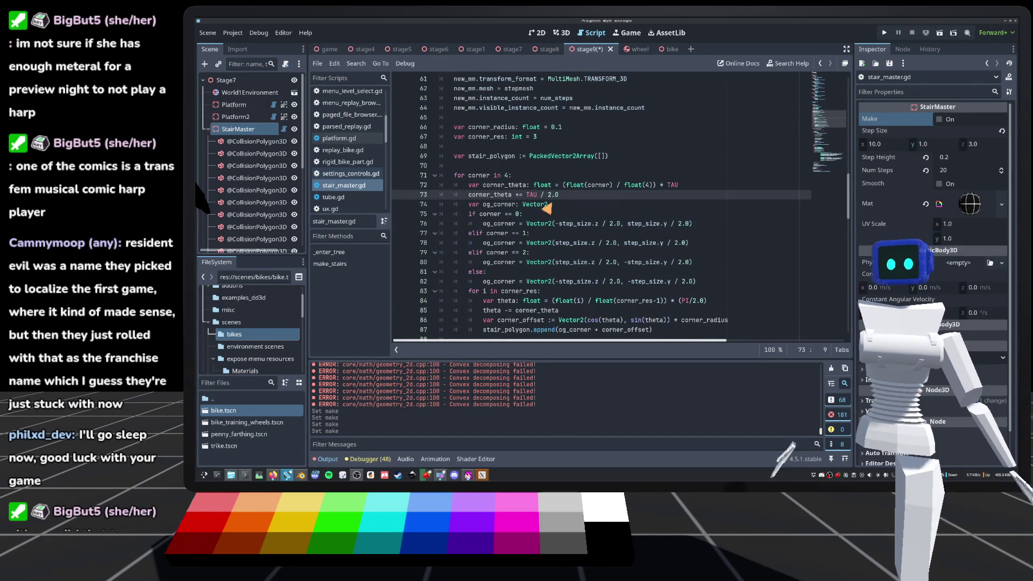
pyautogui.doubleClick(549, 195)
pyautogui.write('4')
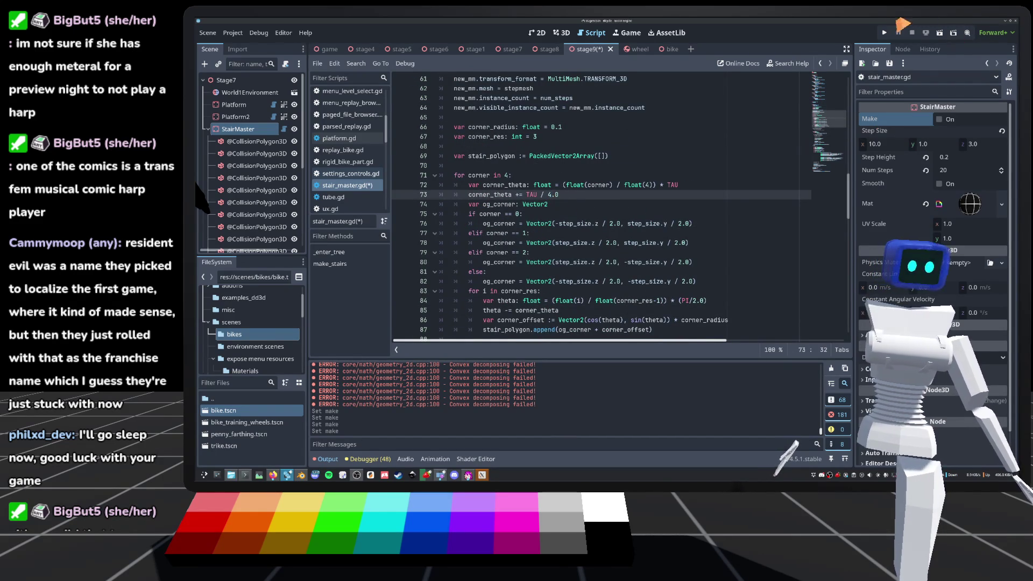
pyautogui.hotkey('ctrl', 's')
pyautogui.click(561, 32)
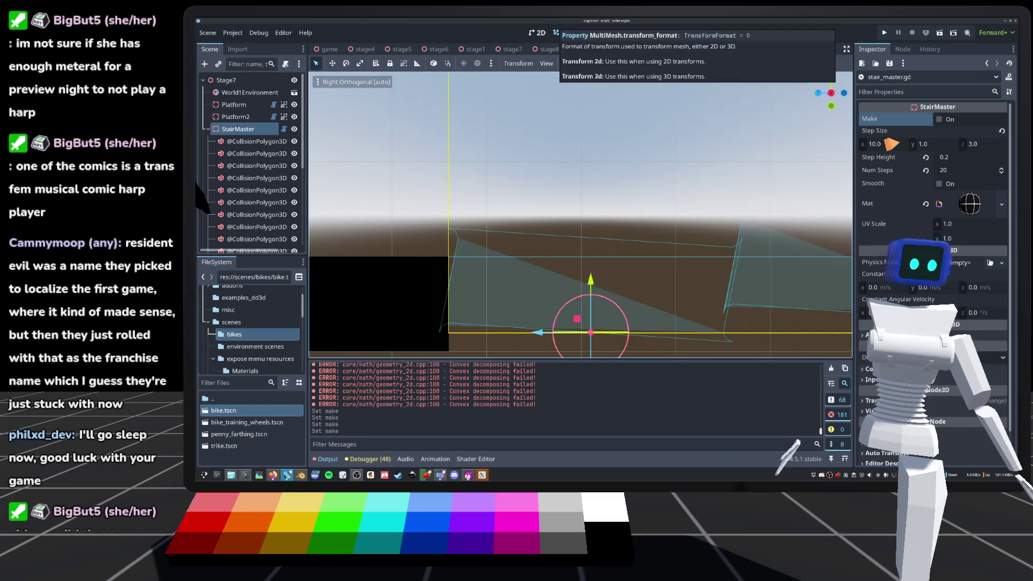
pyautogui.click(940, 119)
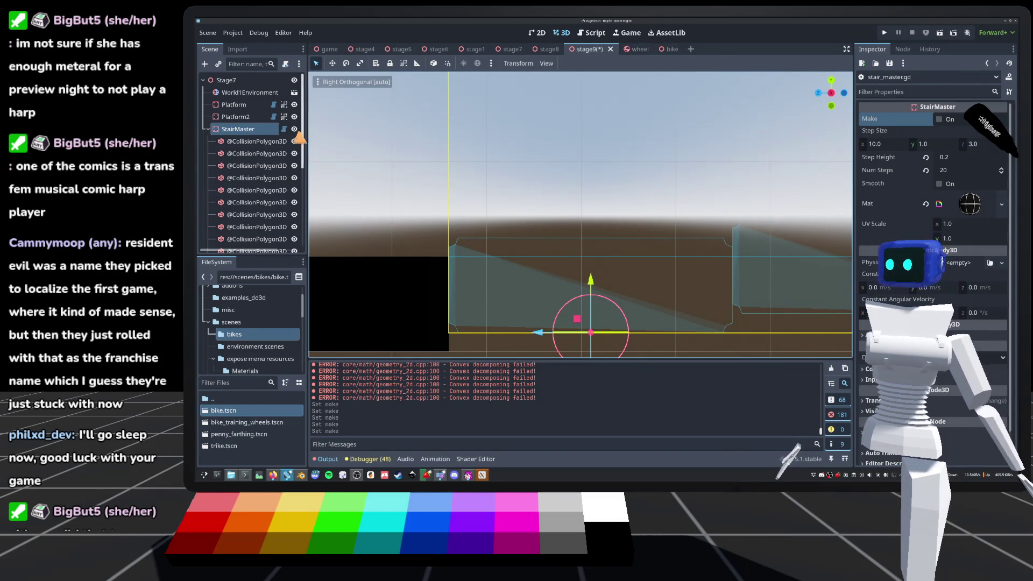
pyautogui.click(284, 130)
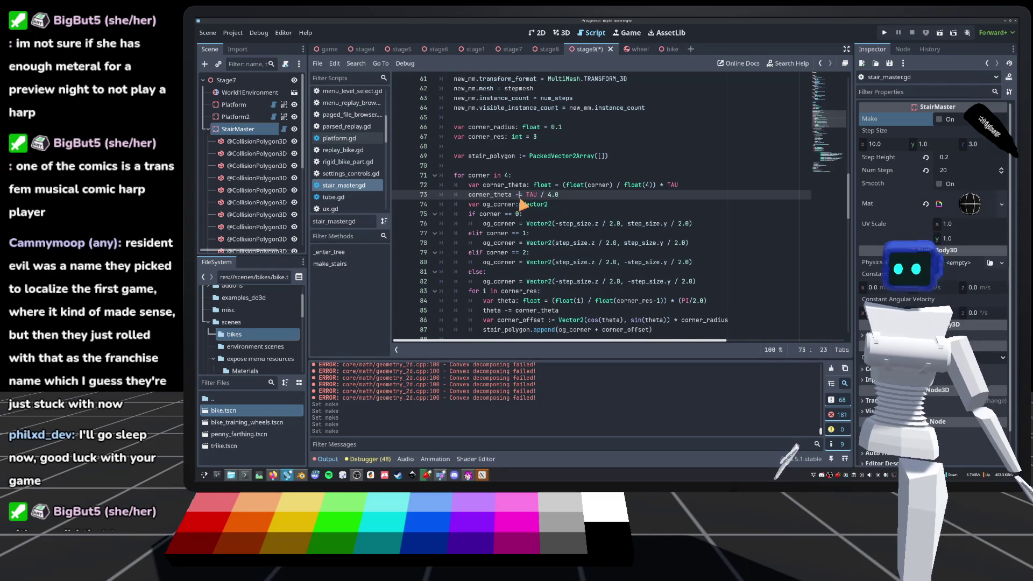
# Save and regenerate the stairs with the TAU / 4.0 offset, then return to the script.
pyautogui.hotkey('ctrl', 's')
pyautogui.click(560, 33)
pyautogui.click(939, 118)
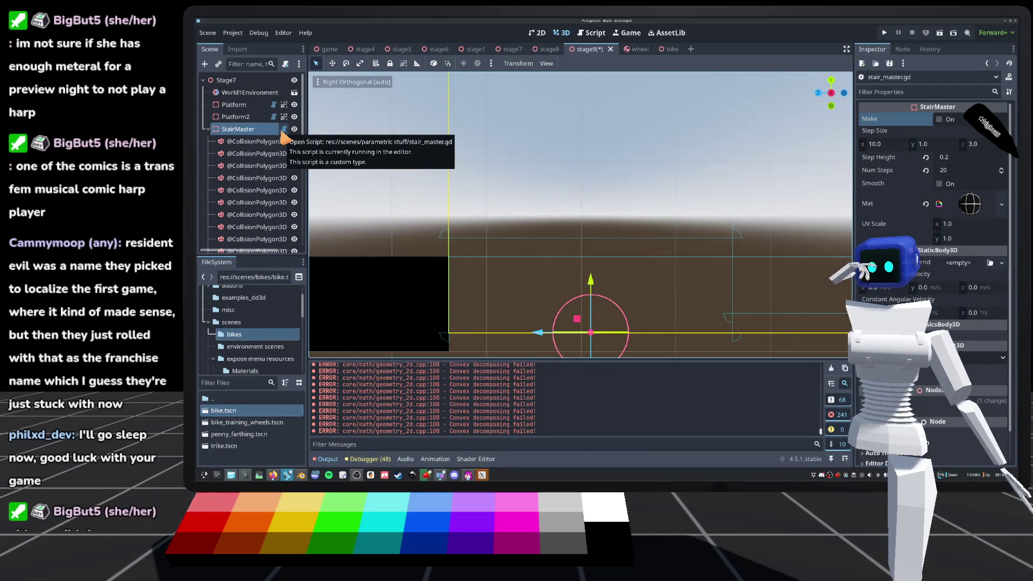
pyautogui.click(284, 129)
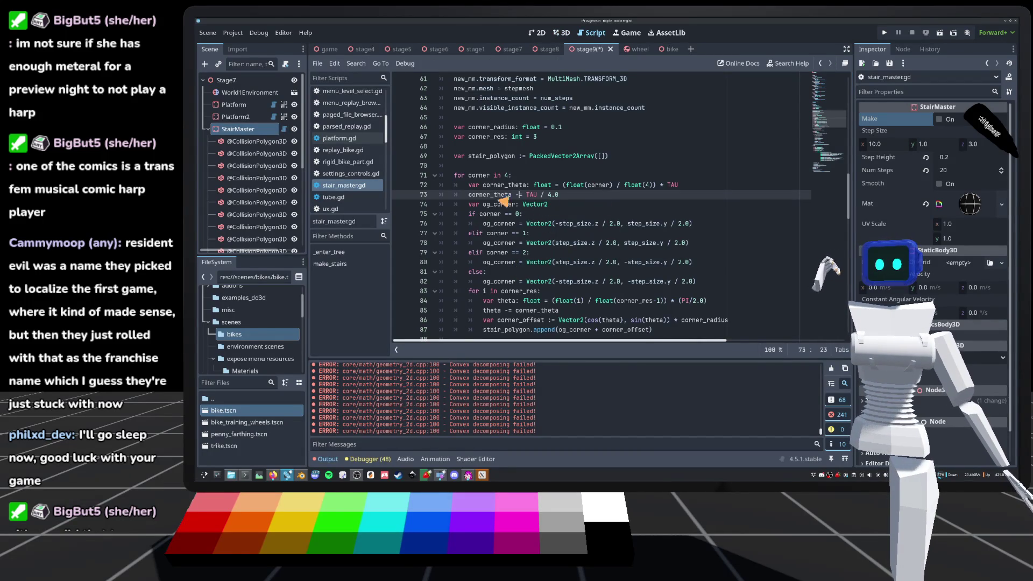
# Save once more and regenerate the stairs, comparing the 3D outlines against the script.
pyautogui.scroll(-3, 508, 209)
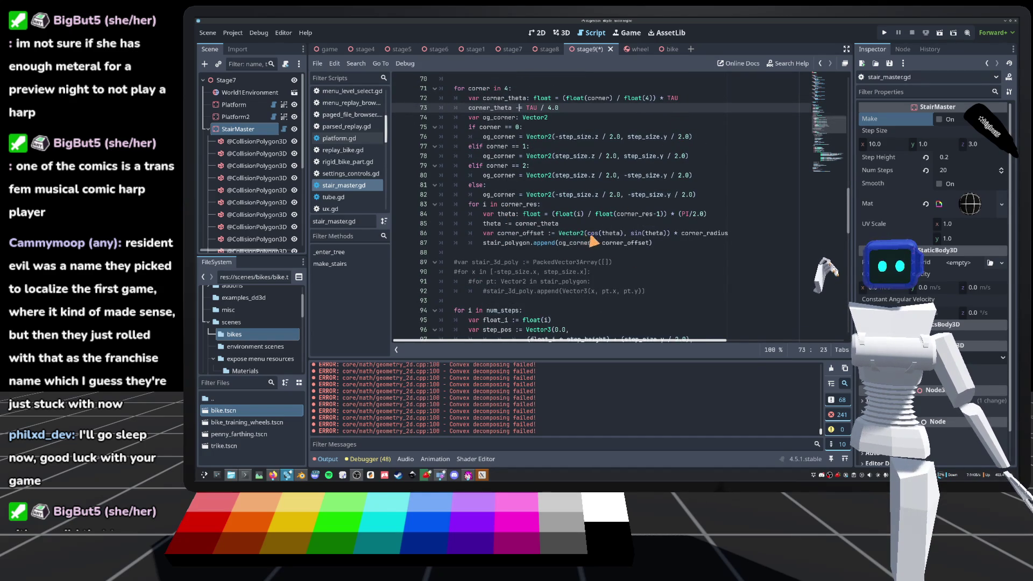
pyautogui.click(631, 234)
pyautogui.write('-')
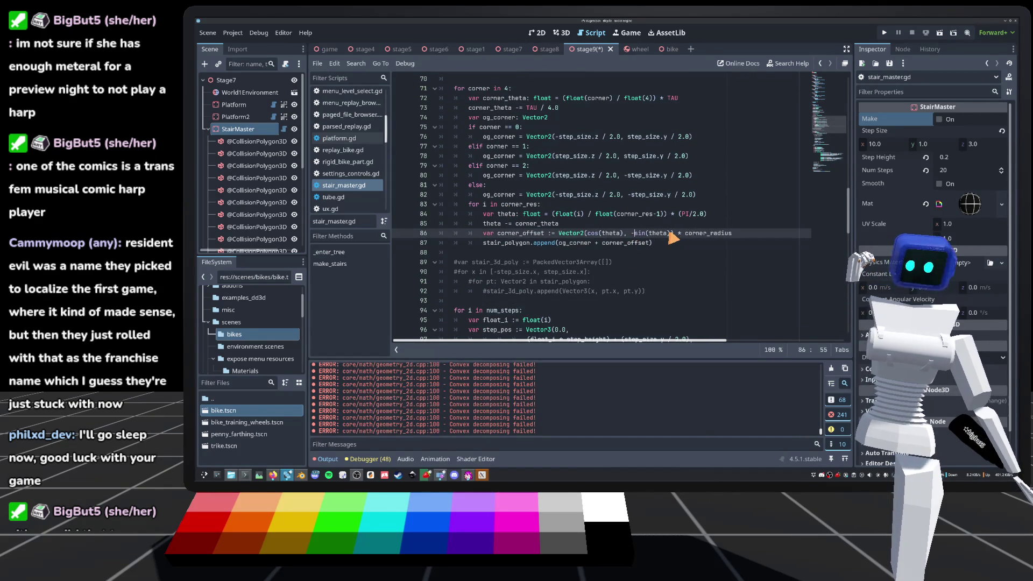
pyautogui.hotkey('ctrl', 's')
pyautogui.click(561, 33)
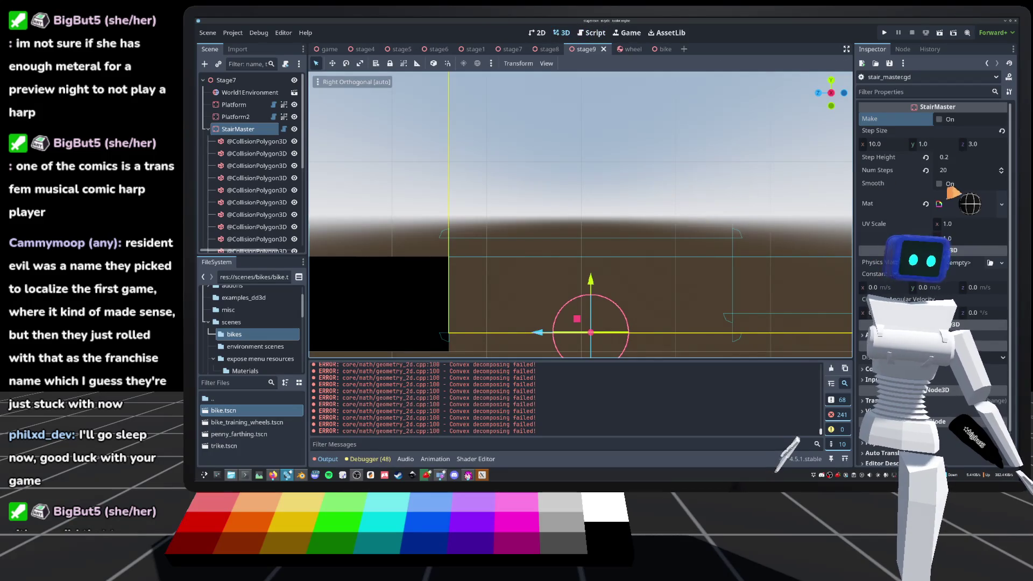
pyautogui.click(941, 121)
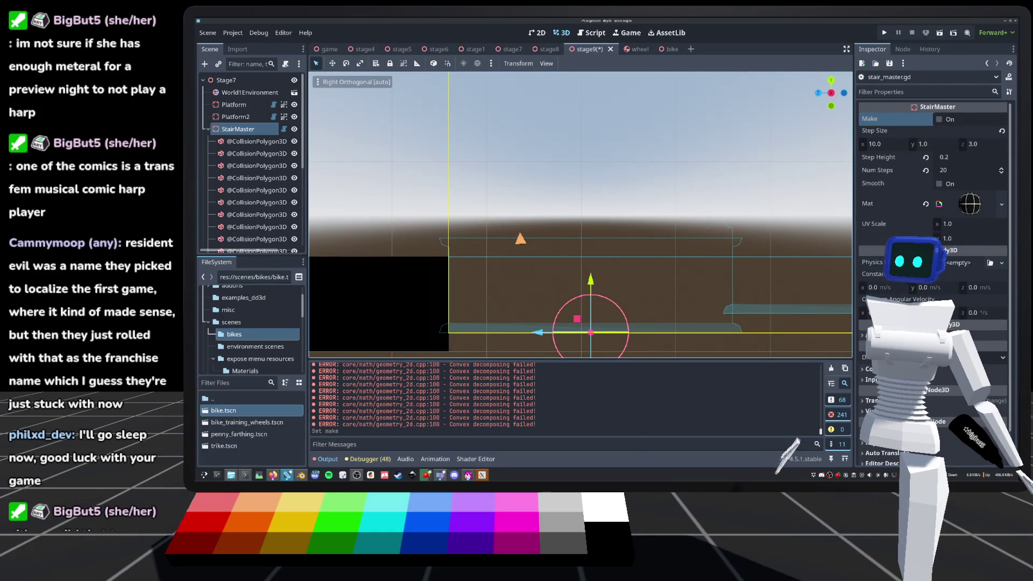
pyautogui.scroll(-5, 527, 238)
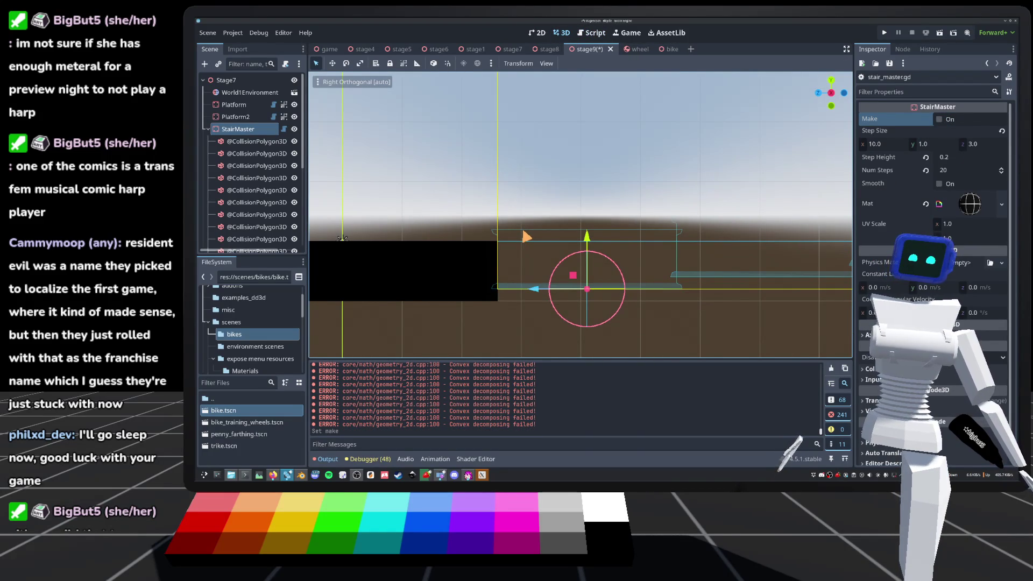
pyautogui.scroll(2, 532, 293)
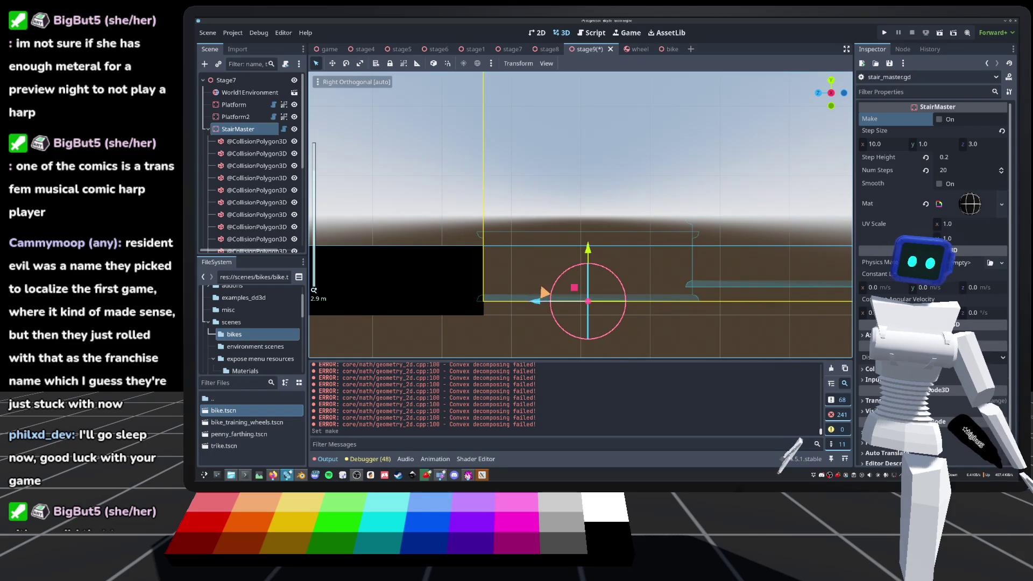
pyautogui.click(284, 129)
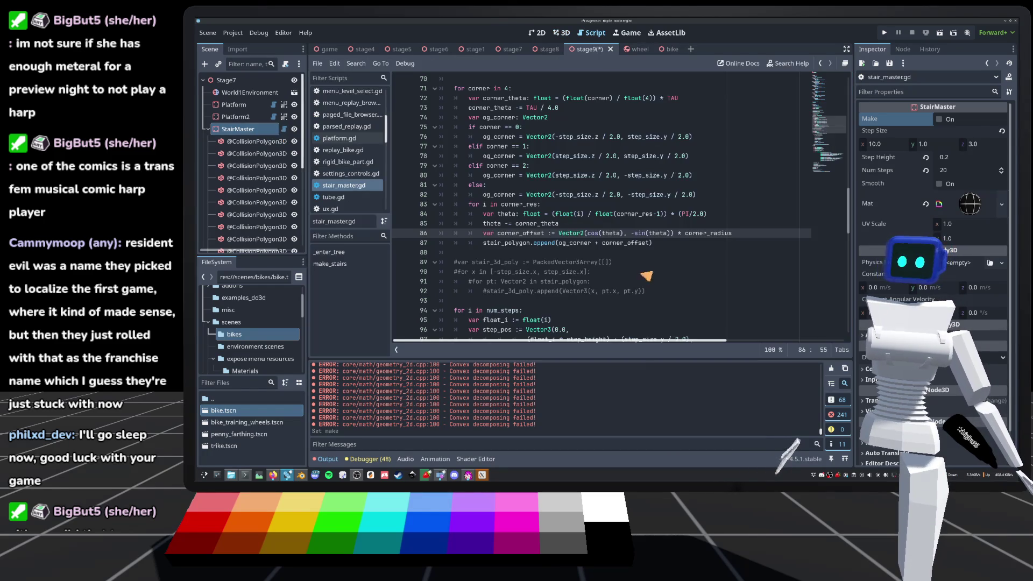
pyautogui.scroll(1, 591, 225)
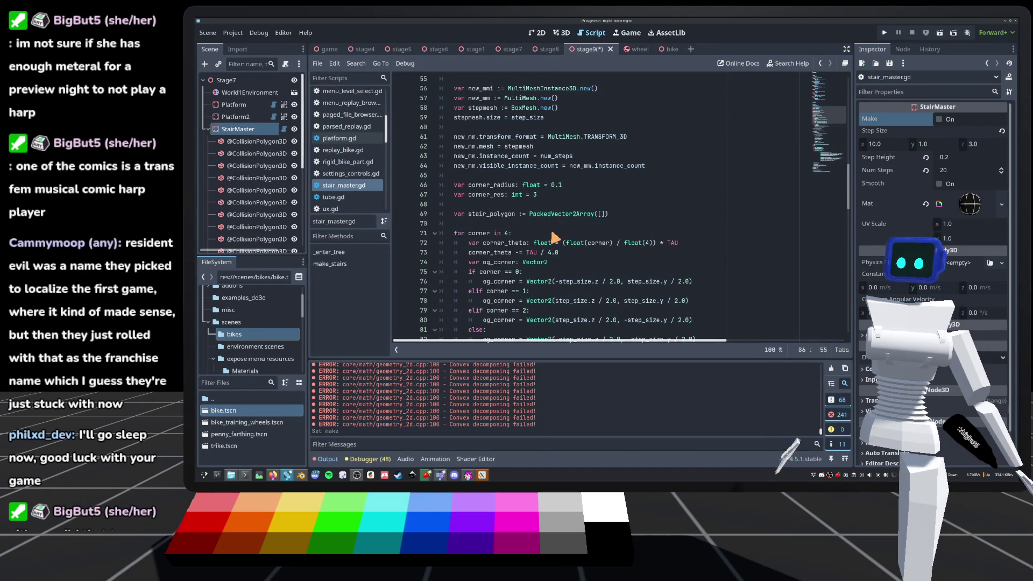
pyautogui.click(562, 32)
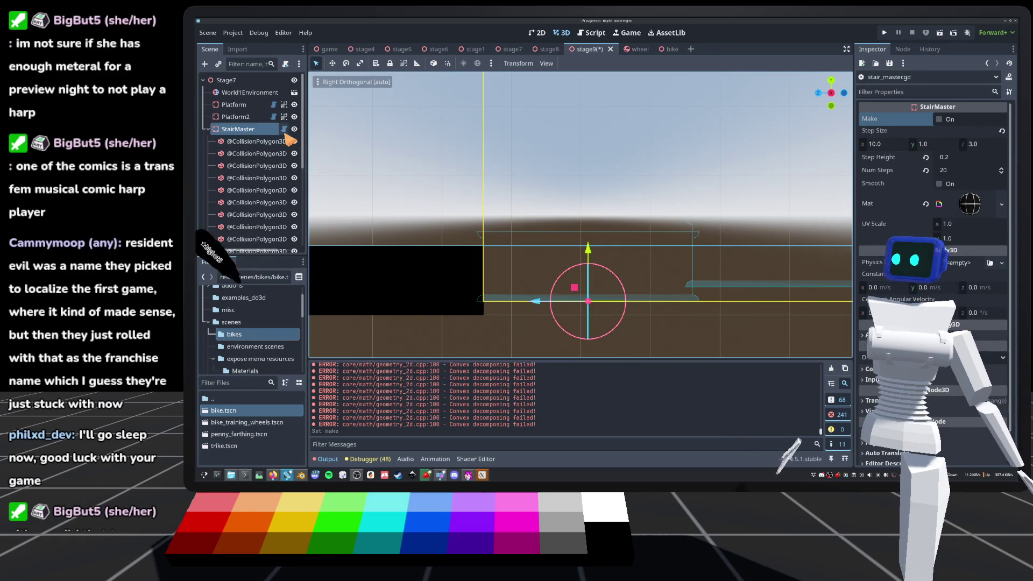
# Comment out line 73 'corner_theta -= TAU / 4.0' with #, save, regenerate, and pan along the stairs.
pyautogui.click(283, 129)
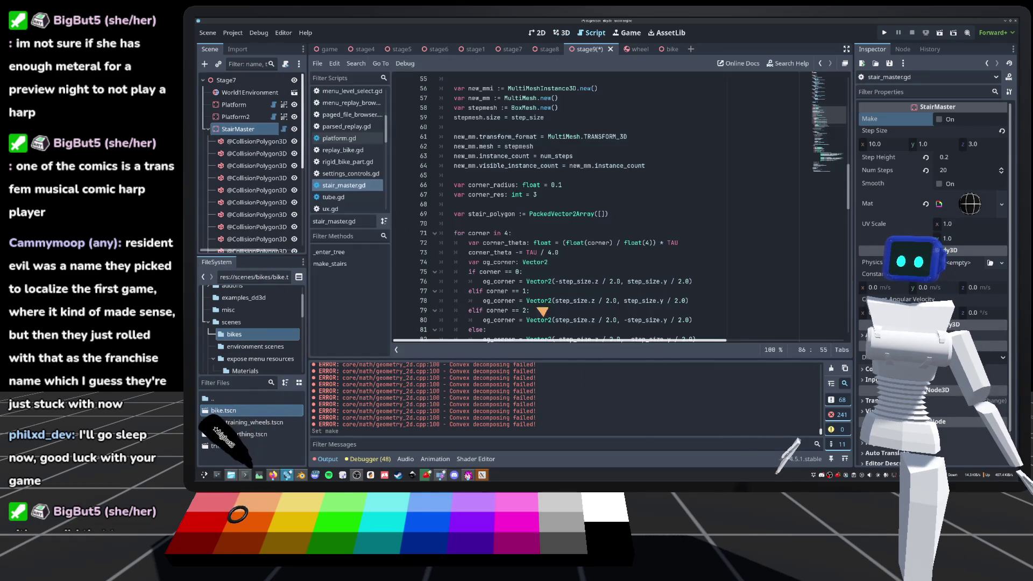
pyautogui.write('2')
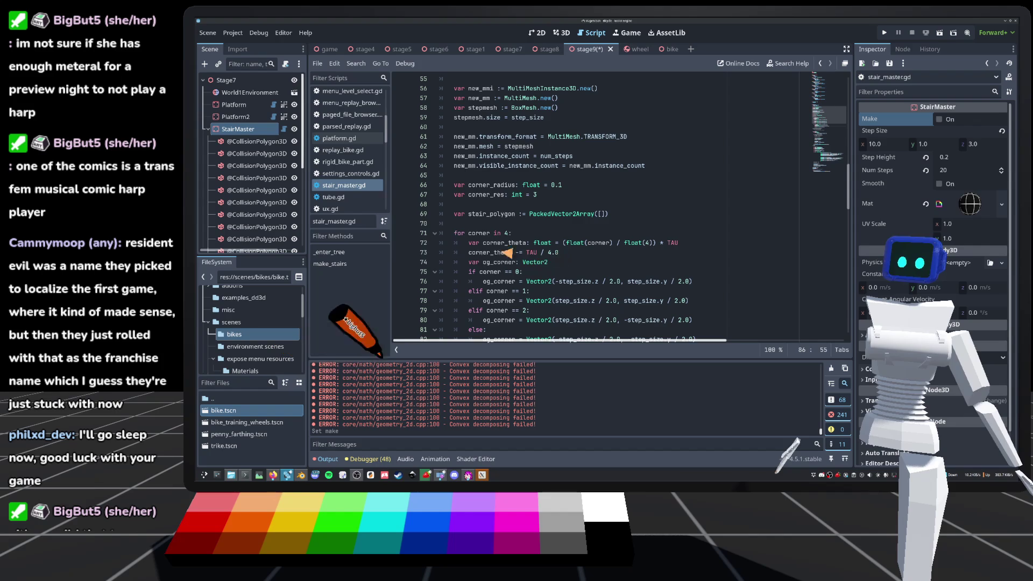
pyautogui.click(469, 253)
pyautogui.write('#')
pyautogui.hotkey('ctrl', 's')
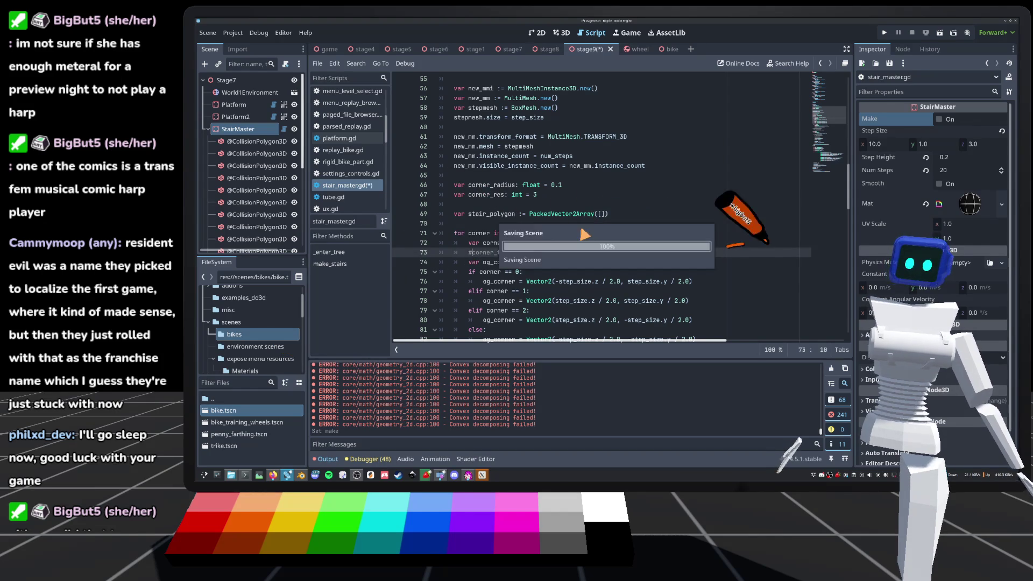
pyautogui.click(563, 33)
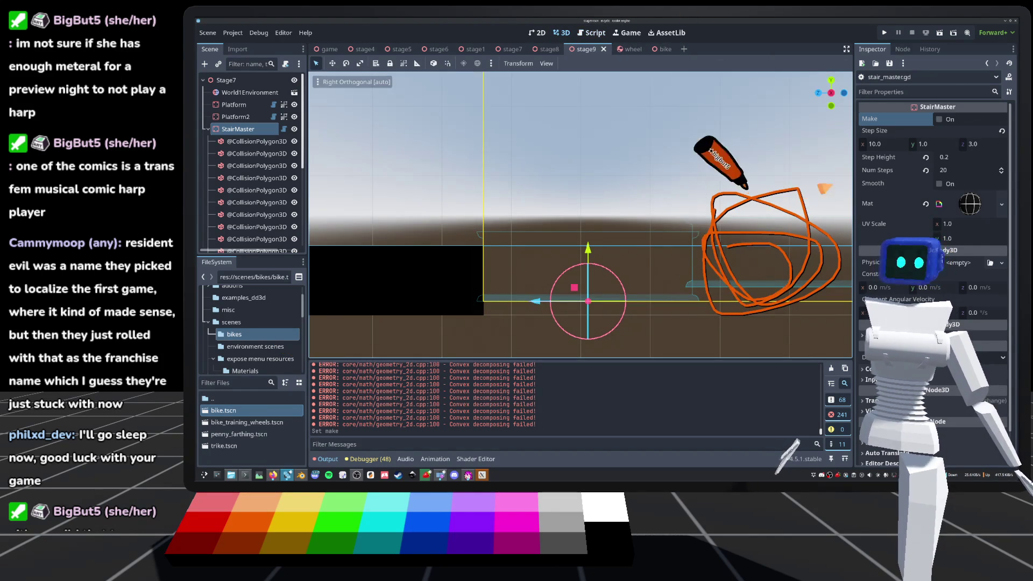
pyautogui.click(942, 120)
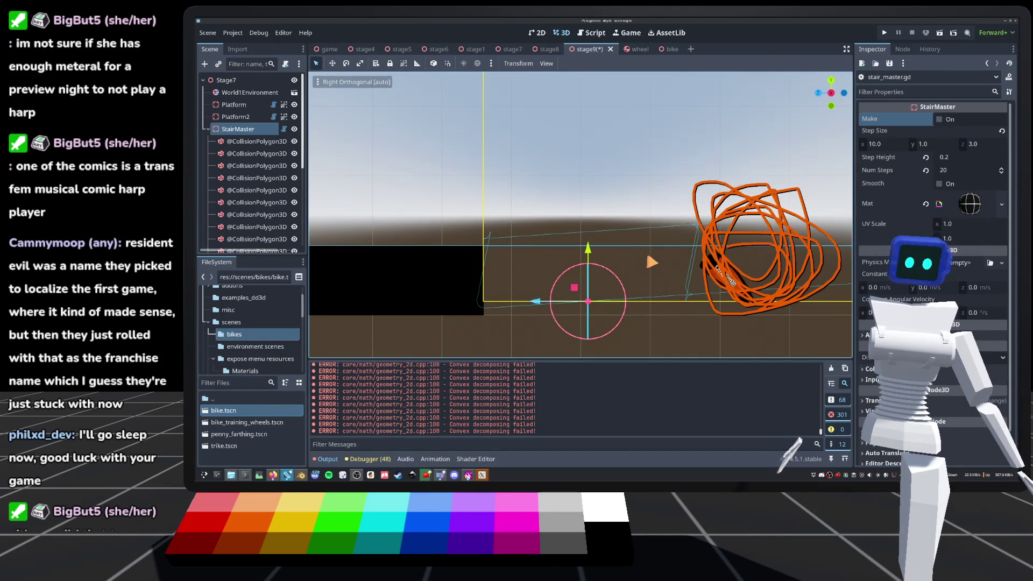
pyautogui.press('f')
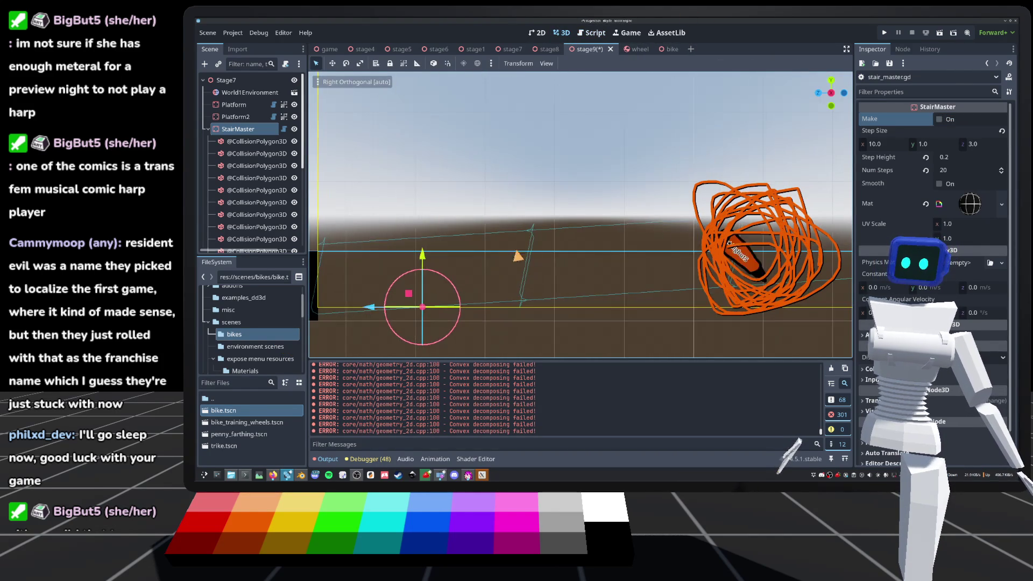
pyautogui.moveTo(410, 293)
pyautogui.mouseDown()
pyautogui.moveTo(460, 280)
pyautogui.moveTo(374, 289)
pyautogui.moveTo(555, 270)
pyautogui.moveTo(473, 286)
pyautogui.moveTo(491, 272)
pyautogui.moveTo(480, 274)
pyautogui.moveTo(494, 290)
pyautogui.moveTo(437, 319)
pyautogui.mouseUp()
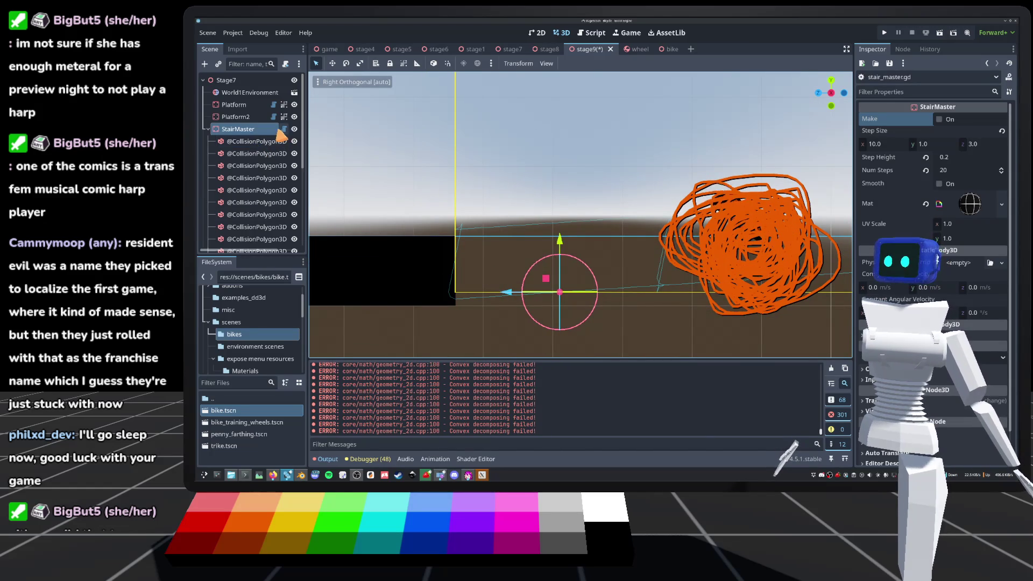
pyautogui.click(282, 130)
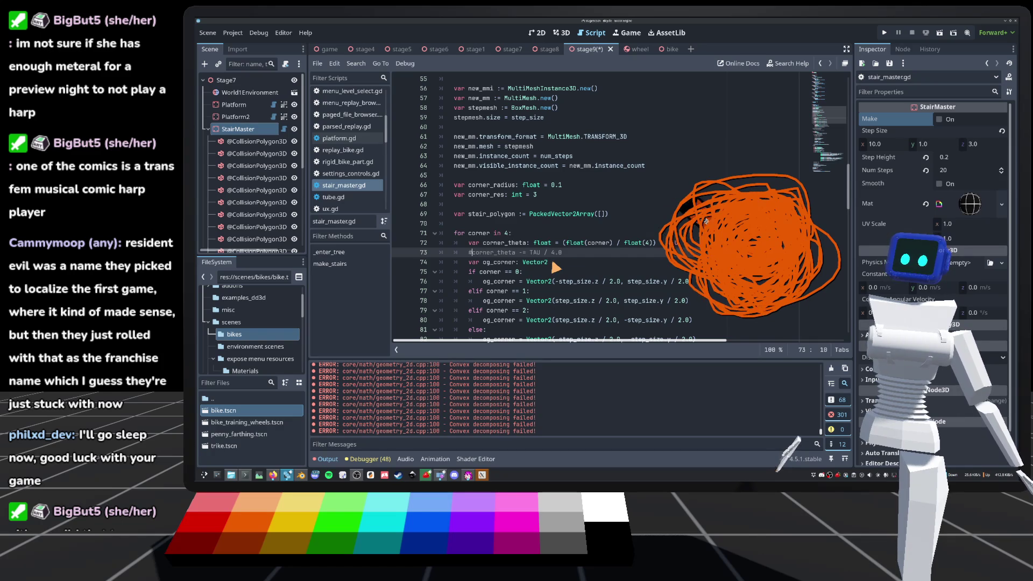
# Flip the sign of the theta update in the corner loop and save.
pyautogui.scroll(-2, 556, 258)
pyautogui.click(563, 33)
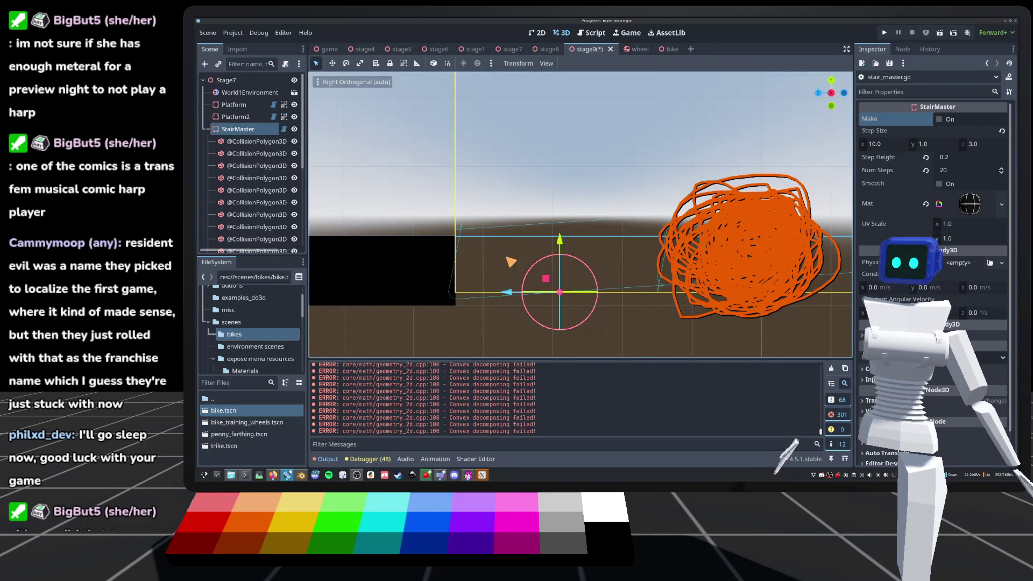
pyautogui.hotkey('ctrl', 'F3')
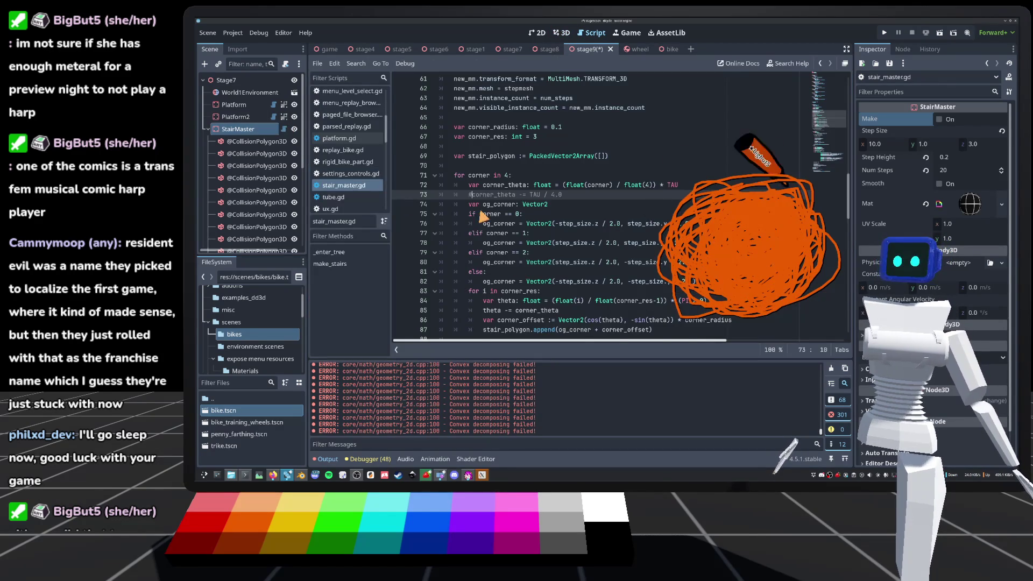
pyautogui.scroll(-4, 482, 215)
pyautogui.click(508, 195)
pyautogui.press('BackSpace')
pyautogui.write('+')
pyautogui.hotkey('ctrl', 's')
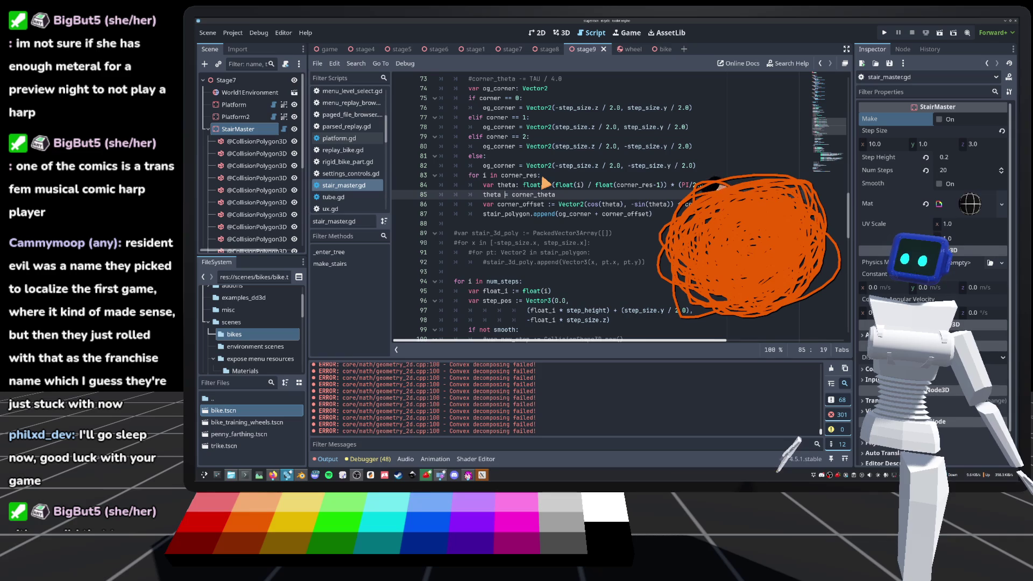
pyautogui.write('-')
# Try wrapping cos(theta) in parentheses on the offset line, undo it, and save.
pyautogui.scroll(1, 559, 183)
pyautogui.click(590, 234)
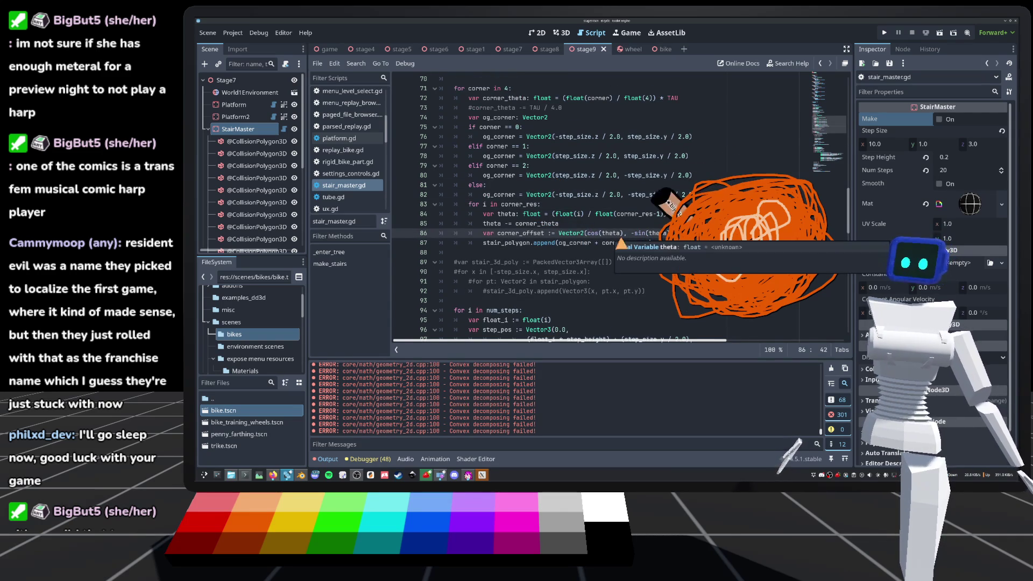
pyautogui.doubleClick(612, 233)
pyautogui.moveTo(628, 236); pyautogui.dragTo(588, 240)
pyautogui.write('(')
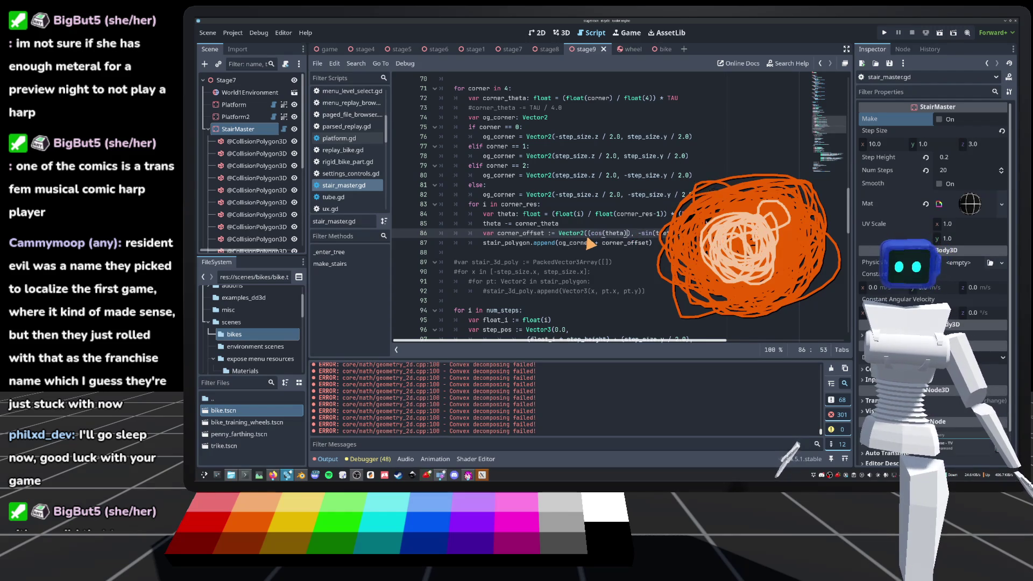
pyautogui.click(590, 239)
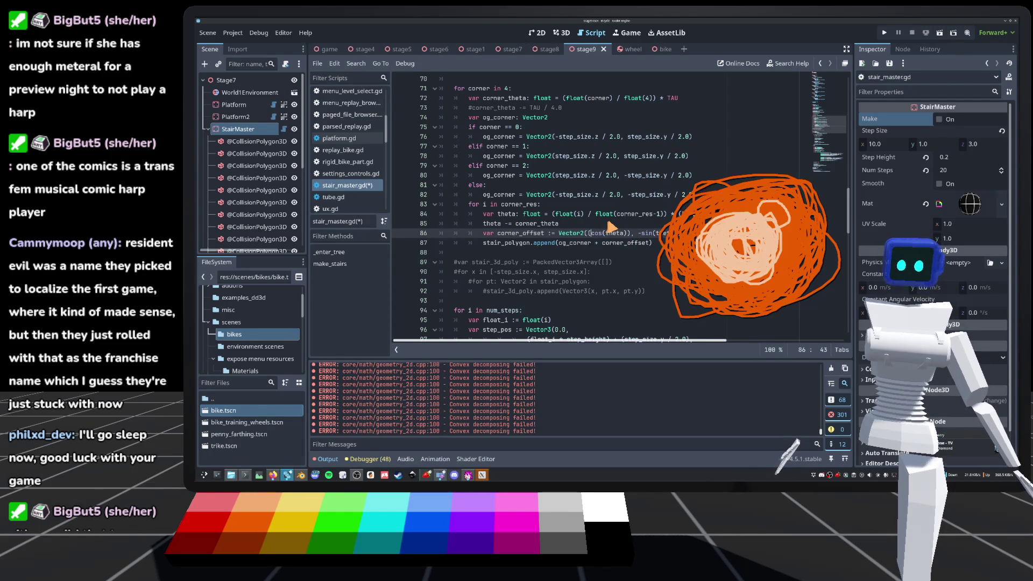
pyautogui.press('BackSpace')
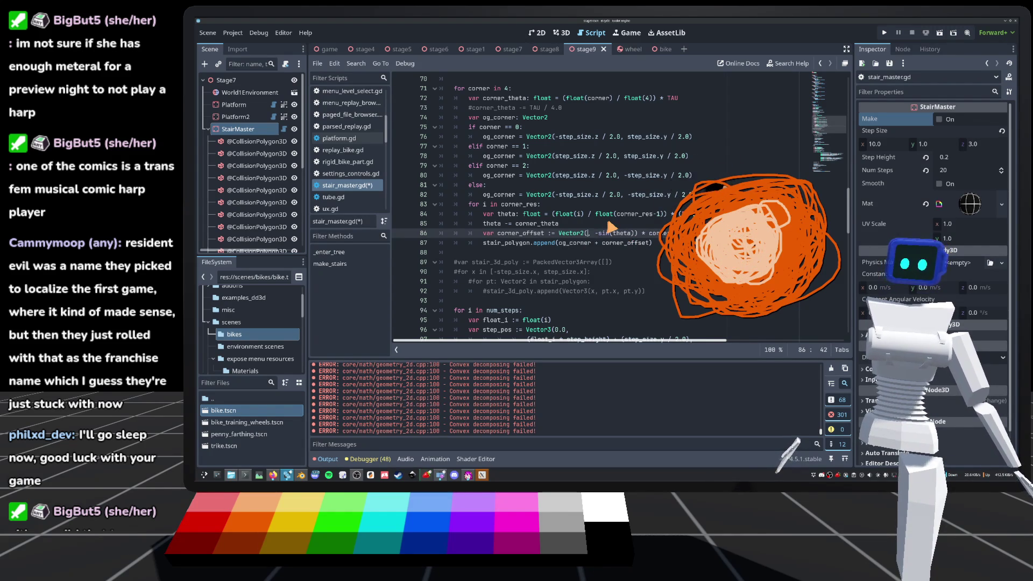
pyautogui.hotkey('ctrl', 'z')
pyautogui.hotkey('ctrl', 's')
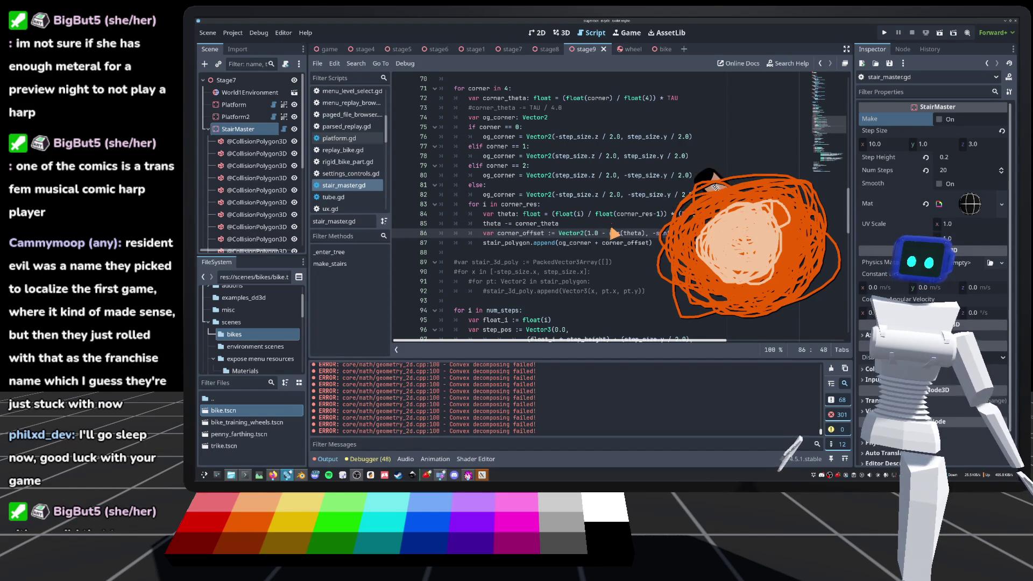
pyautogui.write('co')
# Add '1.0 -' beside the cos(theta) term, save, and regenerate the stairs.
pyautogui.click(650, 233)
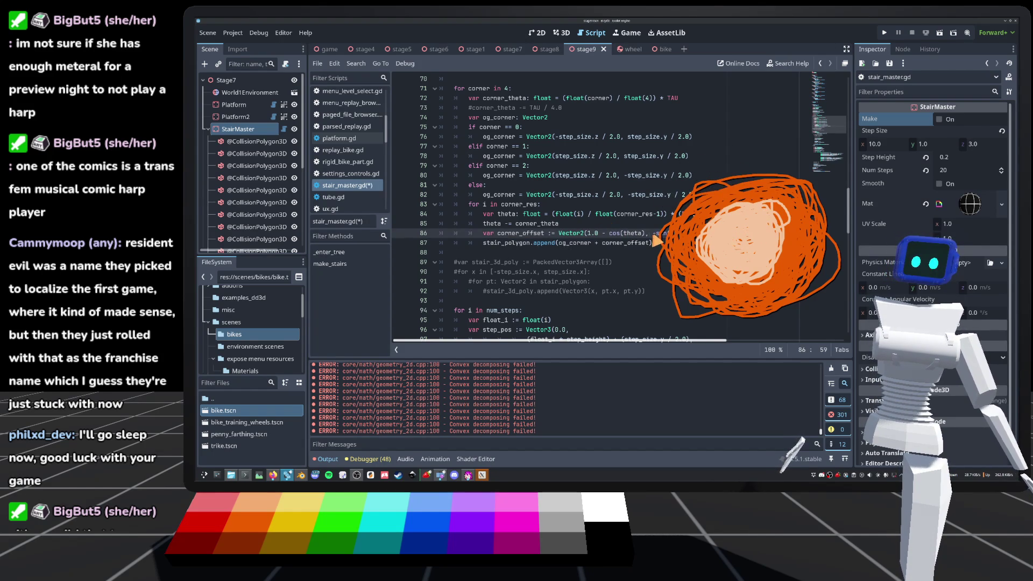
pyautogui.write('1.0 ')
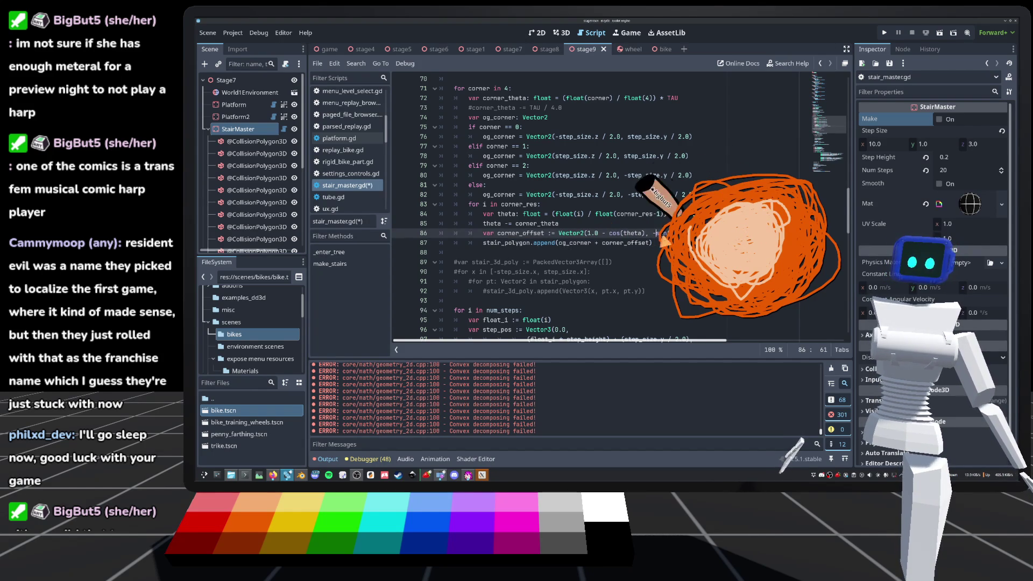
pyautogui.write('-')
pyautogui.scroll(-2, 646, 240)
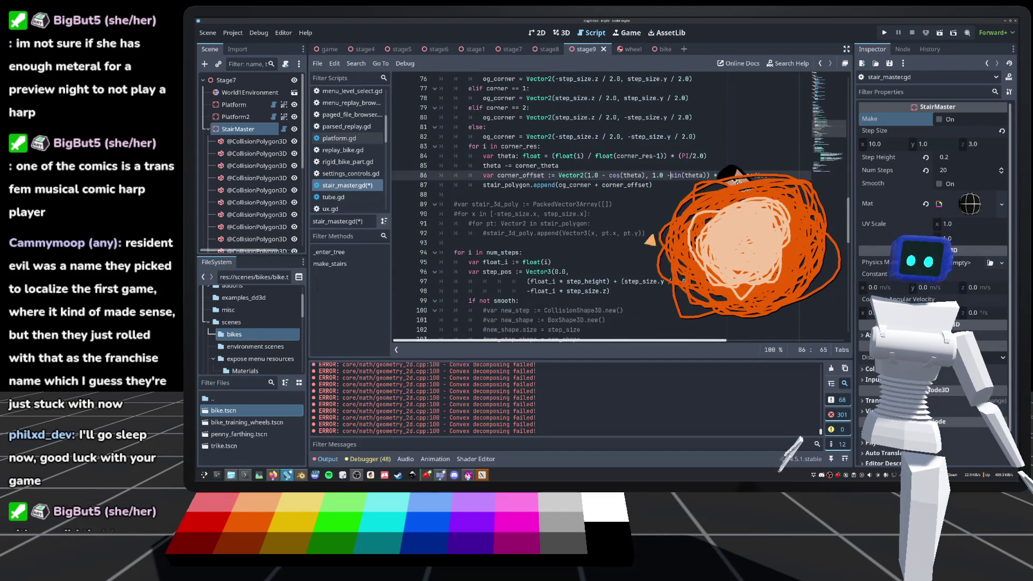
pyautogui.hotkey('ctrl', 's')
pyautogui.click(709, 167)
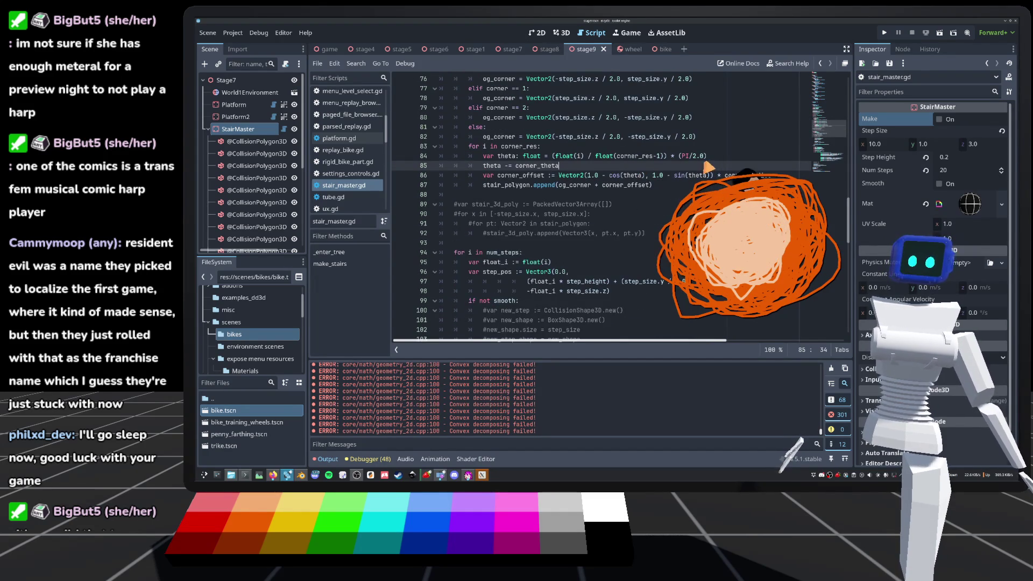
pyautogui.click(562, 32)
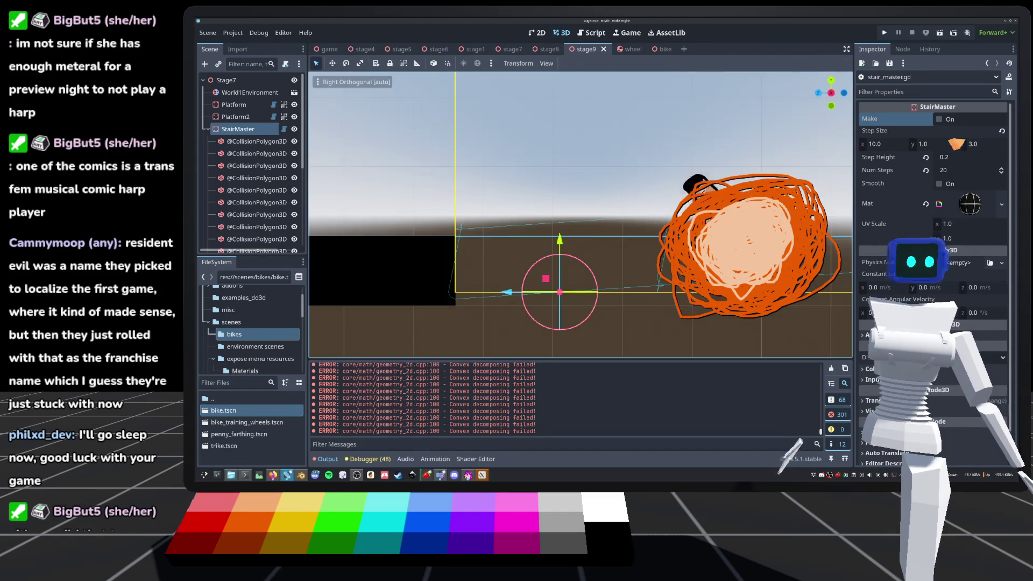
pyautogui.click(941, 118)
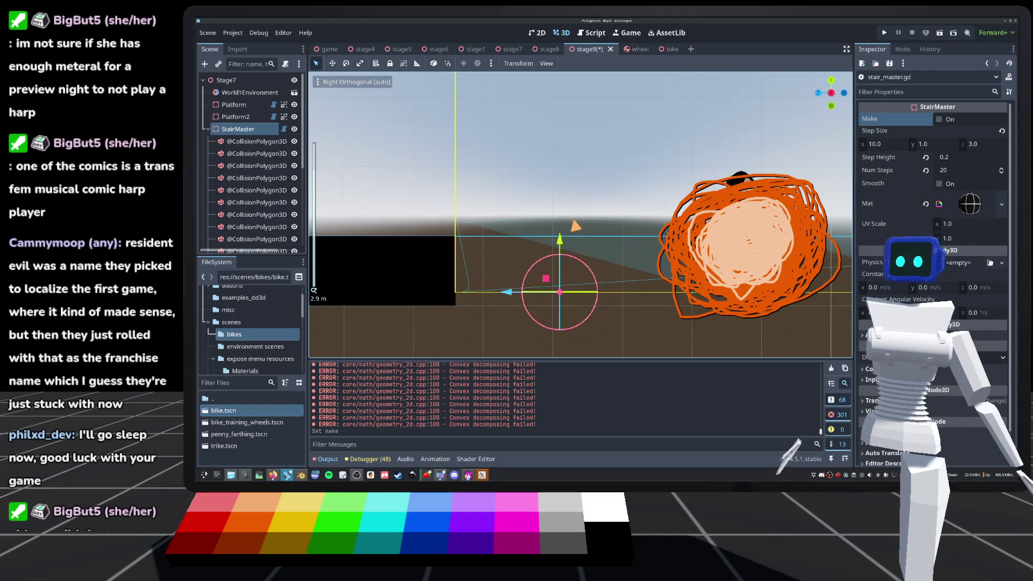
pyautogui.scroll(-3, 580, 215)
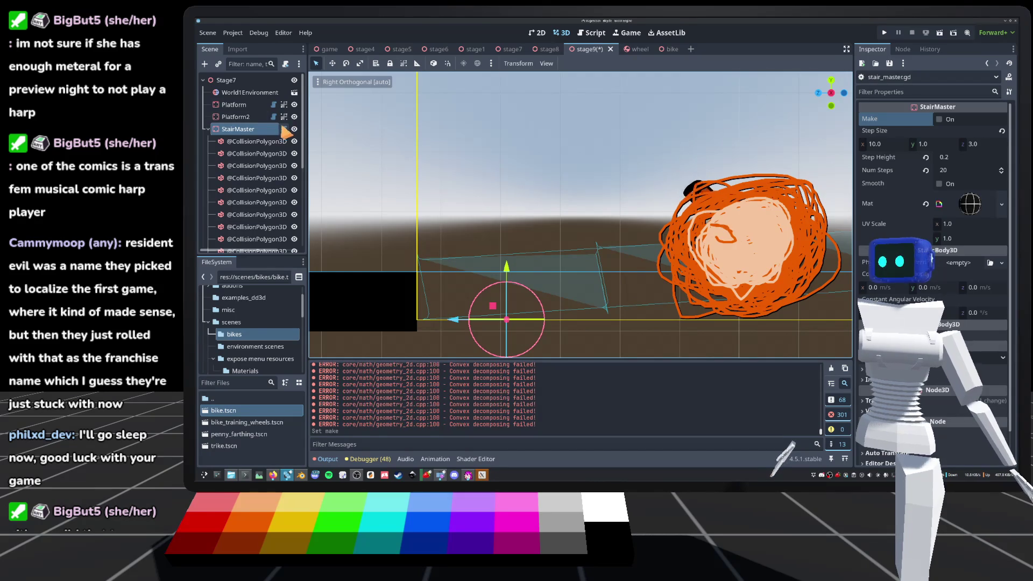
# Uncomment line 73 'corner_theta -= TAU / 4.0' in stair_master.gd and save.
pyautogui.click(284, 129)
pyautogui.scroll(3, 508, 215)
pyautogui.scroll(-2, 508, 215)
pyautogui.click(472, 226)
pyautogui.press('BackSpace')
pyautogui.hotkey('ctrl', 's')
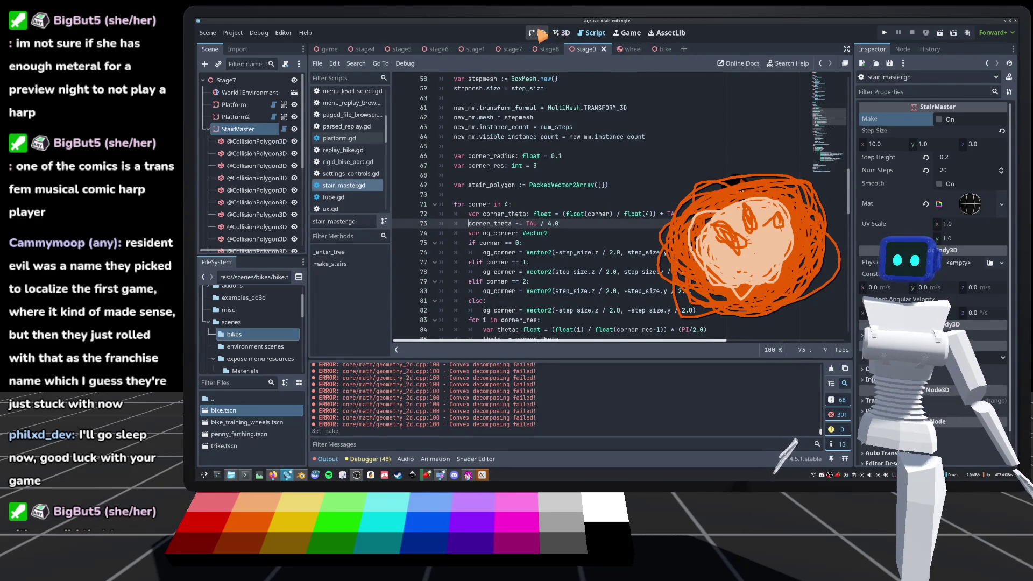
# Regenerate the stairs with Make, save the stage9 scene, and inspect them in 3D.
pyautogui.click(561, 33)
pyautogui.click(942, 120)
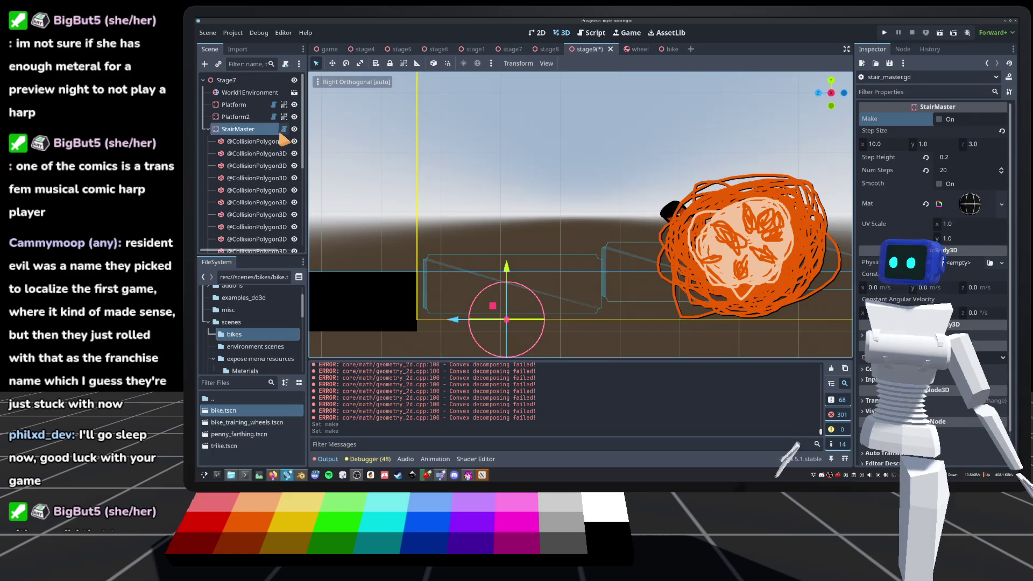
pyautogui.click(284, 129)
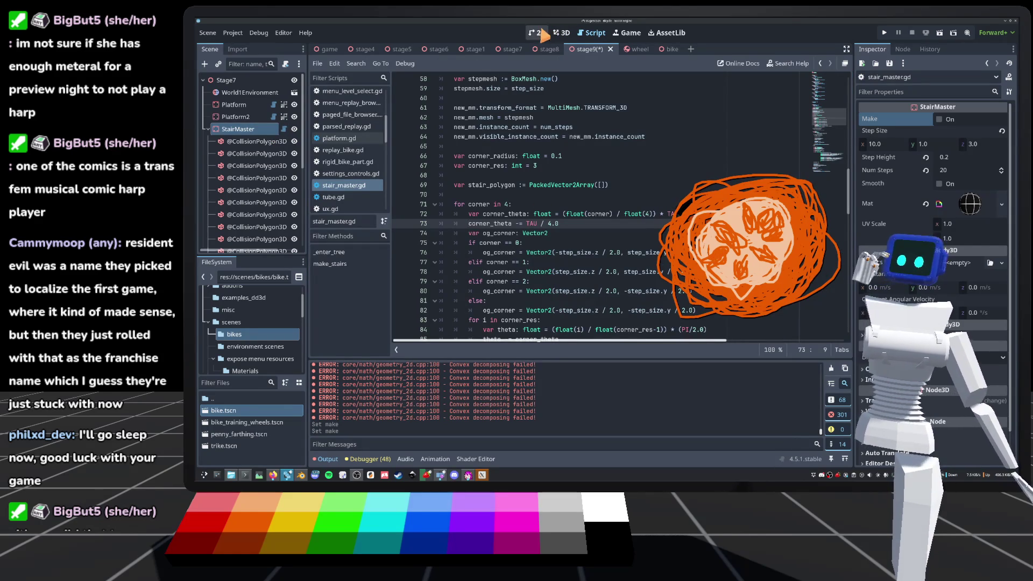
pyautogui.hotkey('ctrl', 's')
pyautogui.scroll(-3, 562, 223)
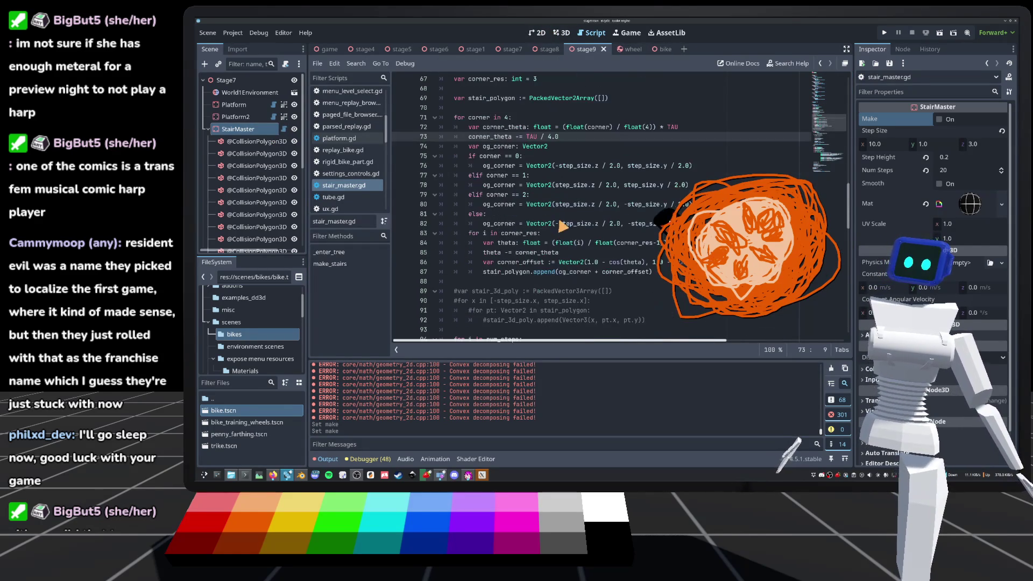
pyautogui.click(560, 32)
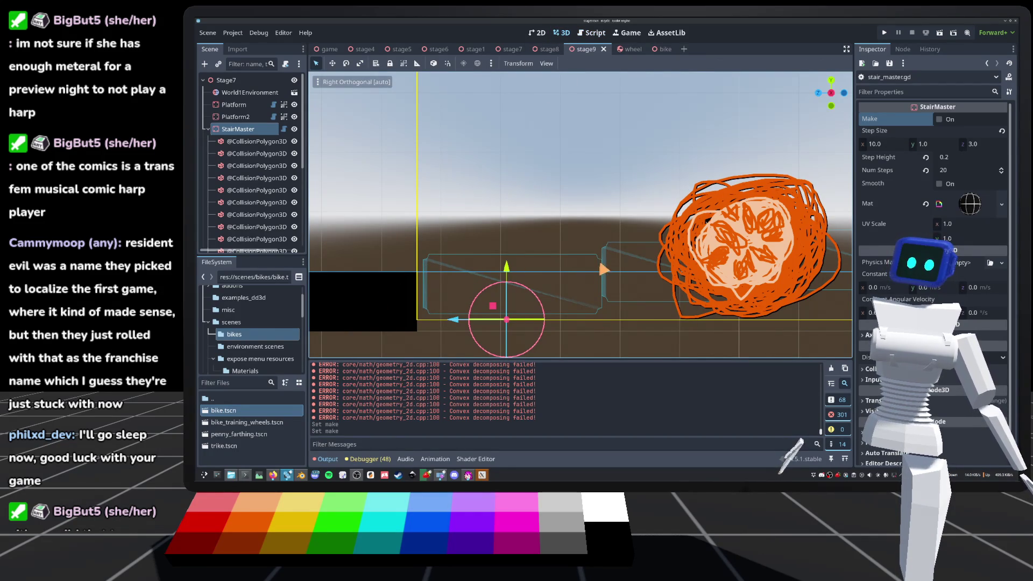
# Change the '+' before corner_offset on line 87 to '-'.
pyautogui.click(273, 128)
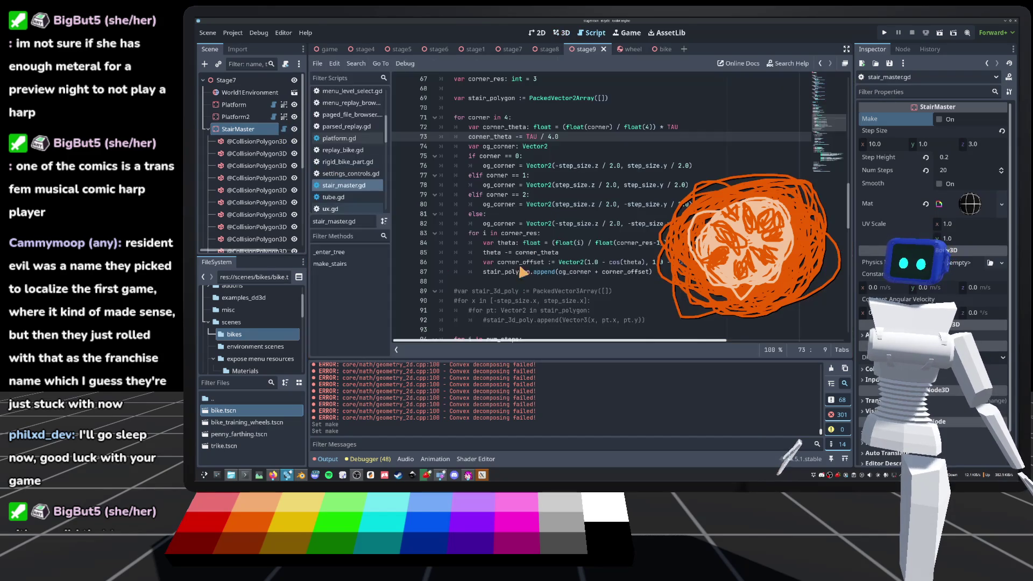
pyautogui.click(597, 272)
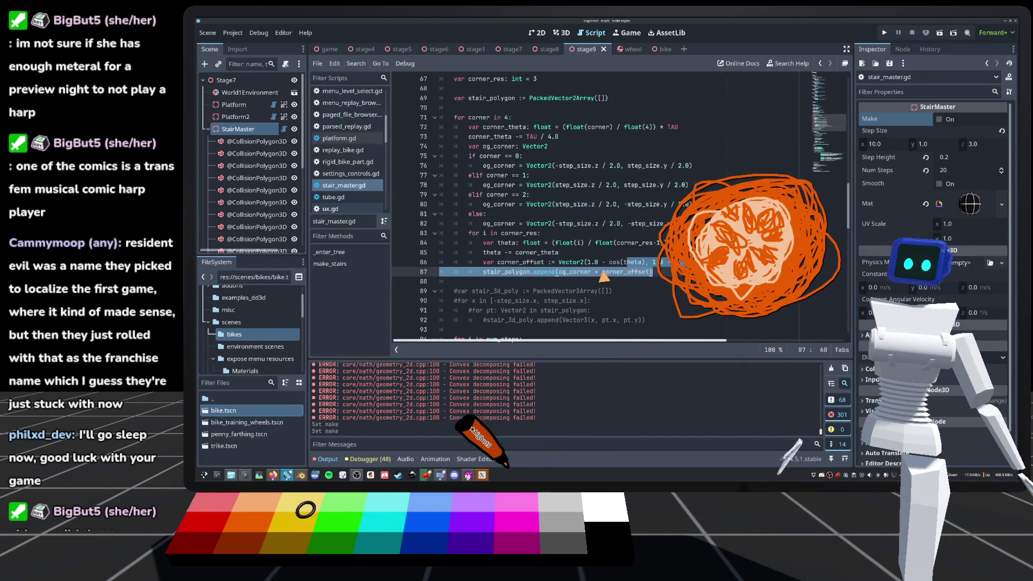
pyautogui.press('BackSpace')
pyautogui.write('-')
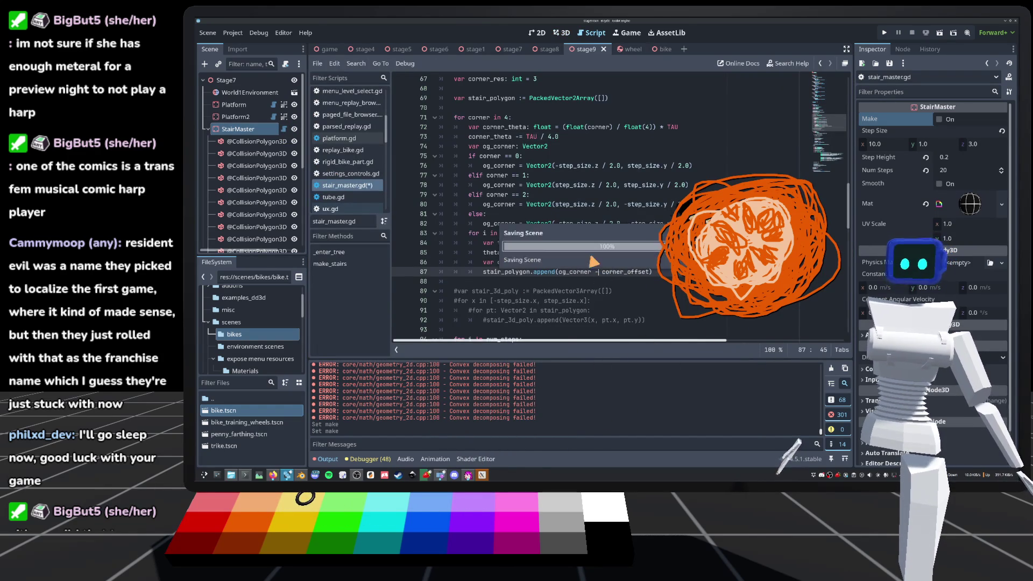
pyautogui.click(561, 33)
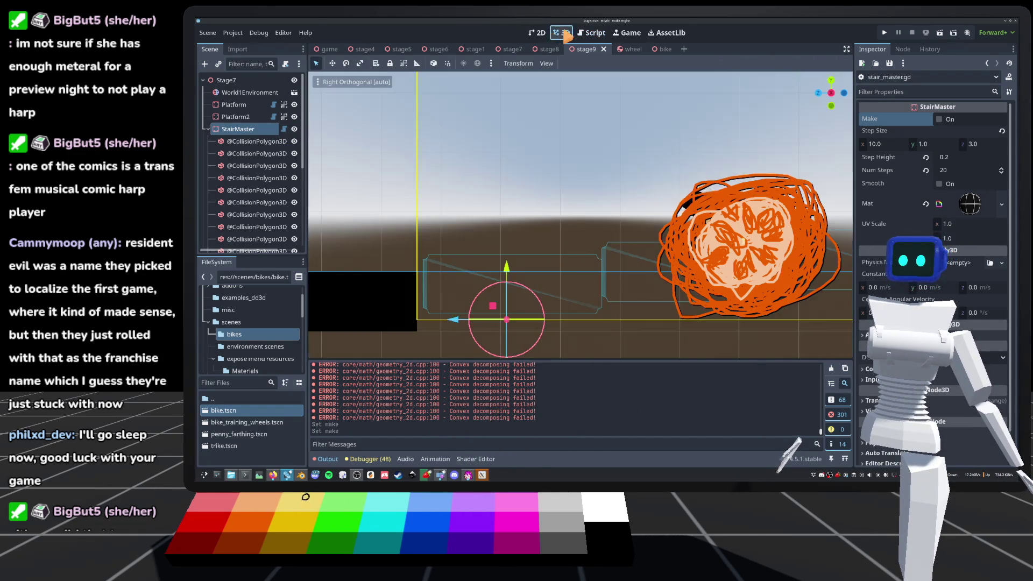
# Regenerate the stairs, then go back to the og_corner lines 75–76 in stair_master.gd.
pyautogui.click(939, 120)
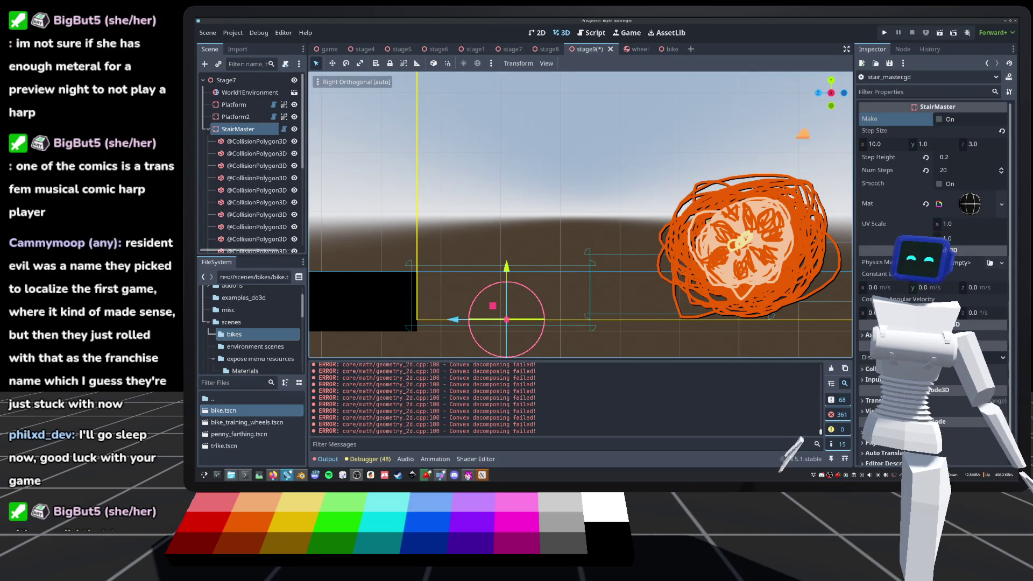
pyautogui.click(283, 129)
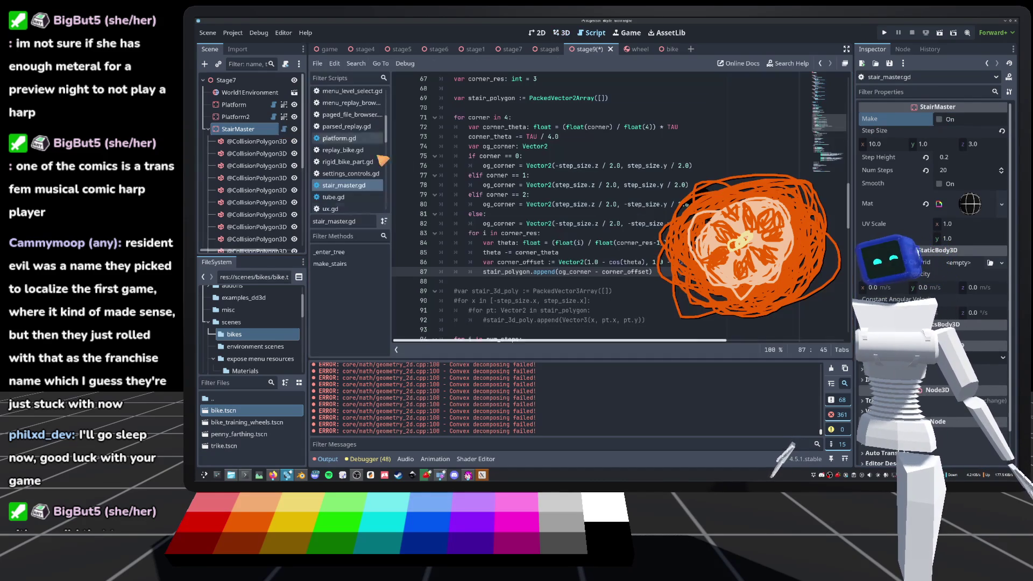
pyautogui.scroll(1, 619, 204)
pyautogui.moveTo(603, 195); pyautogui.dragTo(717, 205)
pyautogui.click(624, 200)
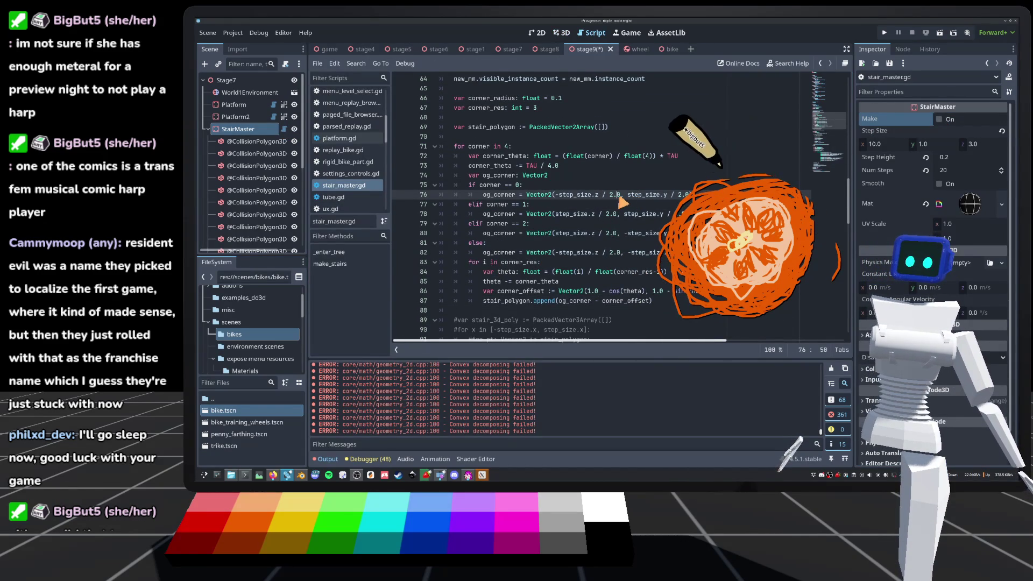
pyautogui.doubleClick(615, 194)
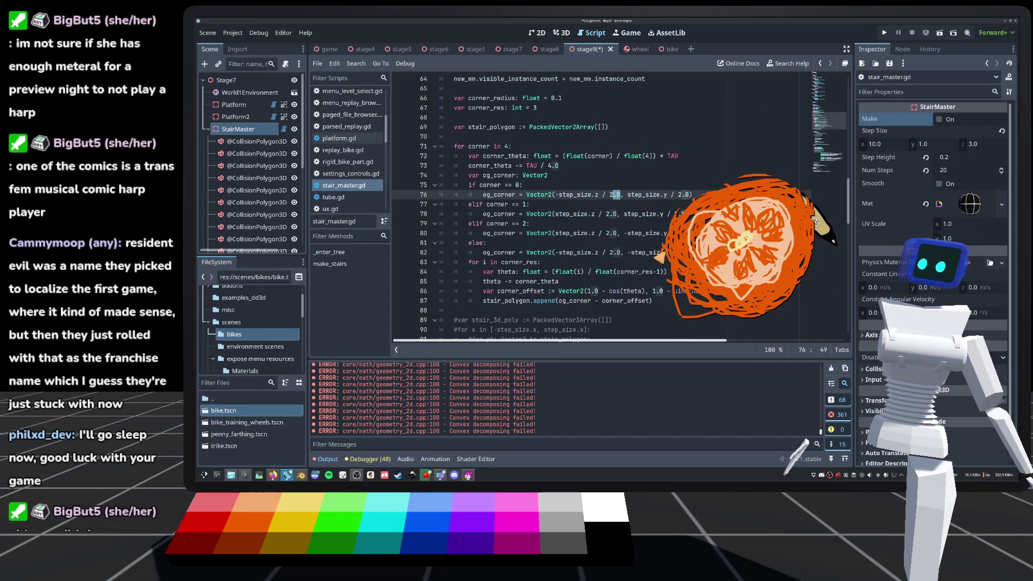
pyautogui.scroll(-1, 516, 231)
pyautogui.scroll(-1, 587, 128)
pyautogui.click(581, 131)
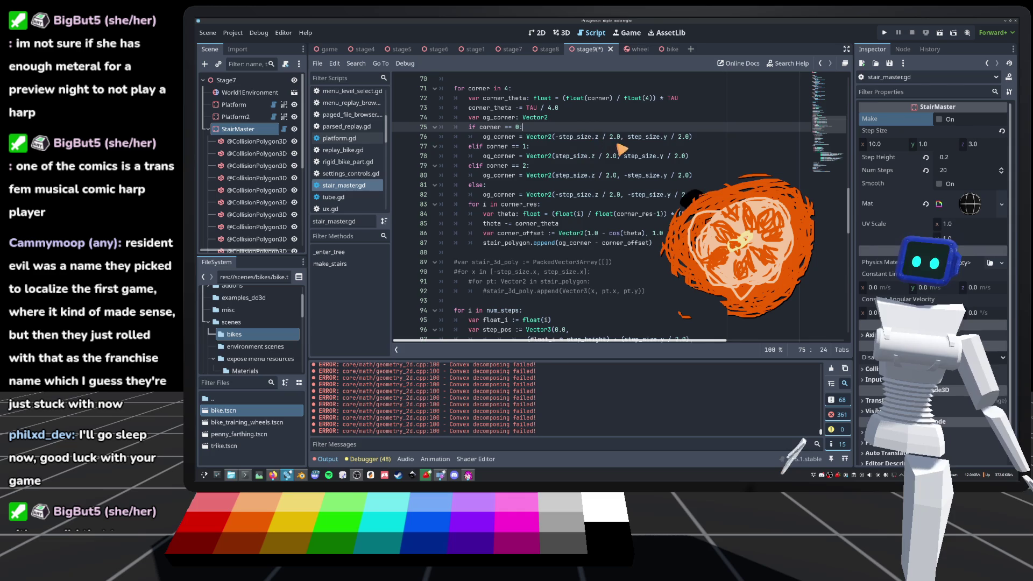
# Wrap the og_corner x half-width expressions in parentheses and add + corner_radius on line 76.
pyautogui.moveTo(621, 136); pyautogui.dragTo(556, 137)
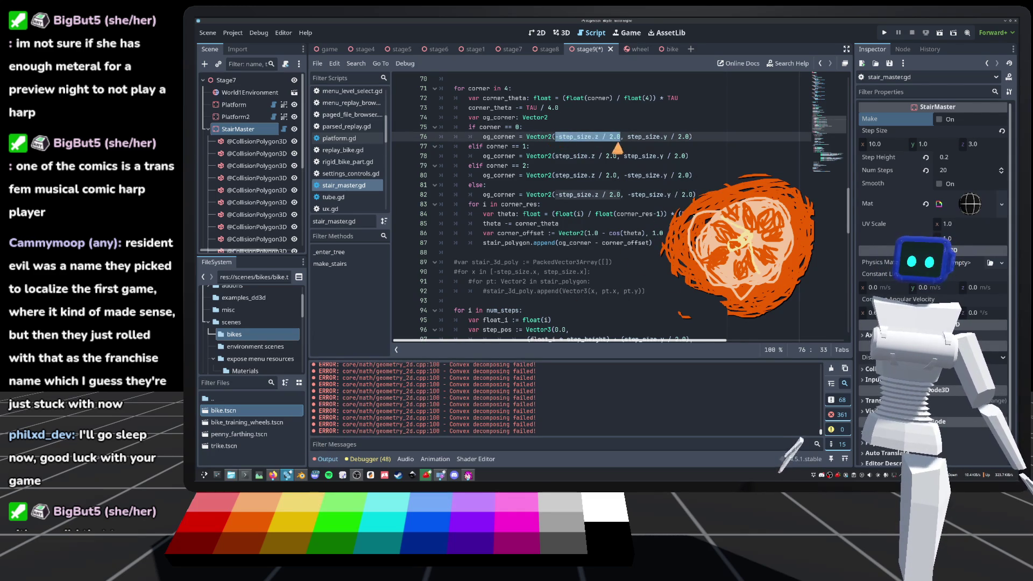
pyautogui.moveTo(637, 141)
pyautogui.press('Right')
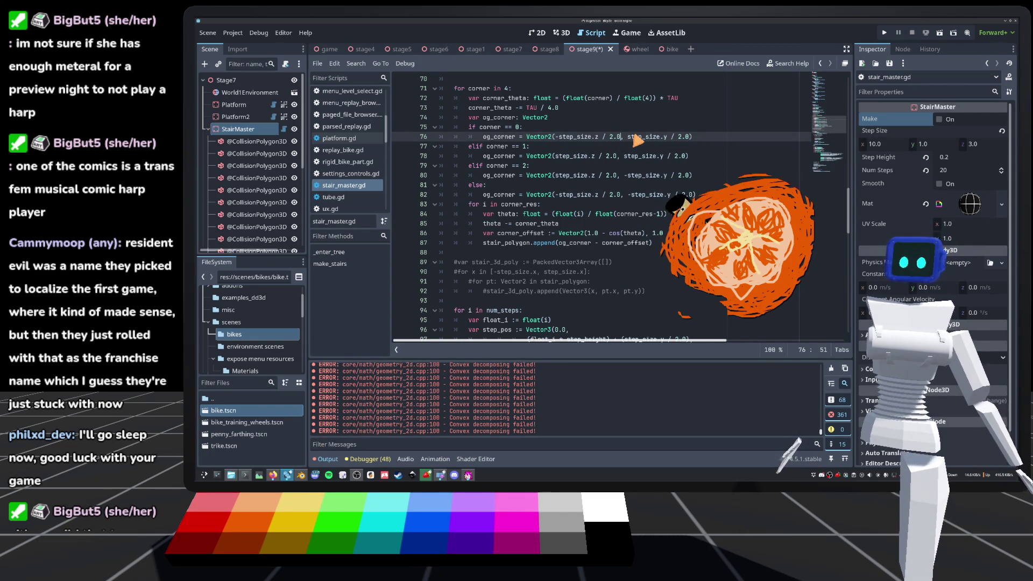
pyautogui.moveTo(620, 137); pyautogui.dragTo(556, 137)
pyautogui.moveTo(619, 156)
pyautogui.mouseDown()
pyautogui.moveTo(554, 156)
pyautogui.moveTo(619, 176)
pyautogui.moveTo(562, 195)
pyautogui.mouseUp()
pyautogui.click(619, 194)
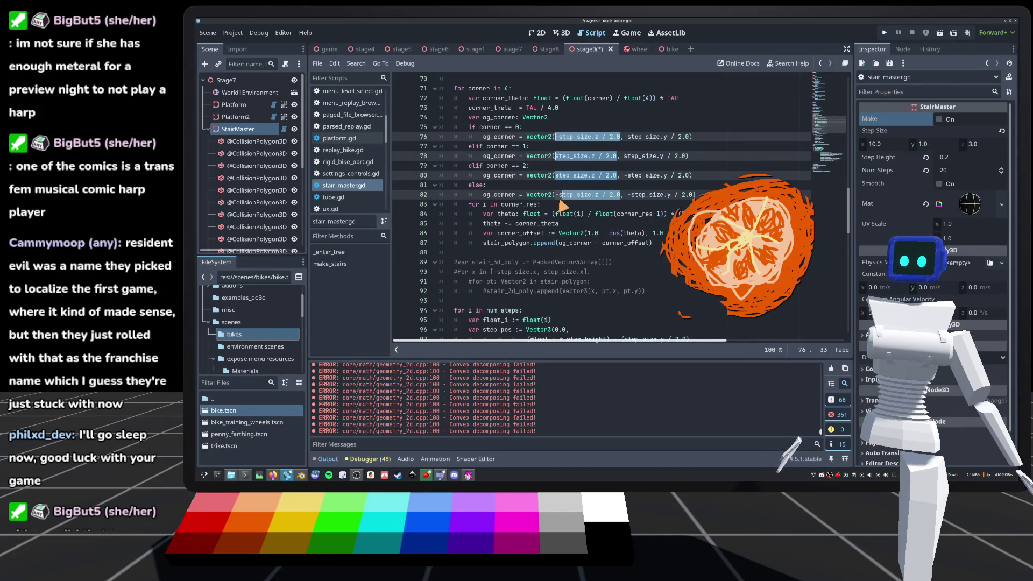
pyautogui.write('(')
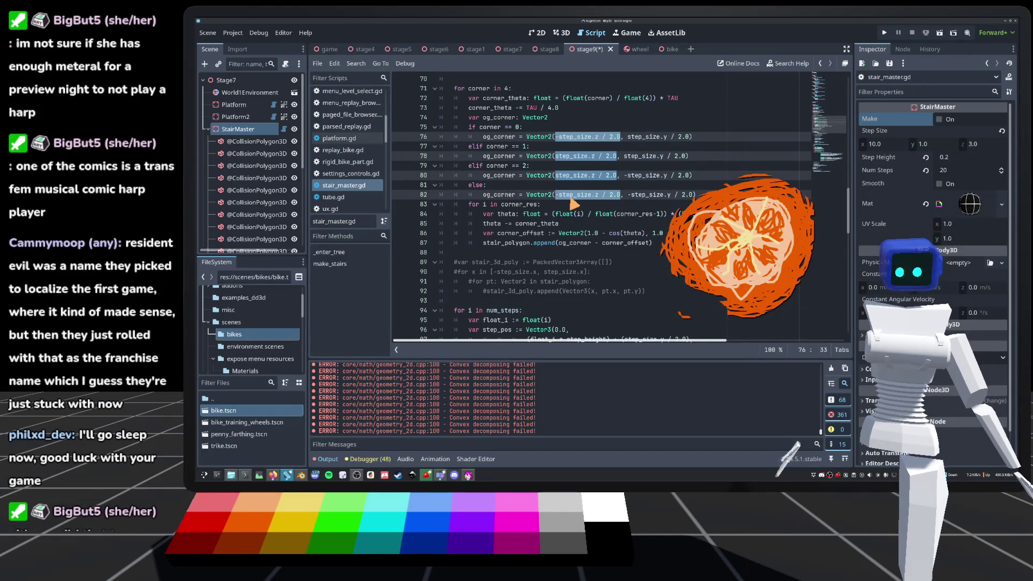
pyautogui.press('Right')
pyautogui.press('Escape')
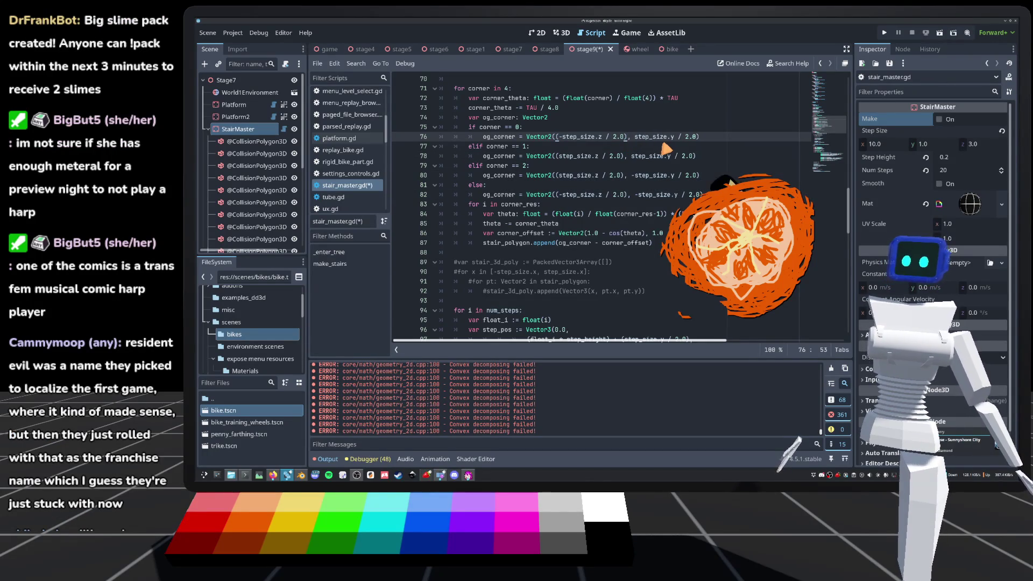
pyautogui.write('+')
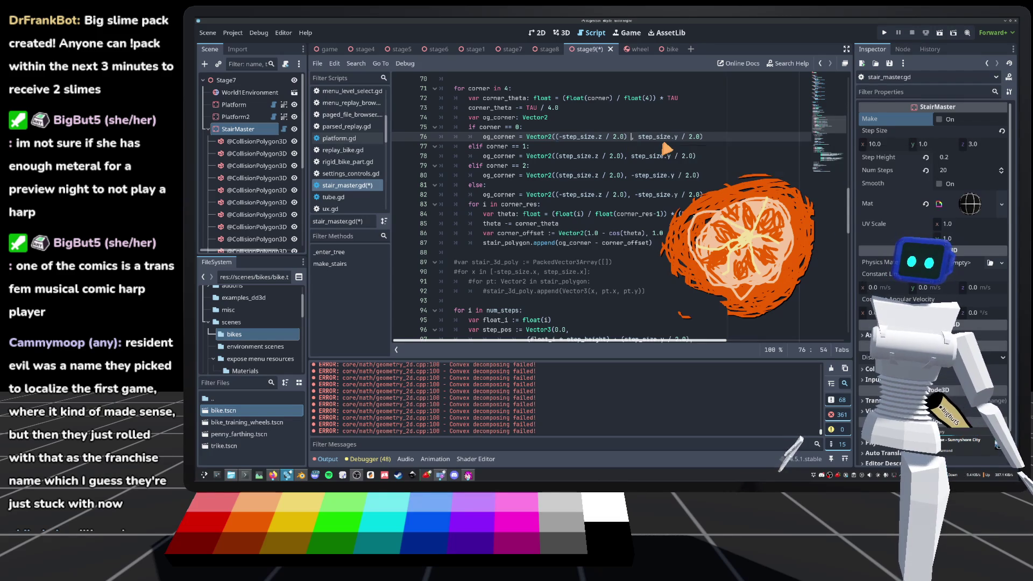
pyautogui.write(' con')
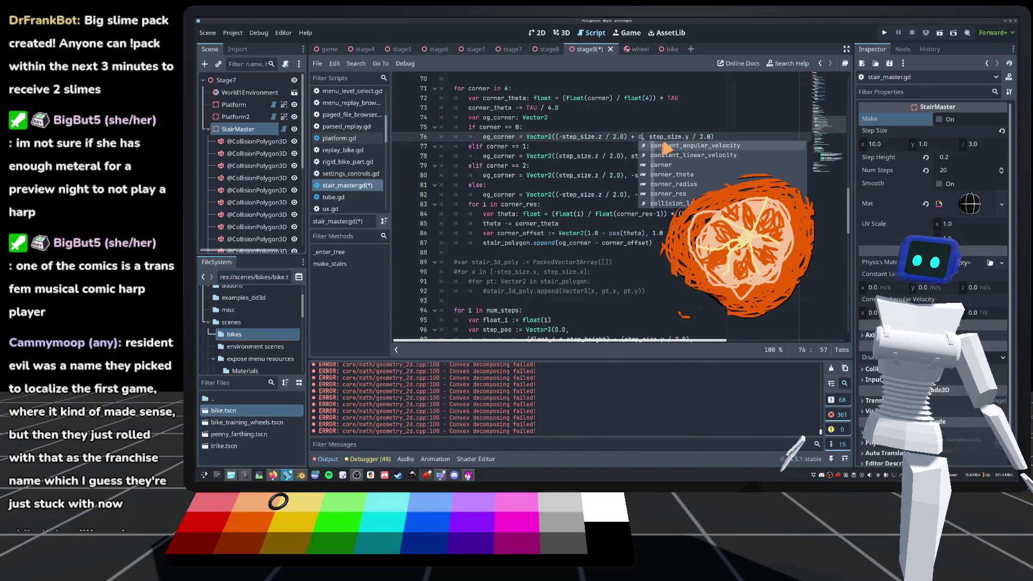
pyautogui.click(666, 165)
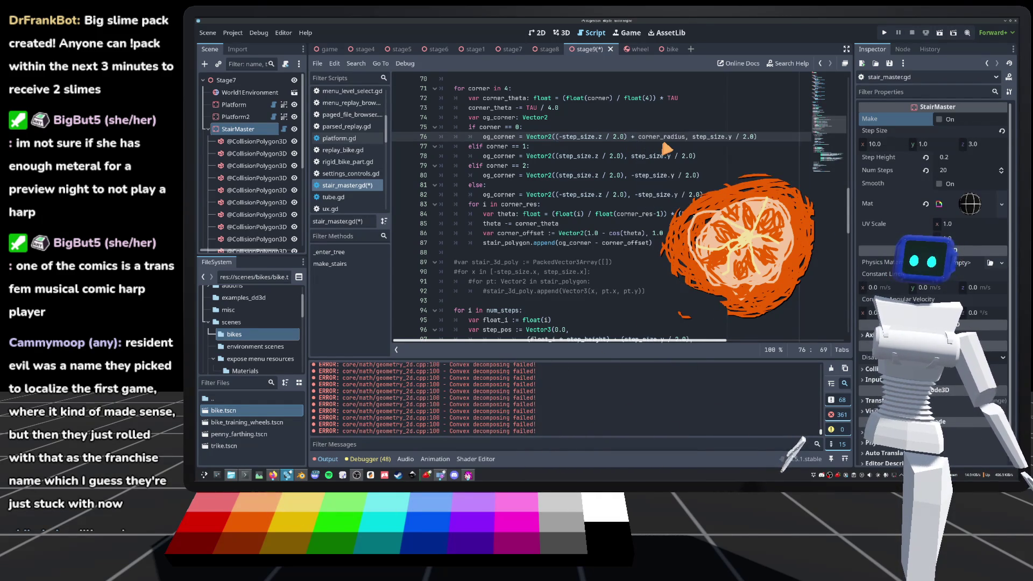
# Add - corner_radius to the x expressions on lines 78 and 80.
pyautogui.click(622, 156)
pyautogui.write('- ')
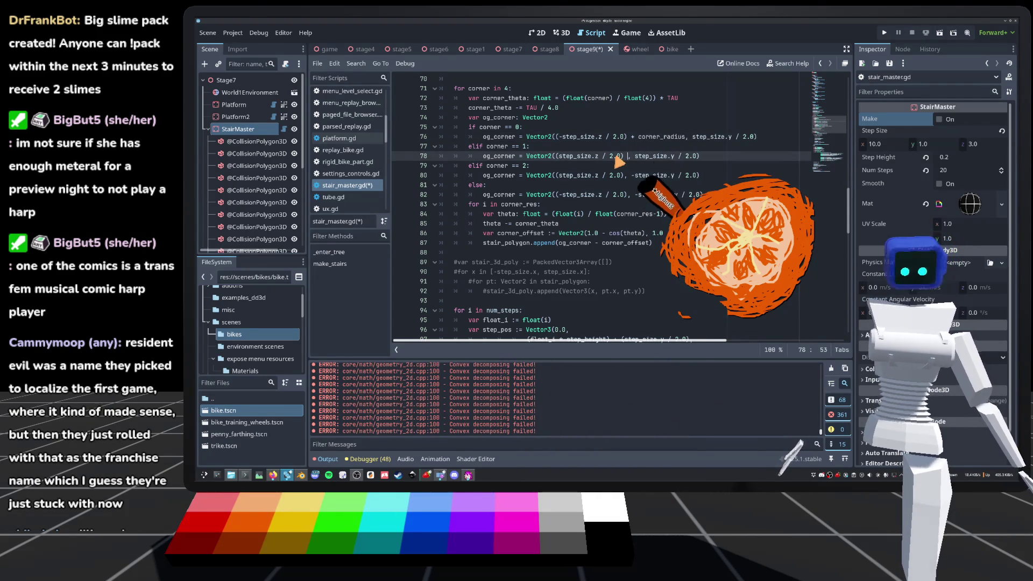
pyautogui.write('curer')
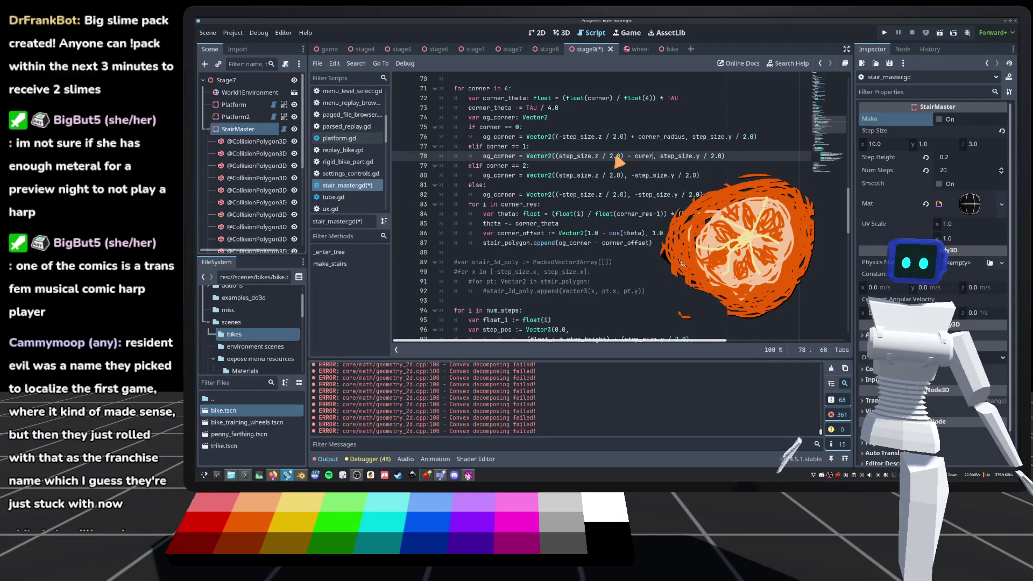
pyautogui.press('BackSpace')
pyautogui.press('BackSpace')
pyautogui.press('BackSpace')
pyautogui.write('orner_r')
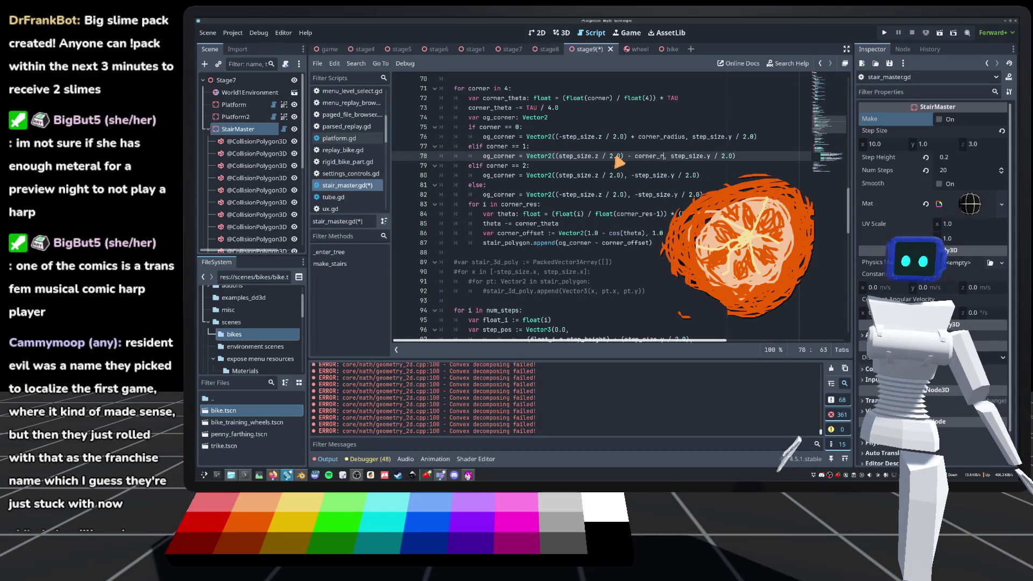
pyautogui.press('Return')
pyautogui.click(625, 175)
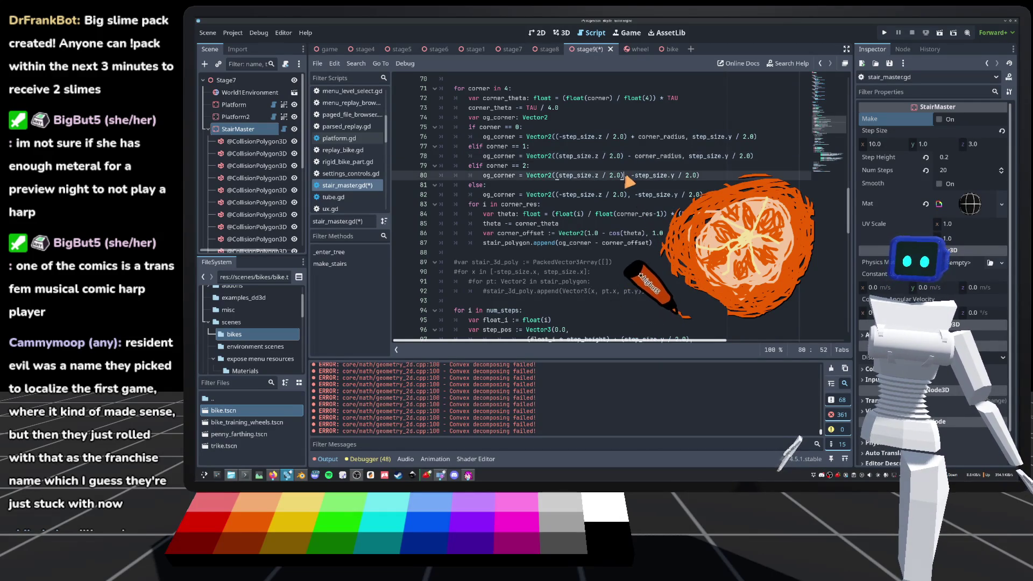
pyautogui.write('- corner_r')
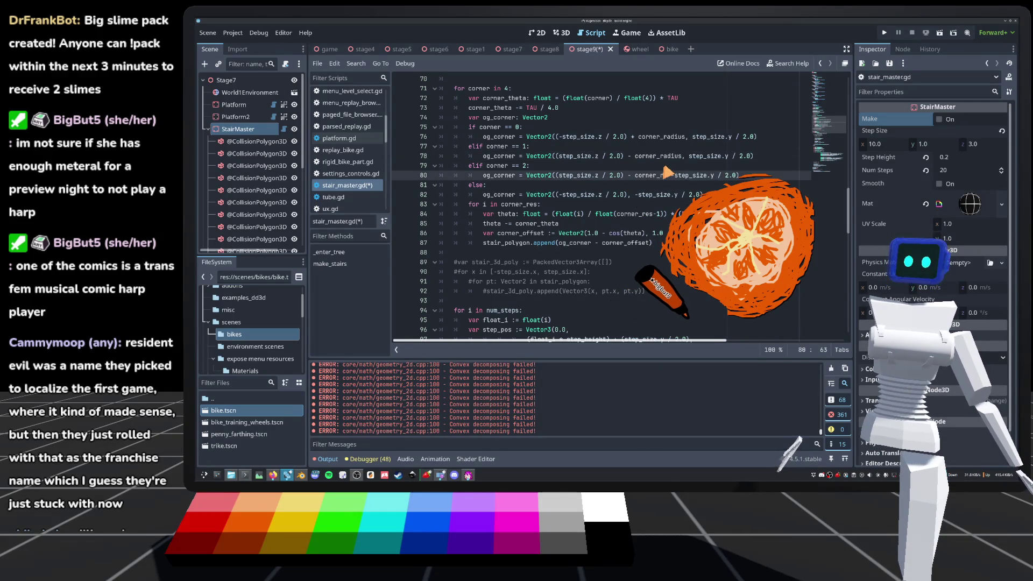
pyautogui.press('Return')
pyautogui.write(', -')
# Add + corner_radius to the x expression on line 82 and select a half-height term.
pyautogui.click(629, 195)
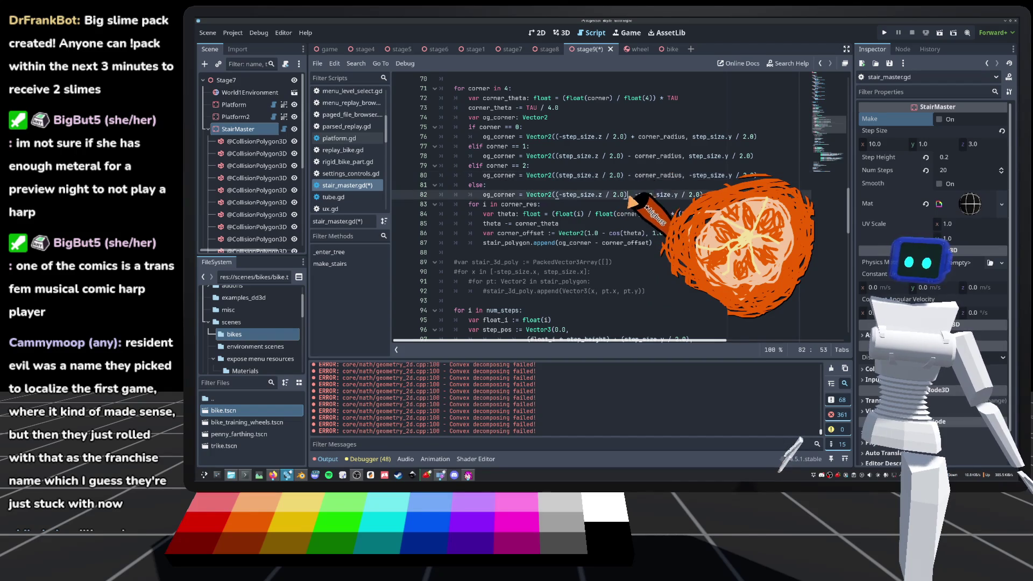
pyautogui.write('+ a')
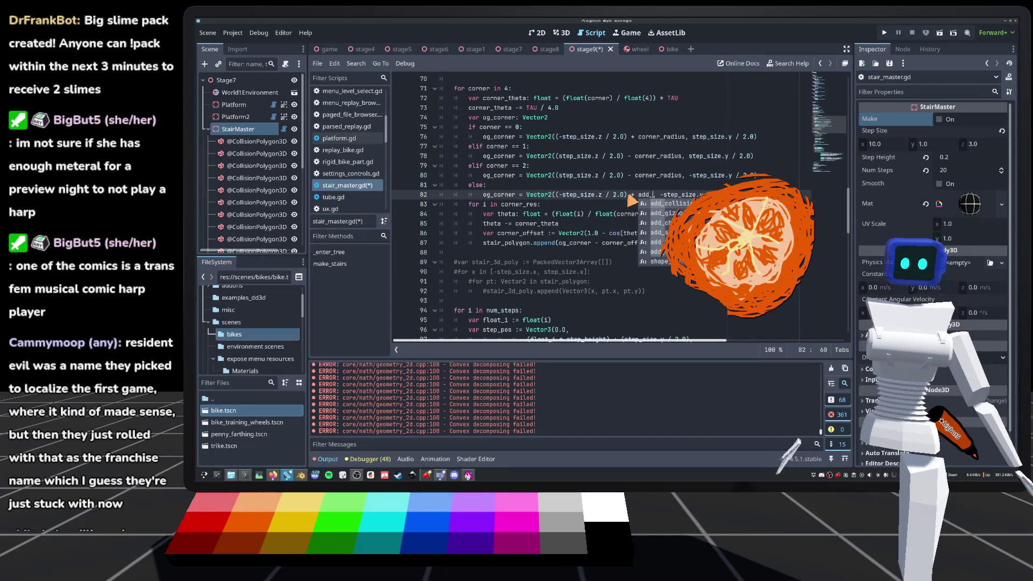
pyautogui.press('BackSpace')
pyautogui.write('corner_r')
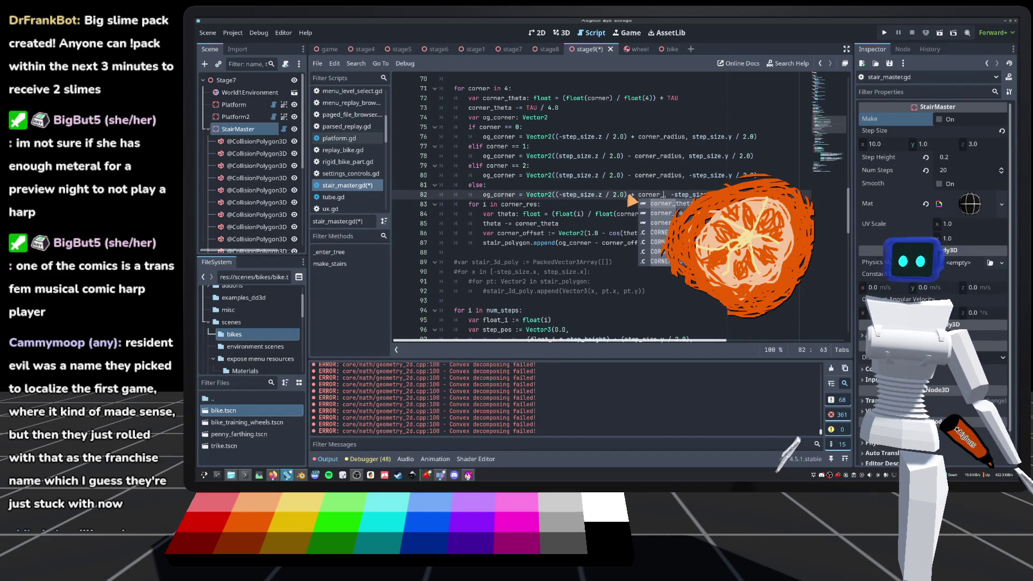
pyautogui.press('Return')
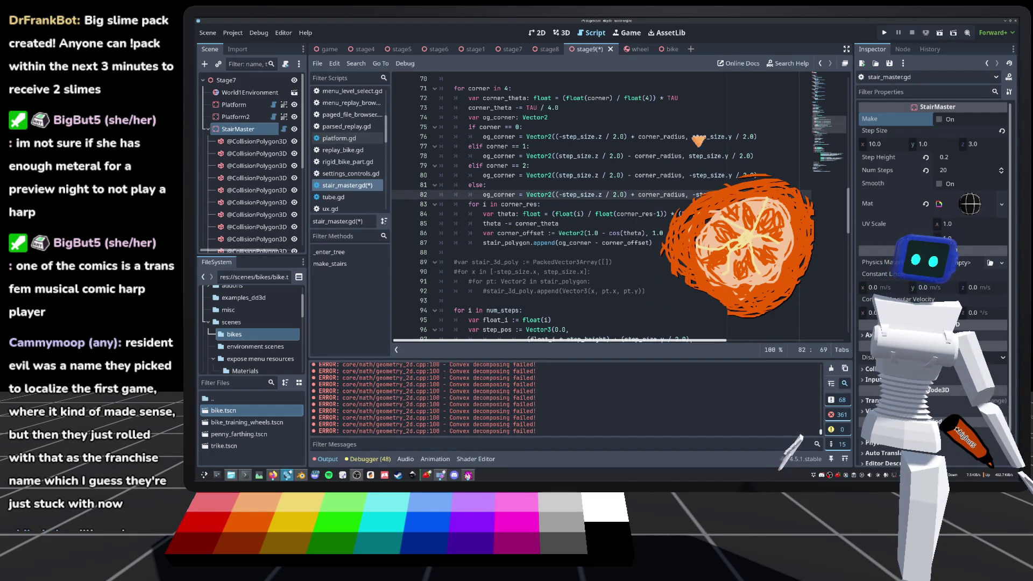
pyautogui.moveTo(693, 136); pyautogui.dragTo(754, 137)
# Wrap the step_size.y / 2.0 terms in parentheses and subtract corner_radius on line 76.
pyautogui.scroll(-2, 750, 143)
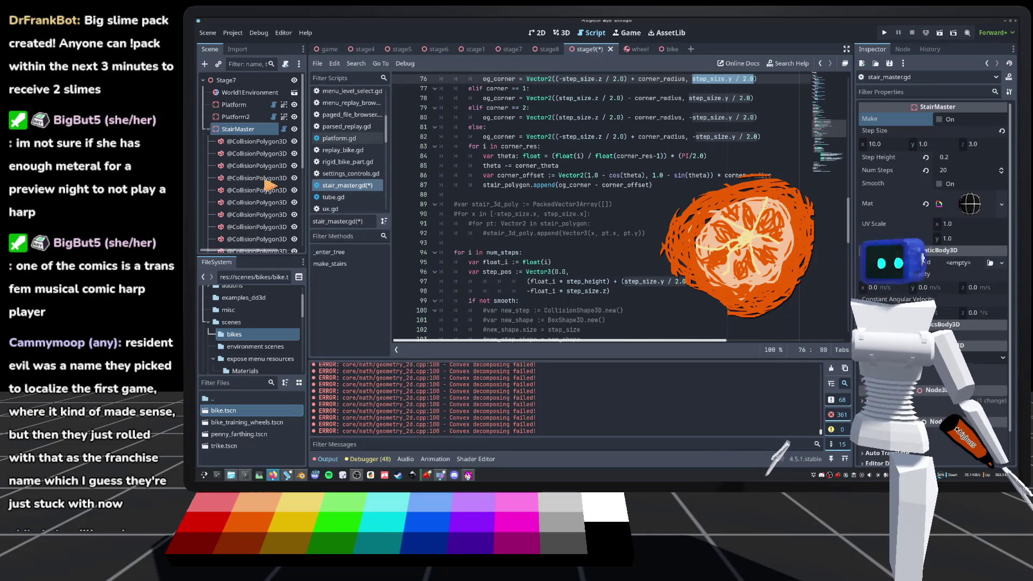
pyautogui.scroll(1, 724, 120)
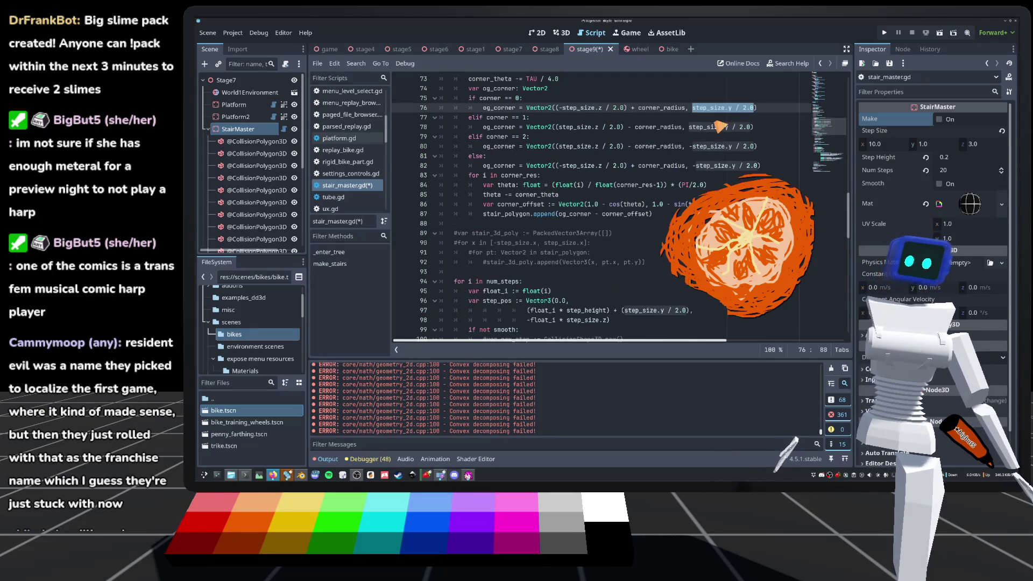
pyautogui.moveTo(689, 128); pyautogui.dragTo(754, 128)
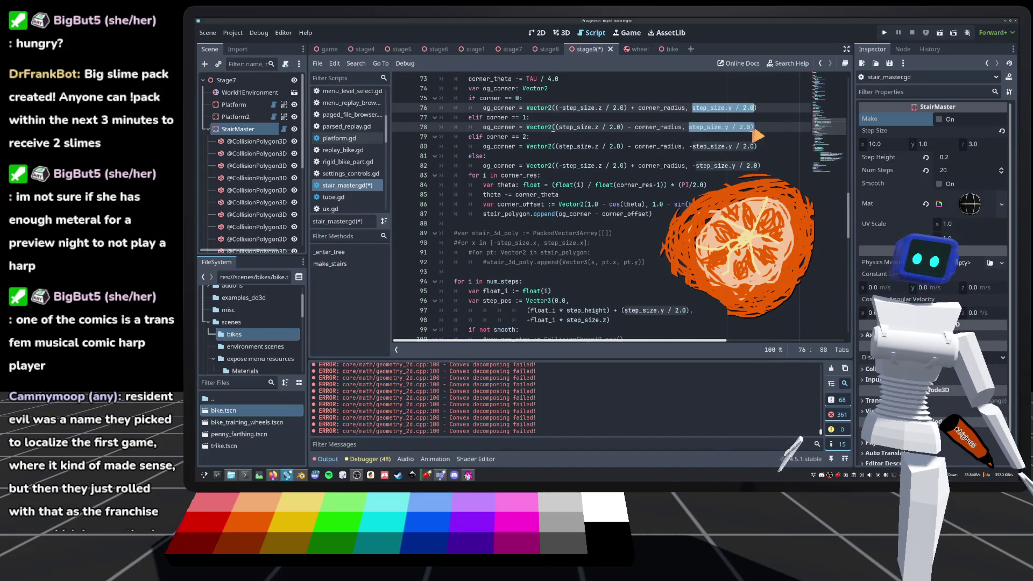
pyautogui.moveTo(689, 148)
pyautogui.mouseDown()
pyautogui.moveTo(754, 147)
pyautogui.moveTo(753, 166)
pyautogui.moveTo(693, 166)
pyautogui.mouseUp()
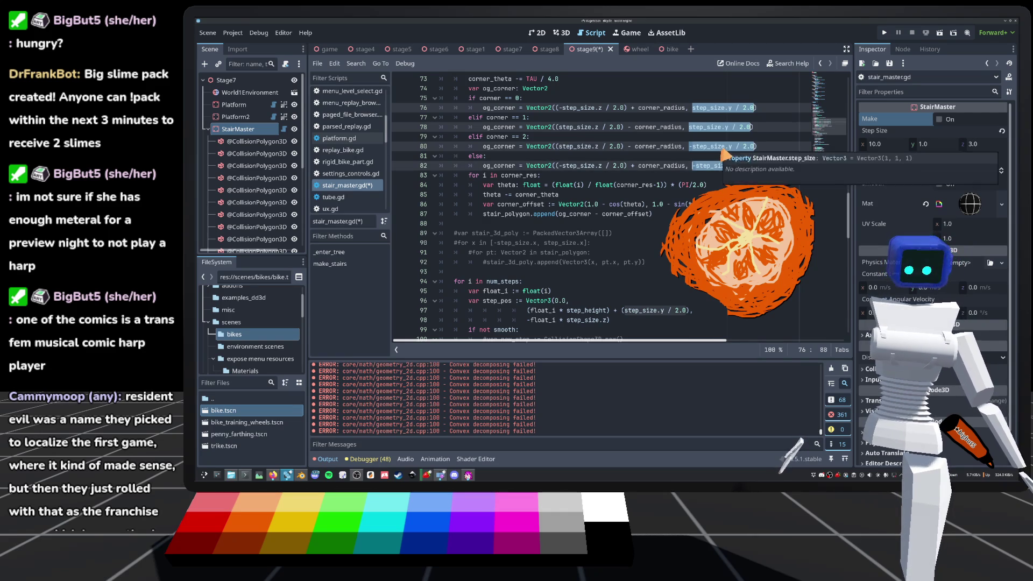
pyautogui.write('(')
pyautogui.click(772, 107)
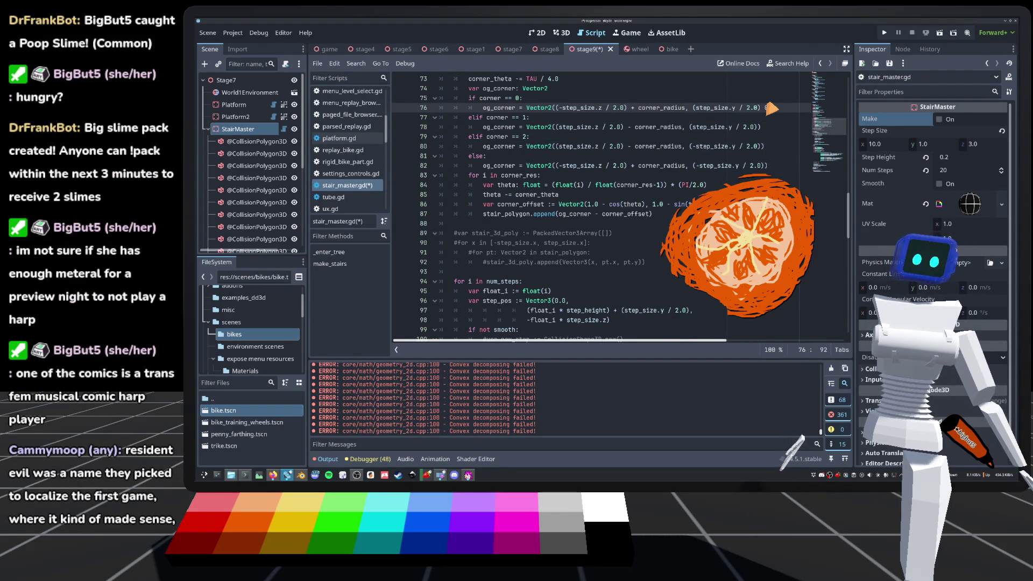
pyautogui.write('cor')
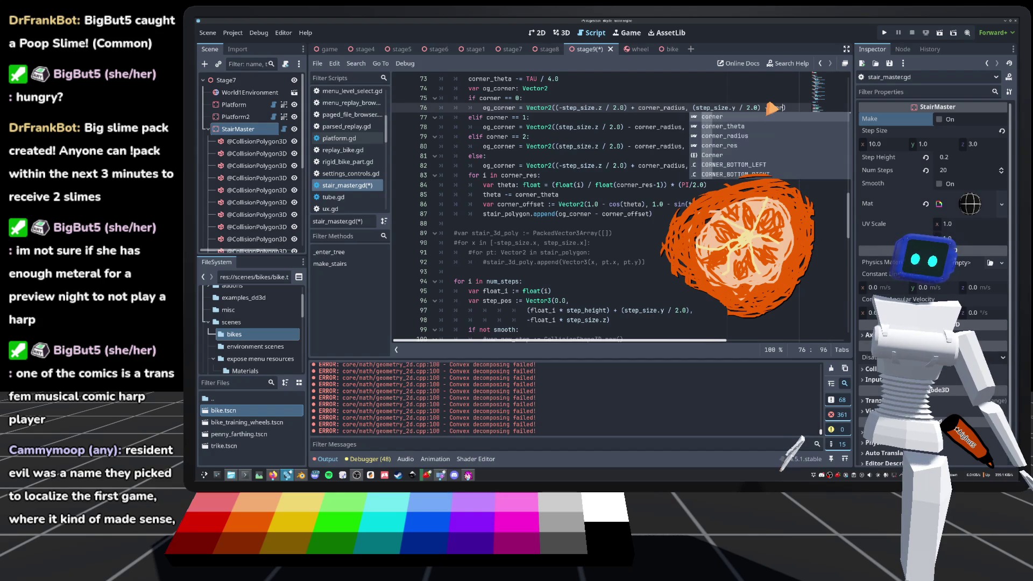
pyautogui.press('Down')
pyautogui.press('Down')
pyautogui.press('Return')
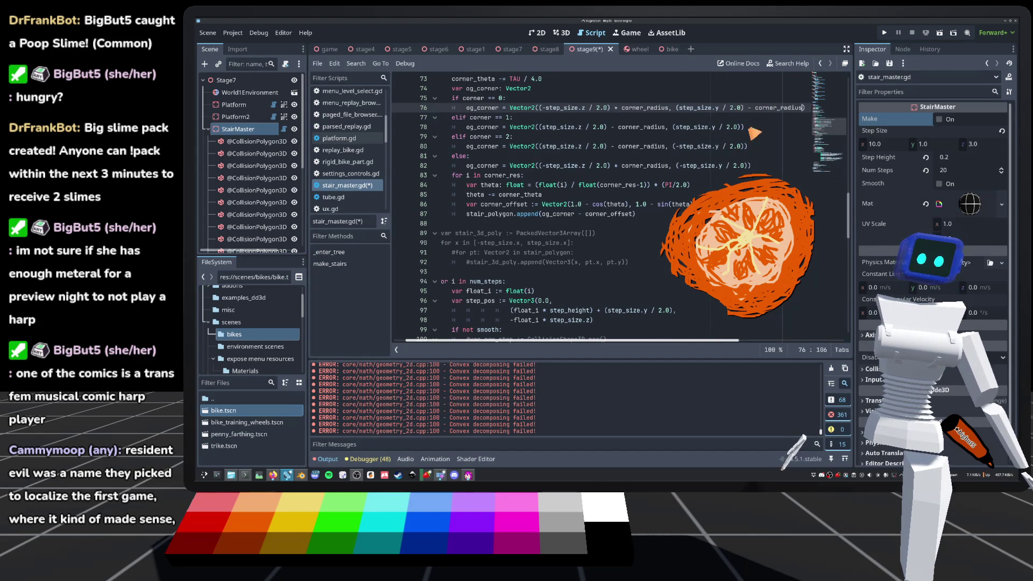
# Finish the corner_radius insets on lines 78, 80 and 82 and save the script.
pyautogui.click(743, 127)
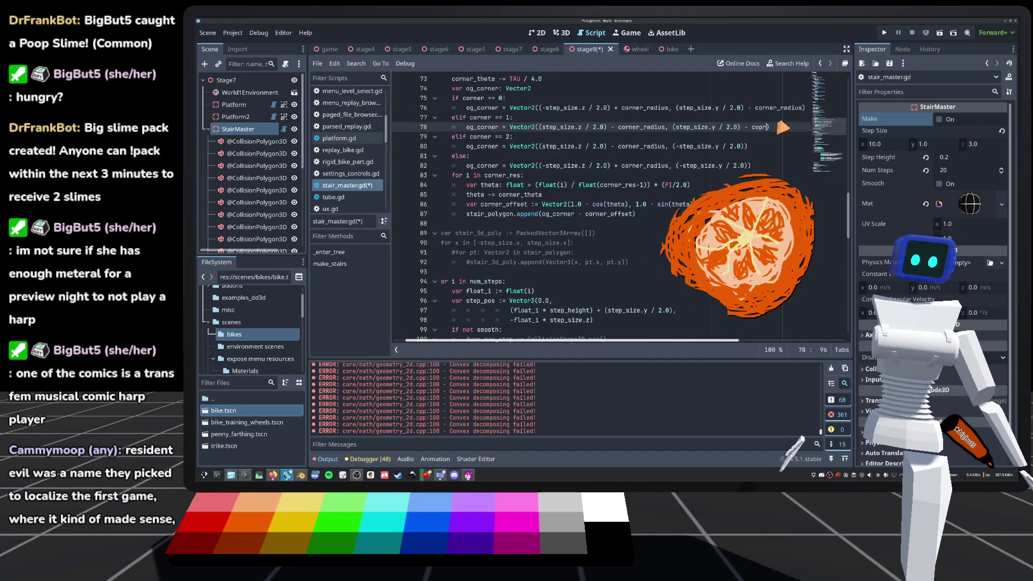
pyautogui.press('BackSpace')
pyautogui.press('BackSpace')
pyautogui.write('rner_')
pyautogui.press('BackSpace')
pyautogui.press('BackSpace')
pyautogui.press('BackSpace')
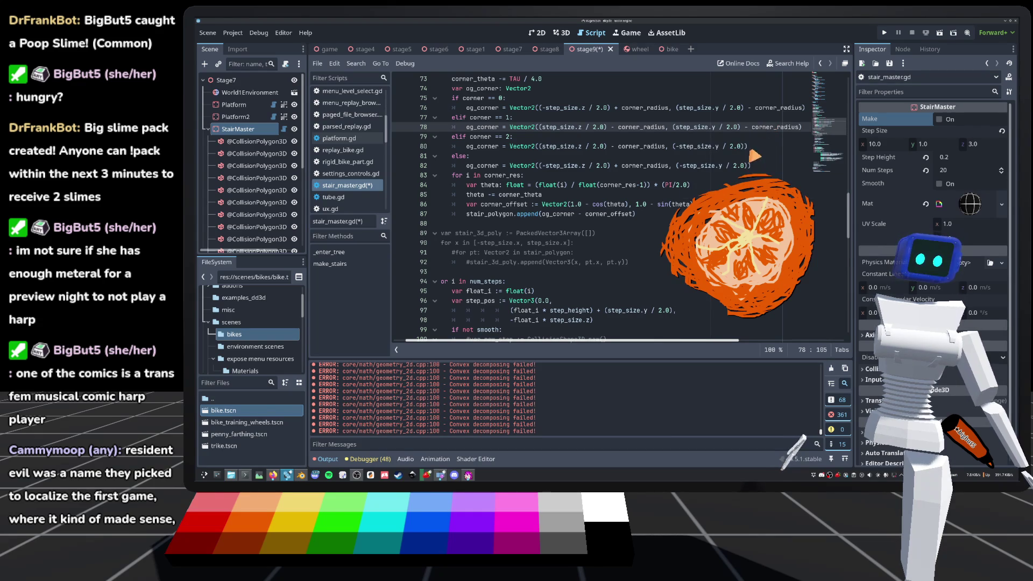
pyautogui.click(744, 146)
pyautogui.keyDown('alt'); pyautogui.click(751, 165); pyautogui.keyUp('alt')
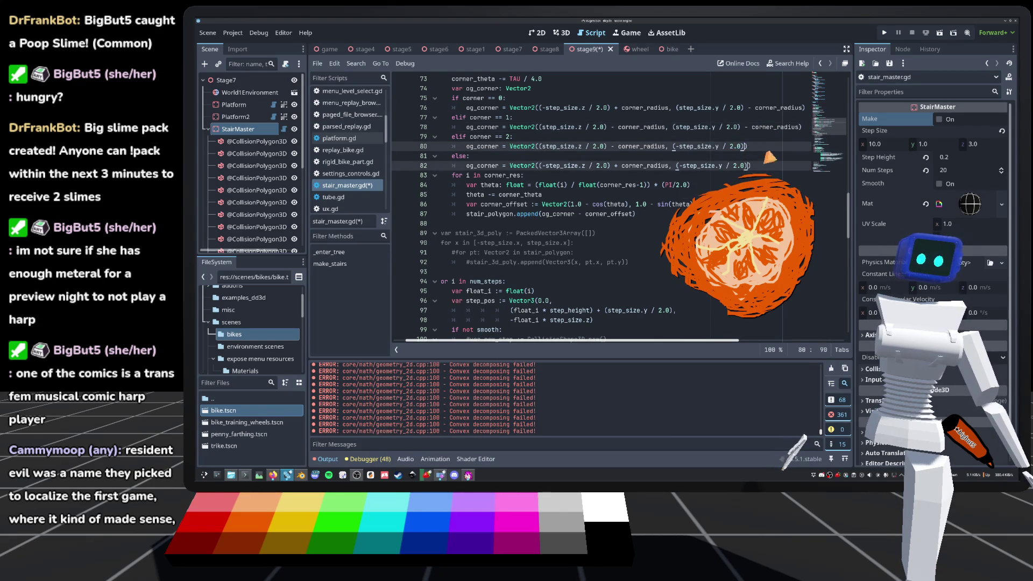
pyautogui.write('+ ad')
pyautogui.press('BackSpace')
pyautogui.press('BackSpace')
pyautogui.write('co')
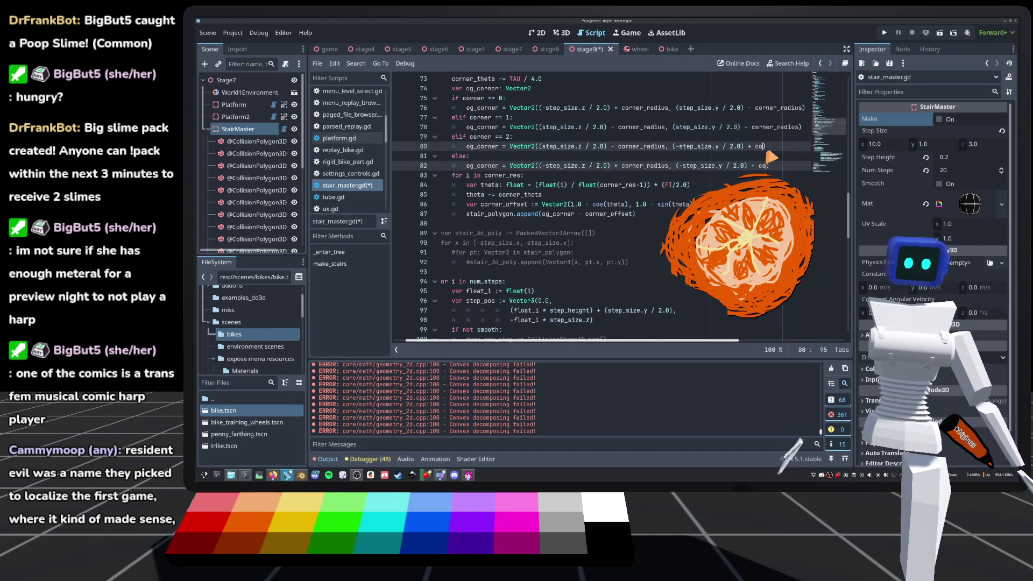
pyautogui.write('corner_radius')
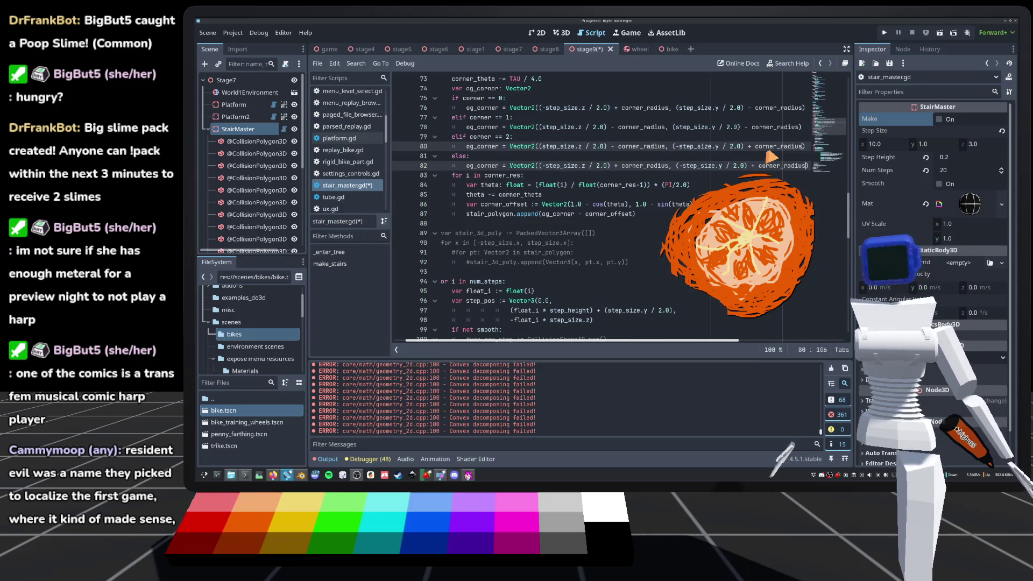
pyautogui.hotkey('ctrl', 's')
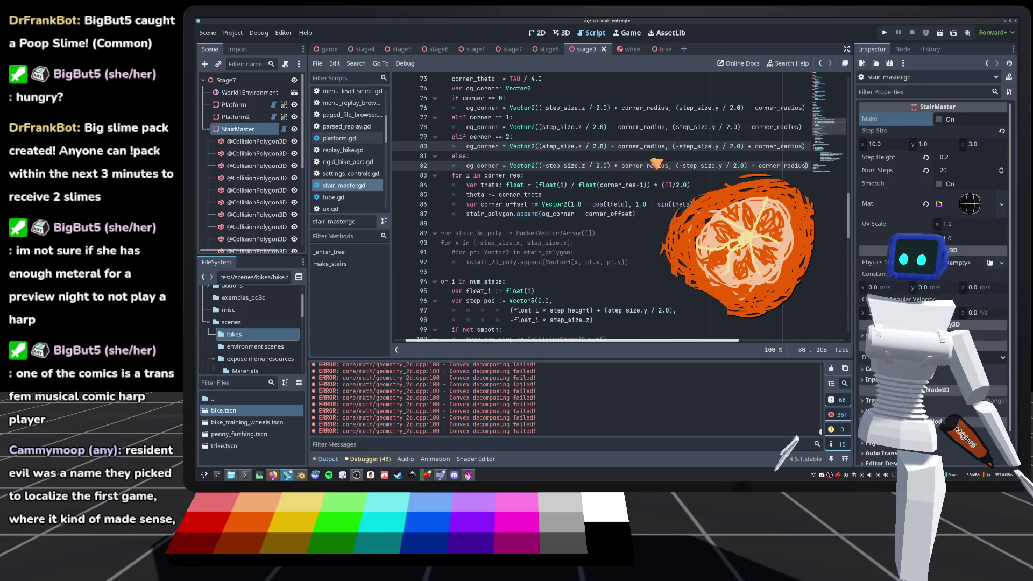
pyautogui.click(562, 33)
# Toggle Make to rebuild the stairs, save the stage9 scene, and return to stair_master.gd.
pyautogui.click(943, 120)
pyautogui.scroll(3, 556, 250)
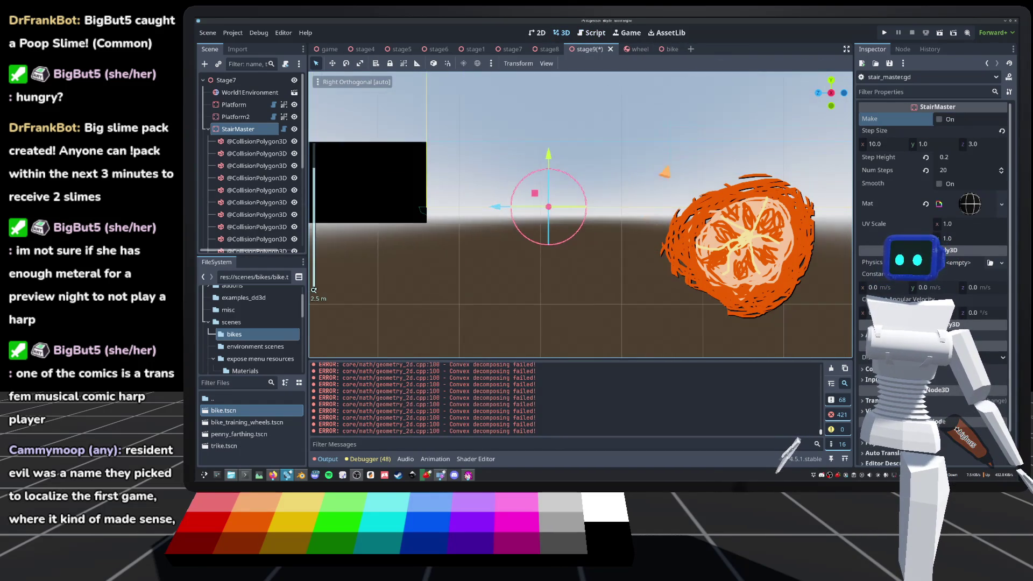
pyautogui.hotkey('ctrl', 's')
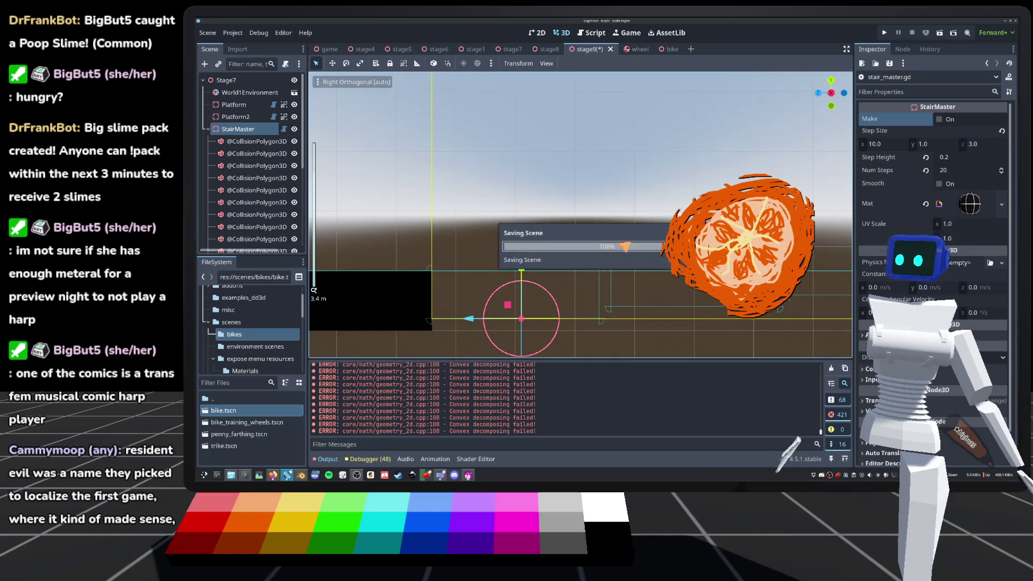
pyautogui.click(283, 129)
pyautogui.scroll(-1, 576, 239)
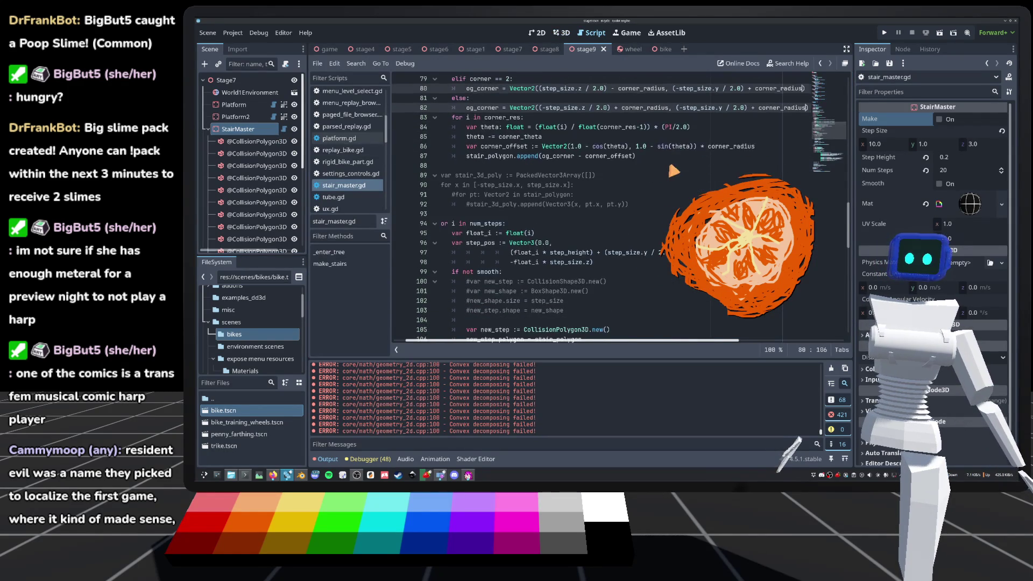
# Delete both '1.0 - ' terms on line 86 and regenerate the stair collision shapes to check them.
pyautogui.moveTo(660, 179); pyautogui.dragTo(636, 177)
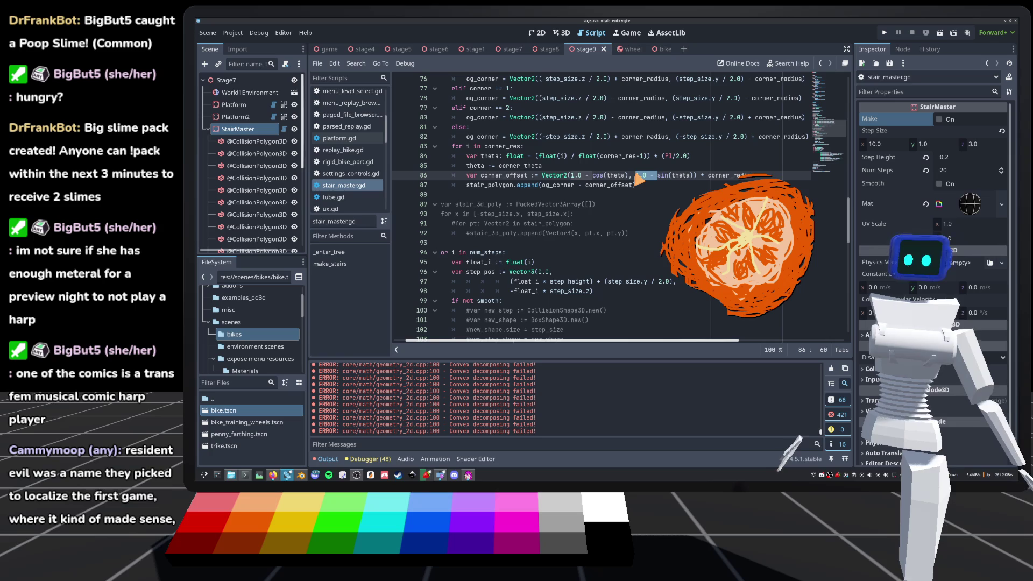
pyautogui.hotkey('ctrl', 'd')
pyautogui.press('BackSpace')
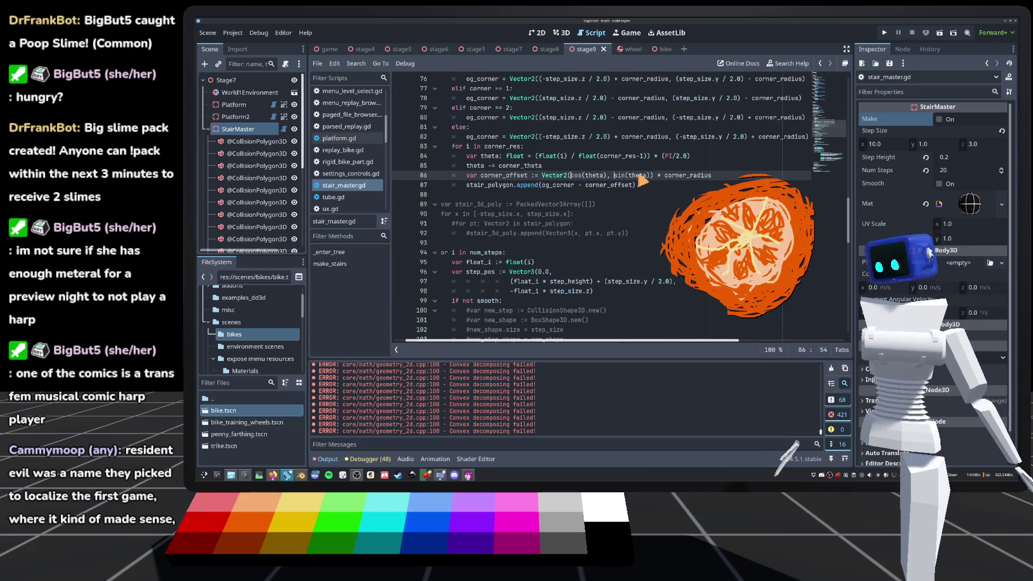
pyautogui.click(561, 33)
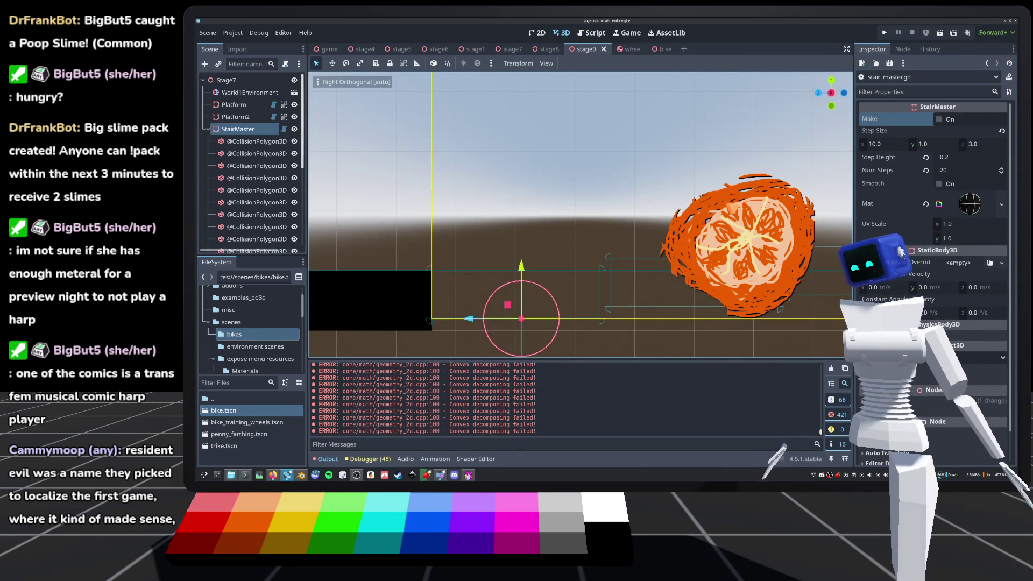
pyautogui.click(939, 119)
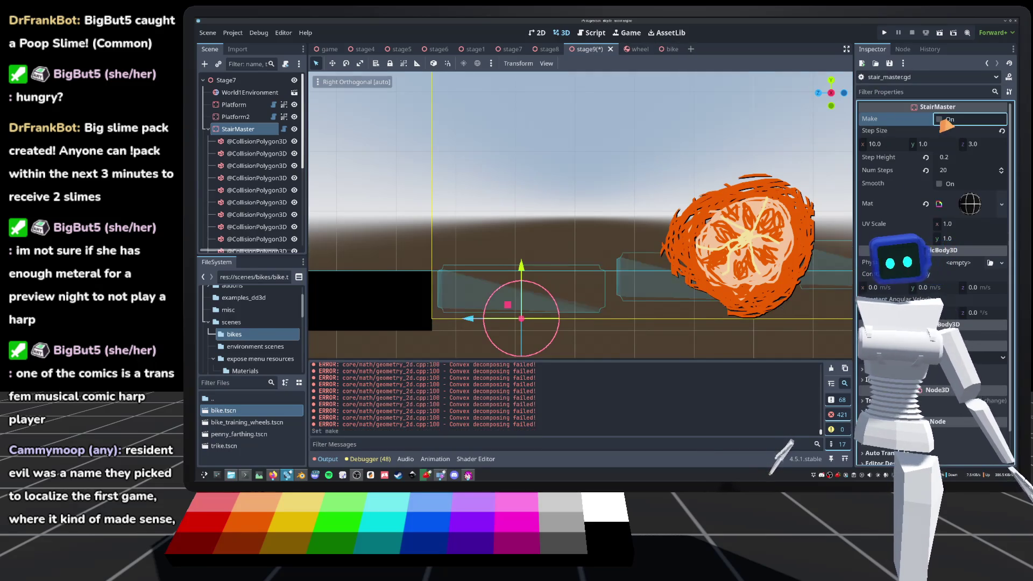
pyautogui.moveTo(458, 282)
pyautogui.mouseDown()
pyautogui.moveTo(460, 213)
pyautogui.moveTo(462, 263)
pyautogui.mouseUp()
pyautogui.click(284, 128)
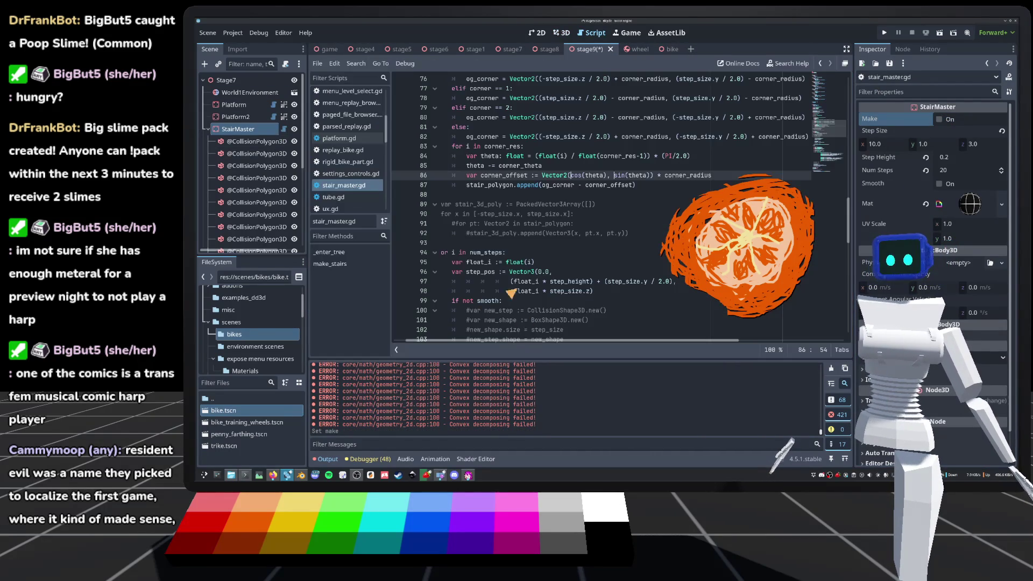
# Make line 87 use og_corner + corner_offset, save, and regenerate the stairs.
pyautogui.click(582, 186)
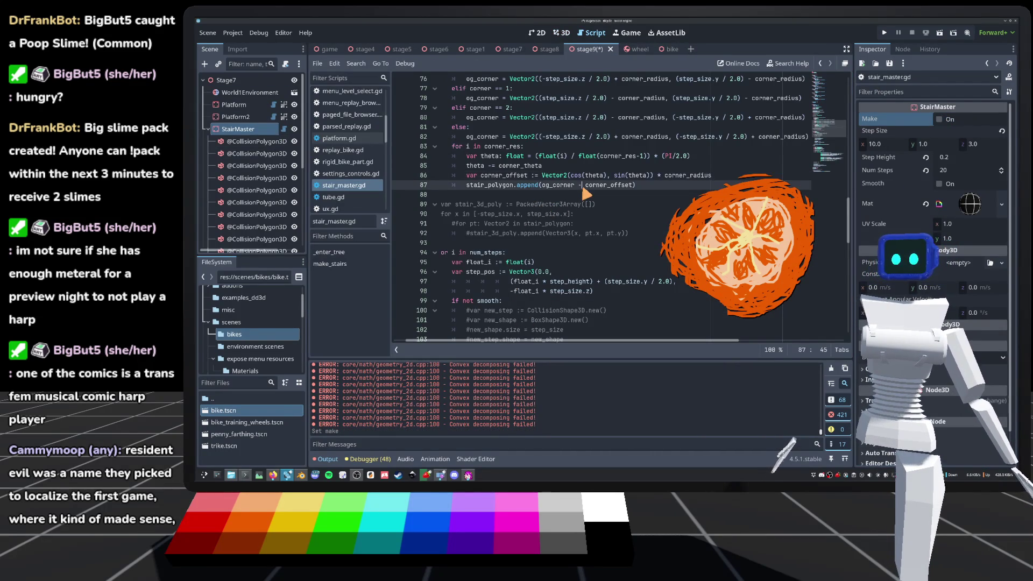
pyautogui.write('+')
pyautogui.hotkey('ctrl', 's')
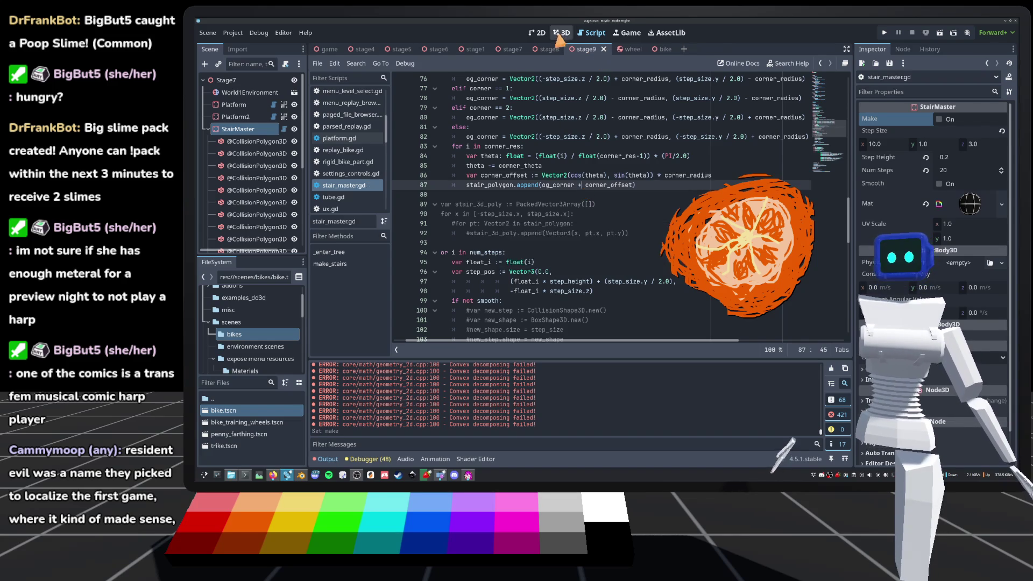
pyautogui.click(561, 33)
pyautogui.click(944, 121)
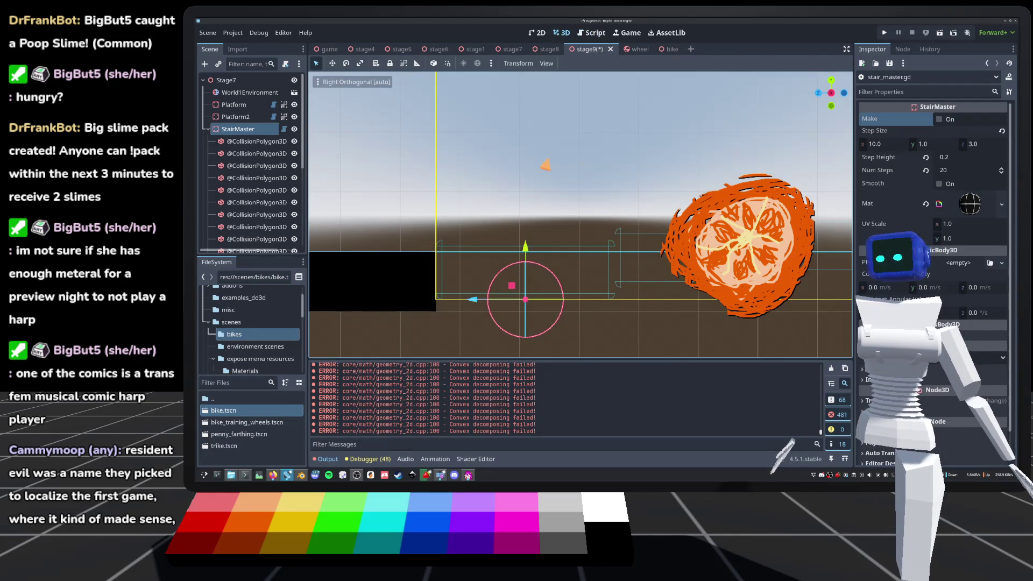
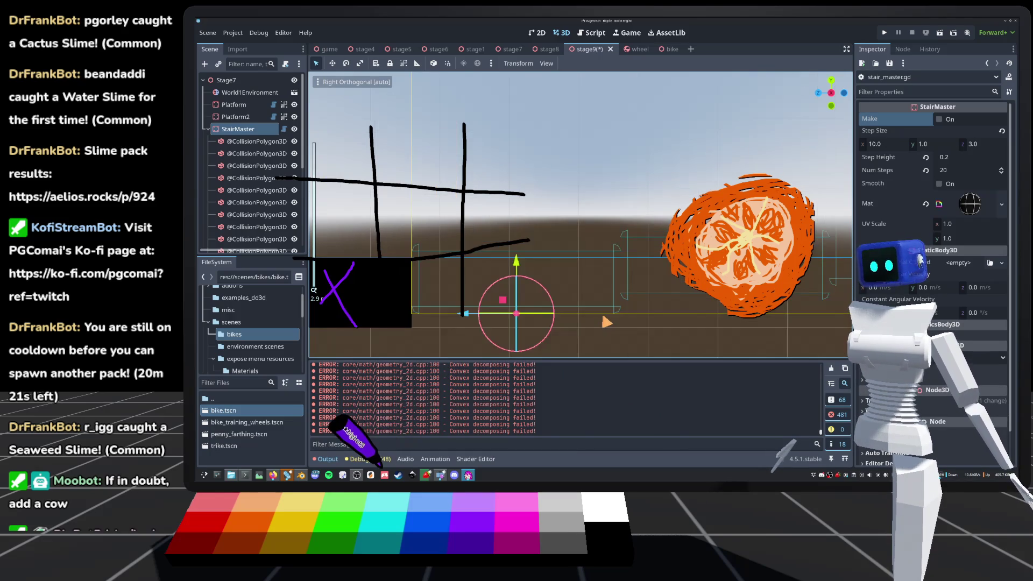
# Inspect the stair box at an angle, snap back to Right view, and save stage9.
pyautogui.scroll(2, 607, 320)
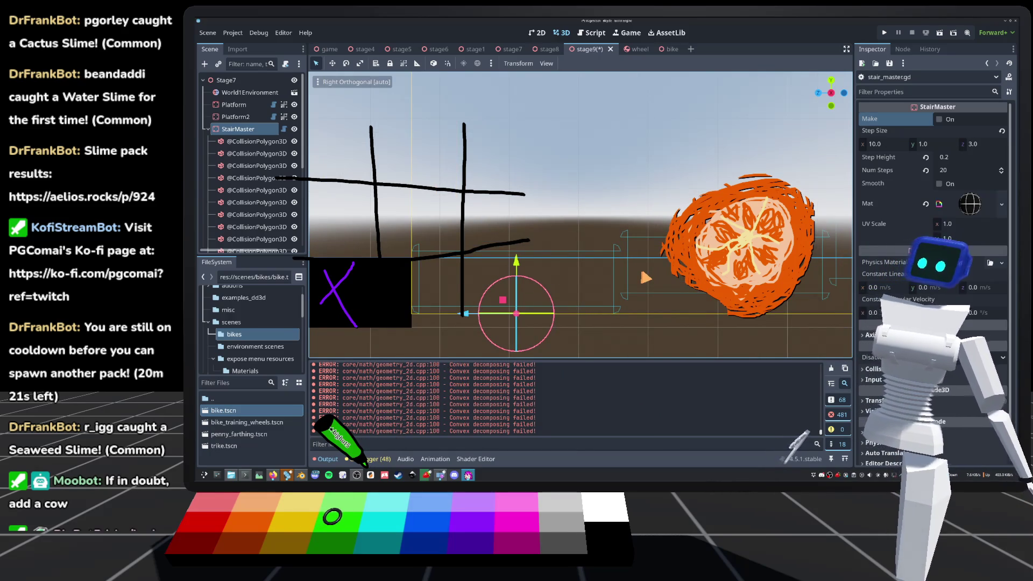
pyautogui.moveTo(622, 231)
pyautogui.mouseDown()
pyautogui.moveTo(612, 249)
pyautogui.moveTo(614, 217)
pyautogui.mouseUp()
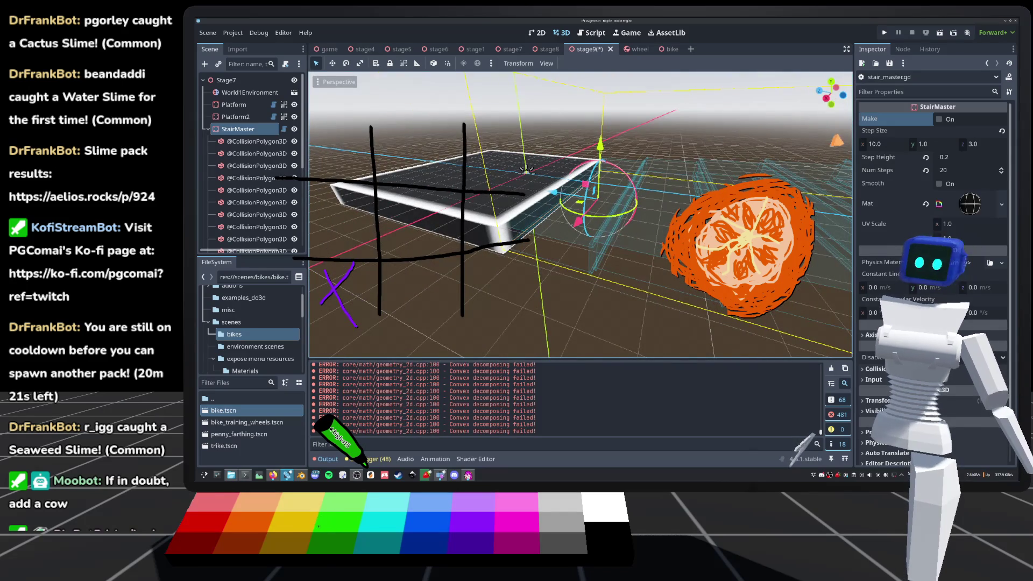
pyautogui.press('KP_3')
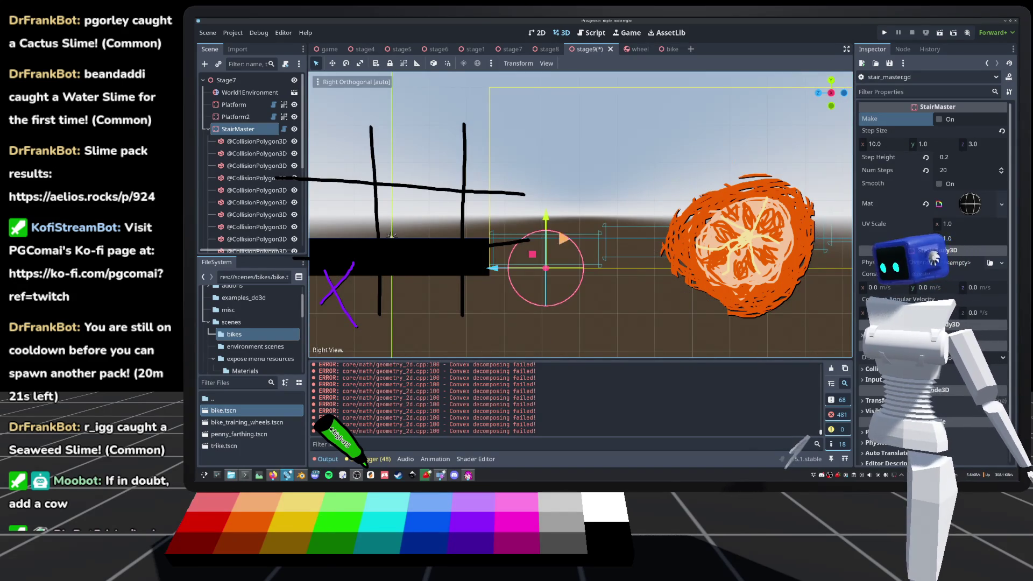
pyautogui.hotkey('ctrl', 's')
# Pan the side view, deselect StairMaster, and follow the slime pack results link from chat.
pyautogui.scroll(4, 559, 246)
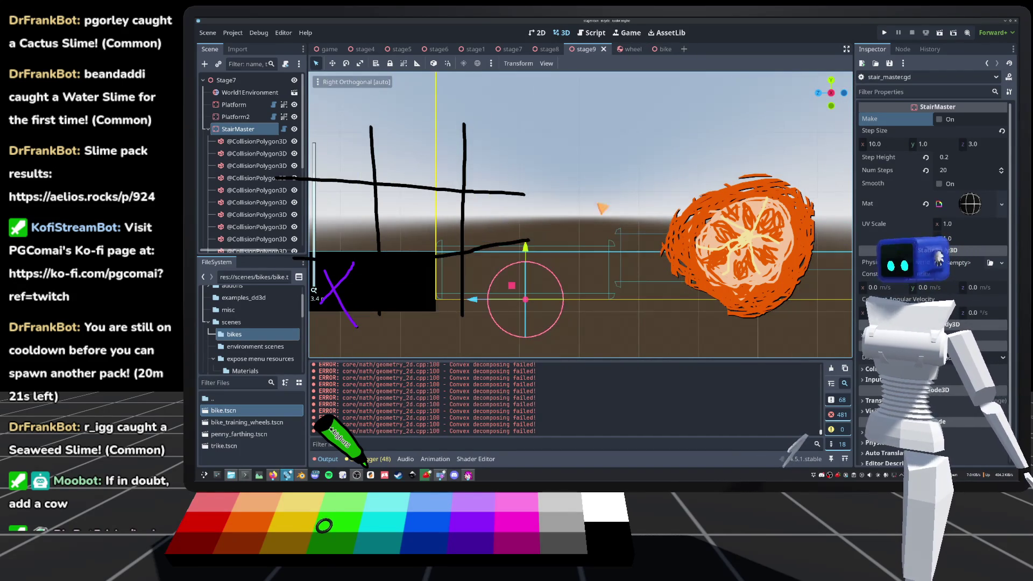
pyautogui.moveTo(313, 290)
pyautogui.mouseDown()
pyautogui.moveTo(317, 215)
pyautogui.moveTo(300, 248)
pyautogui.mouseUp()
pyautogui.click(317, 207)
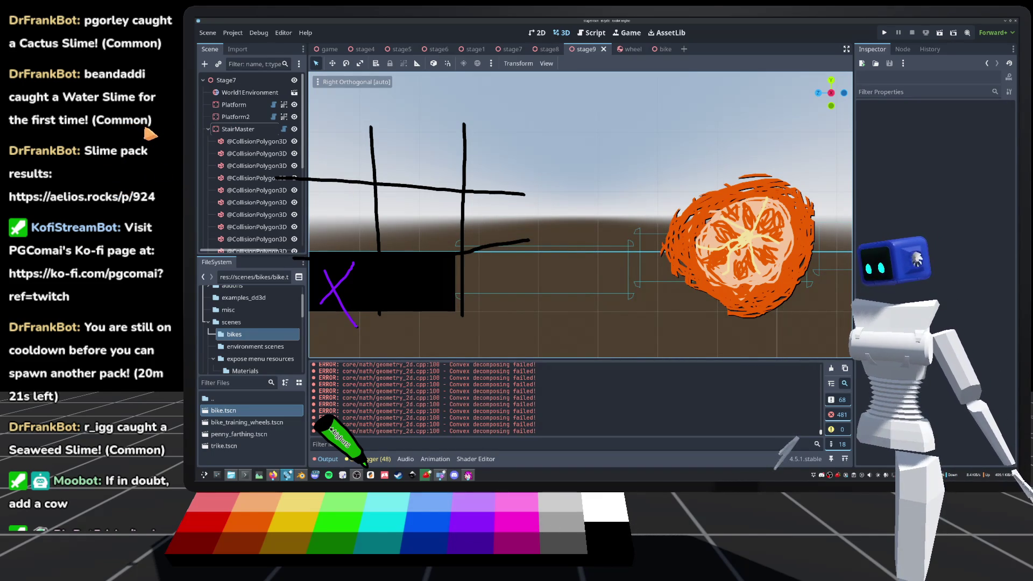
pyautogui.click(151, 134)
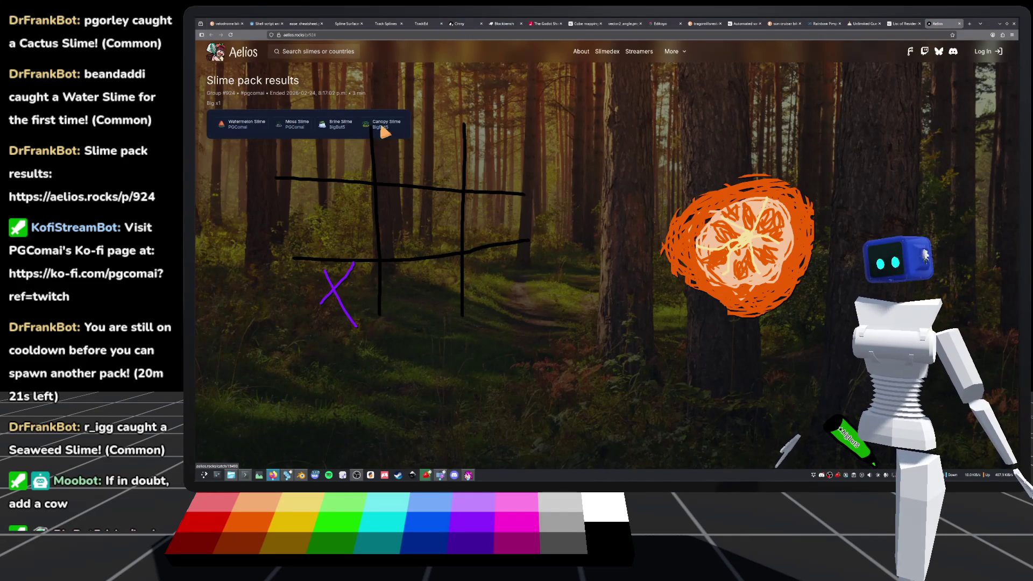
# Close the slime pack, Resident Evil, Gamedle and wiki tabs, then return to Godot.
pyautogui.click(960, 24)
pyautogui.click(959, 23)
pyautogui.click(960, 24)
pyautogui.click(960, 24)
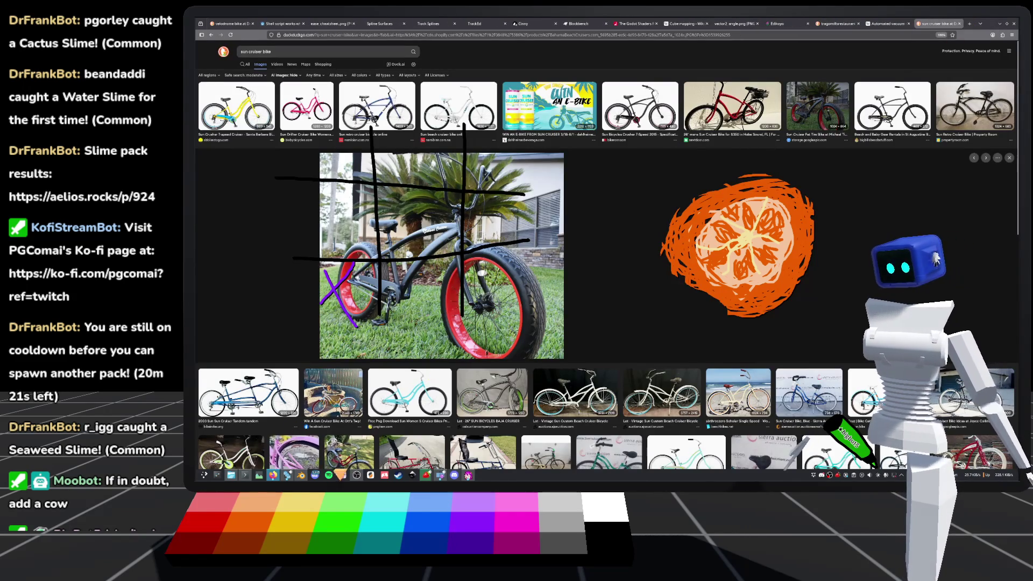
pyautogui.click(285, 475)
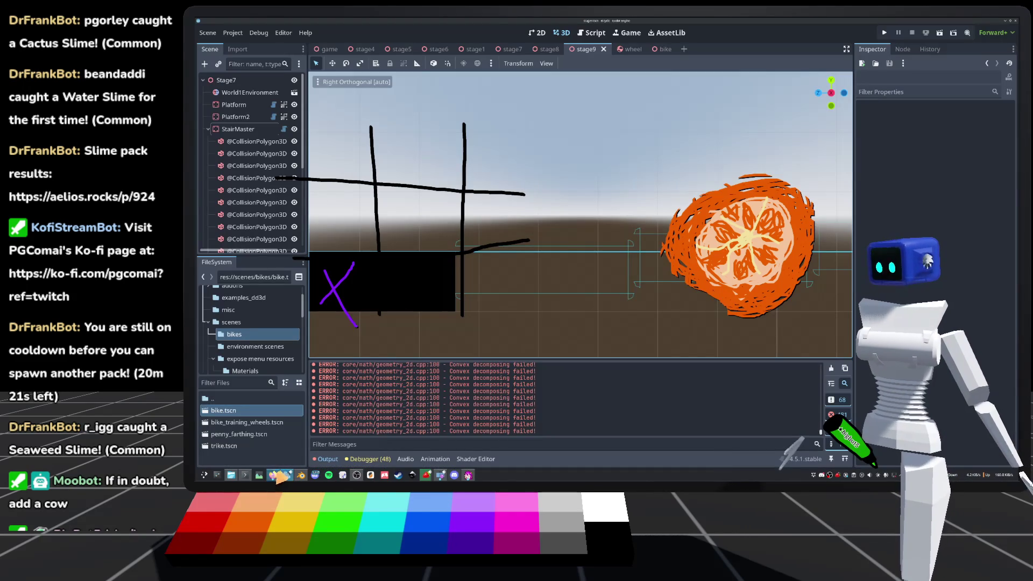
# Zoom the viewport and open stair_master.gd from StairMaster's script icon in the Scene dock.
pyautogui.scroll(3, 565, 245)
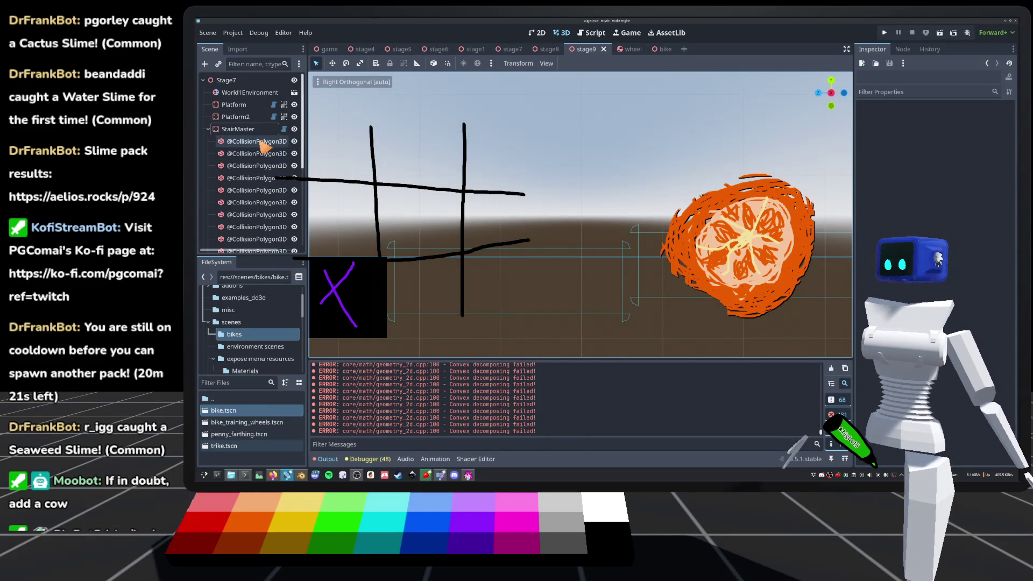
pyautogui.click(284, 130)
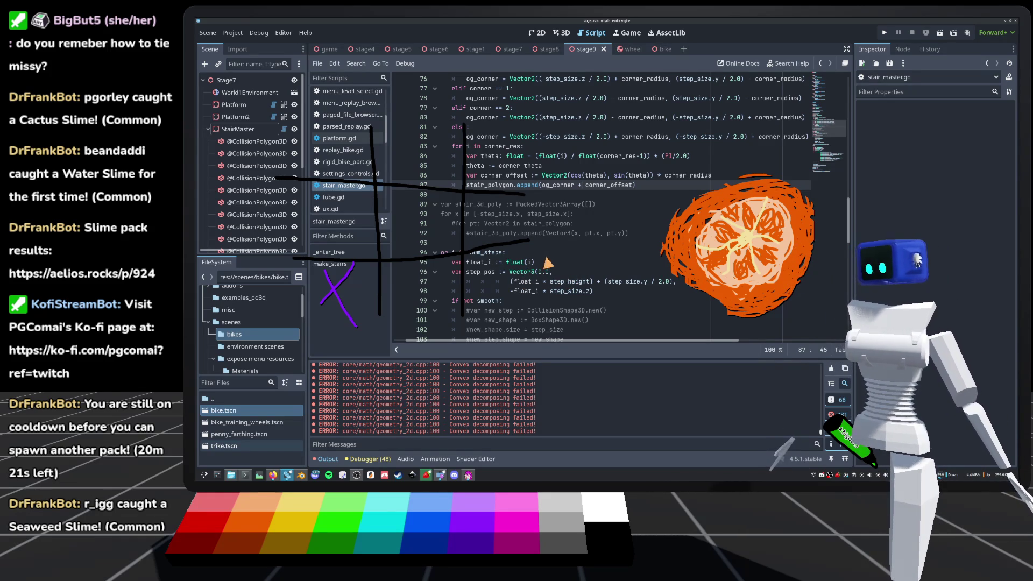
# Return to the 3D view of stage9 and pan the stairs right and down.
pyautogui.click(562, 33)
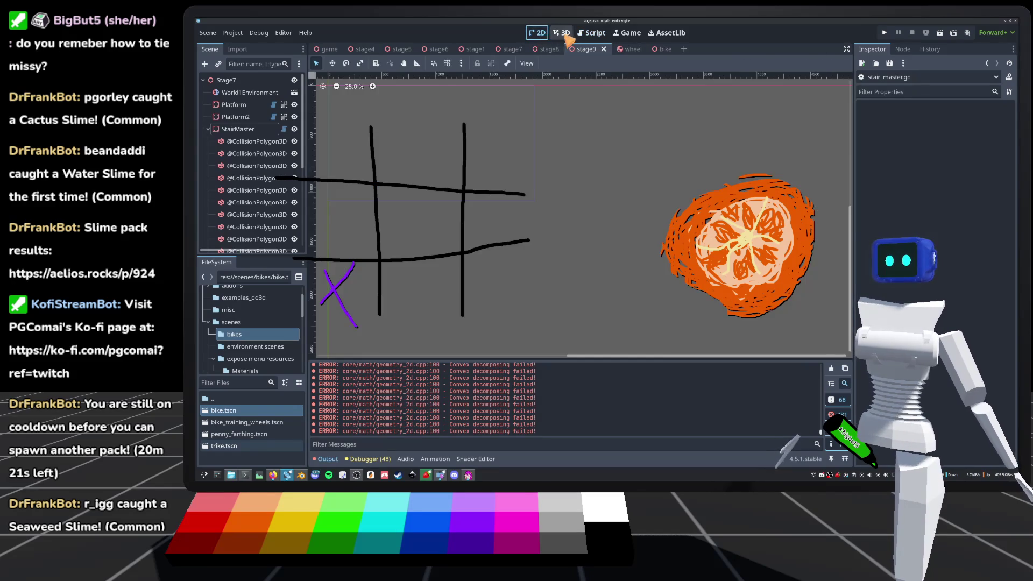
pyautogui.moveTo(593, 195)
pyautogui.mouseDown()
pyautogui.moveTo(618, 199)
pyautogui.moveTo(621, 211)
pyautogui.mouseUp()
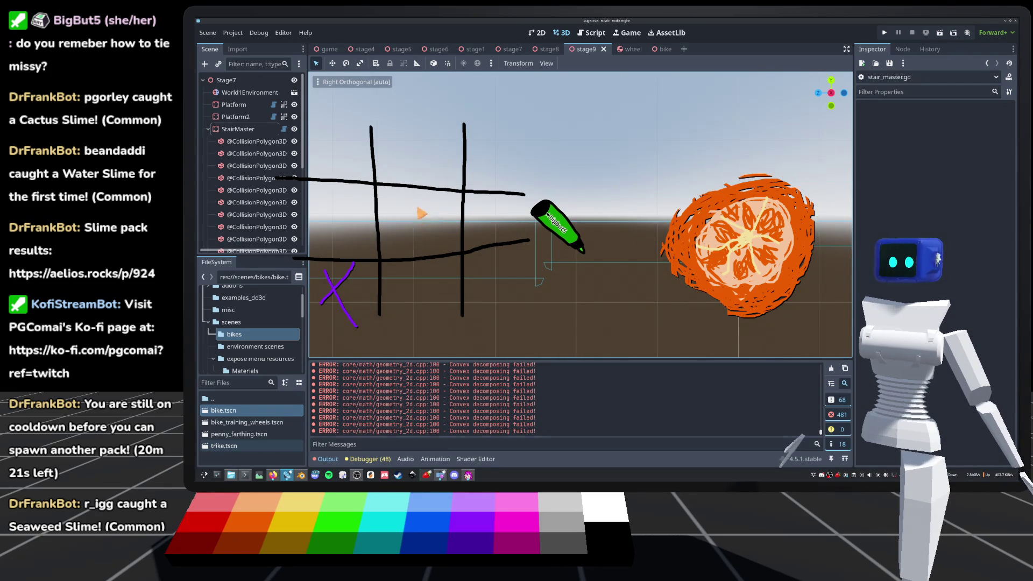
# Orbit to a perspective view of the stairs, snap to Right view, then reopen stair_master.gd.
pyautogui.scroll(5, 580, 215)
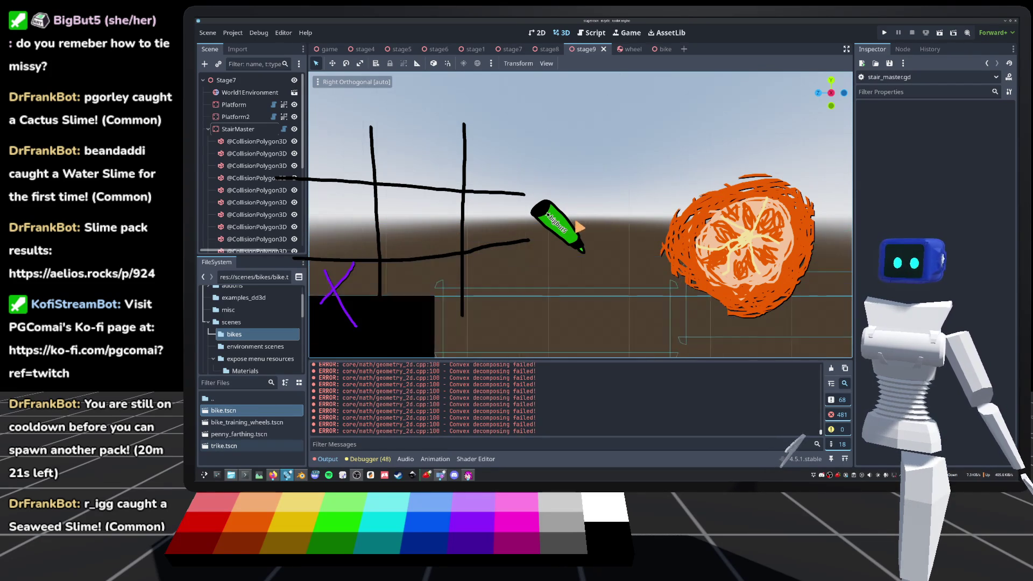
pyautogui.moveTo(640, 238); pyautogui.dragTo(867, 66)
pyautogui.press('KP_3')
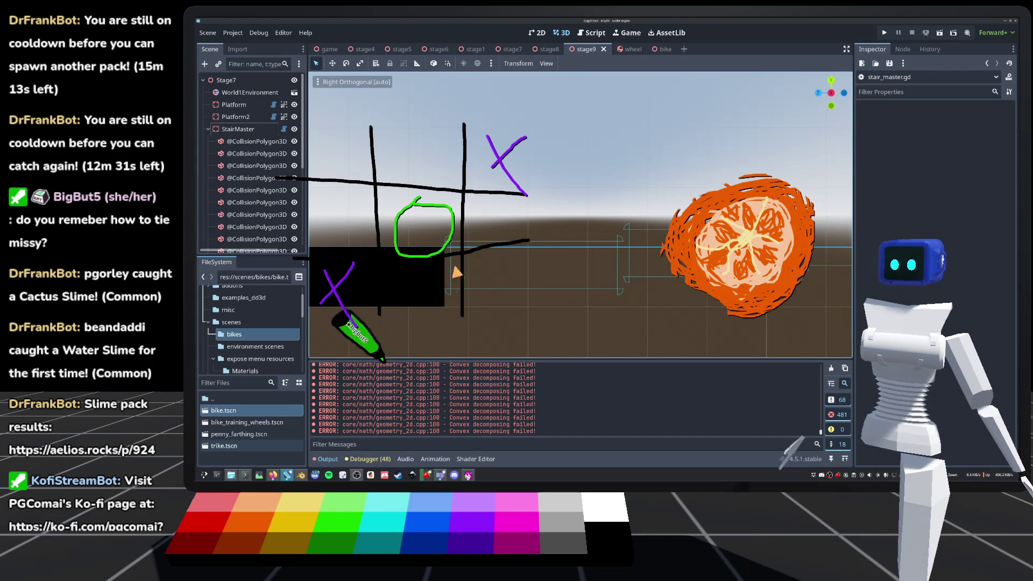
pyautogui.click(283, 134)
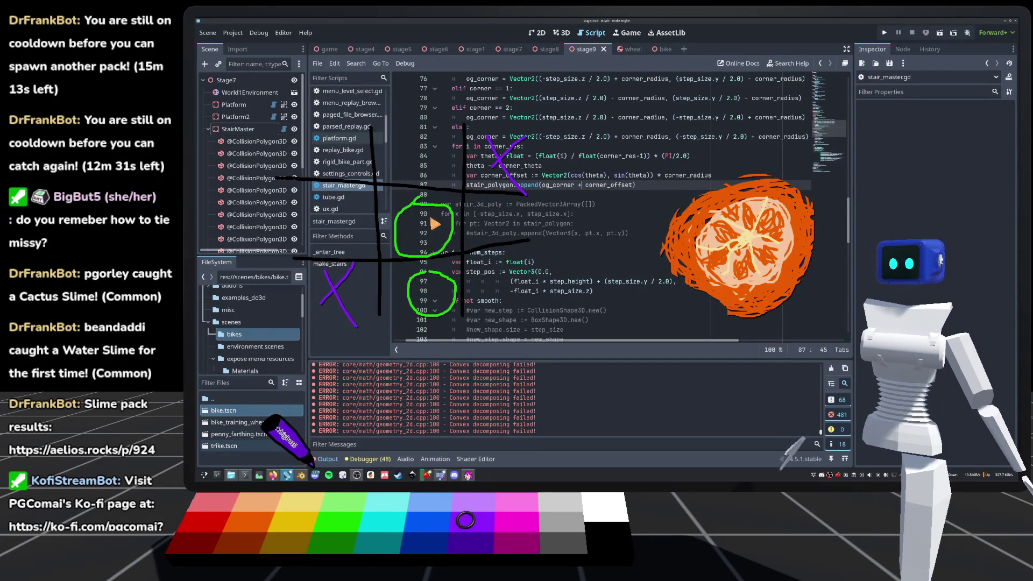
pyautogui.scroll(-1, 544, 250)
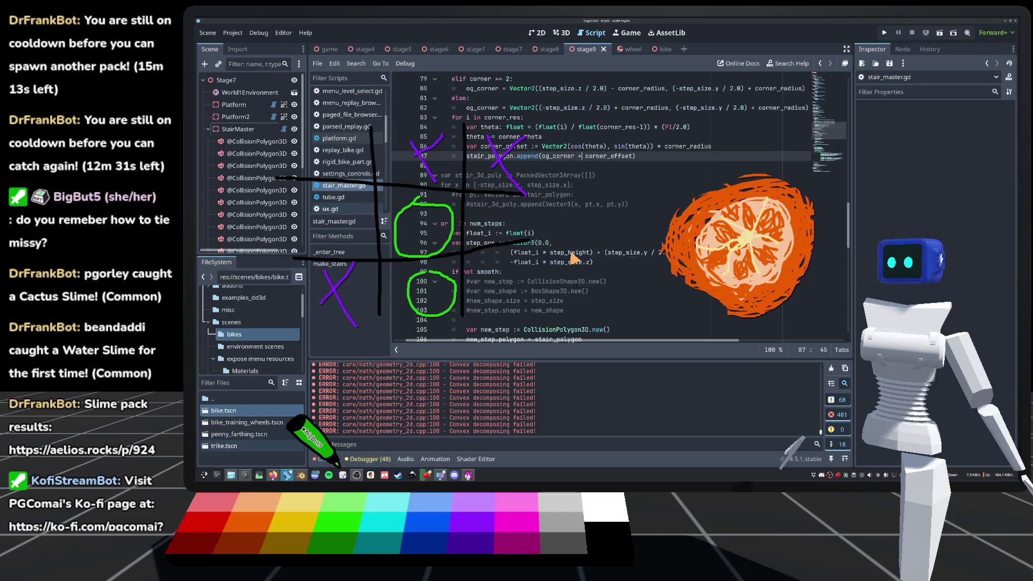
pyautogui.moveTo(613, 262)
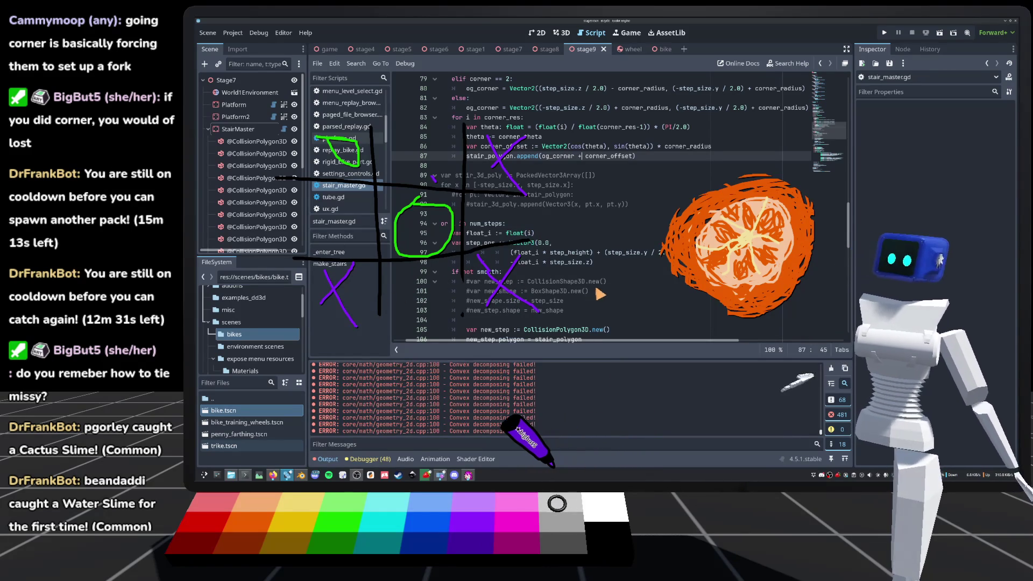
# Comment out the stair_3d_poly declaration and the for loop after it with Ctrl+K.
pyautogui.press('Down')
pyautogui.press('Down')
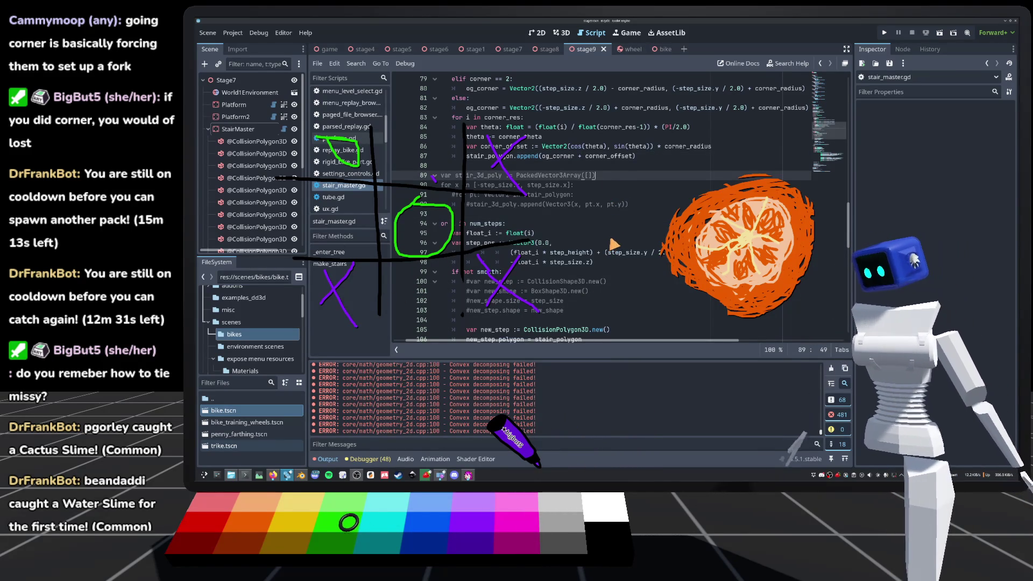
pyautogui.scroll(1, 605, 207)
pyautogui.scroll(1, 619, 227)
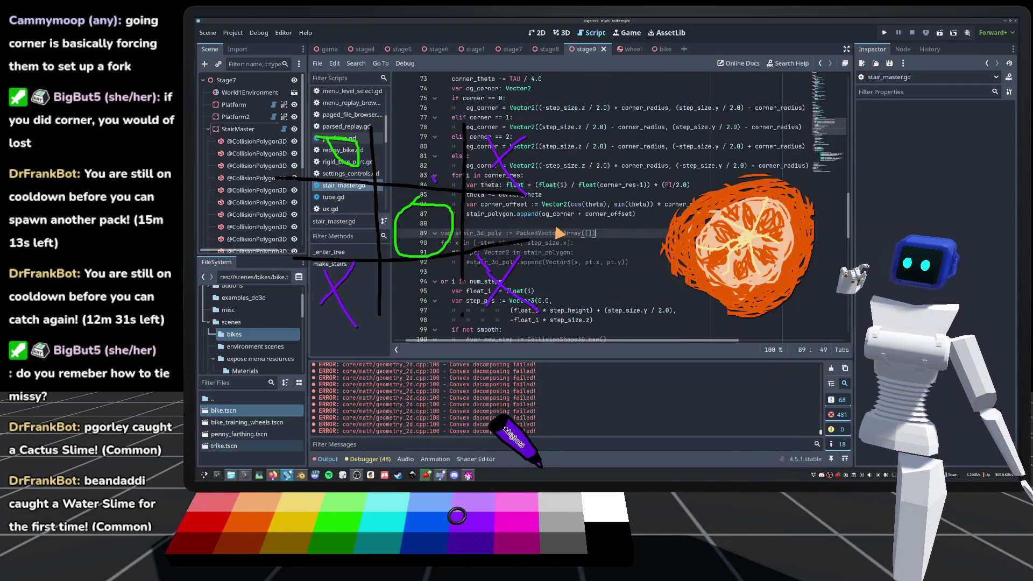
pyautogui.hotkey('ctrl', 'k')
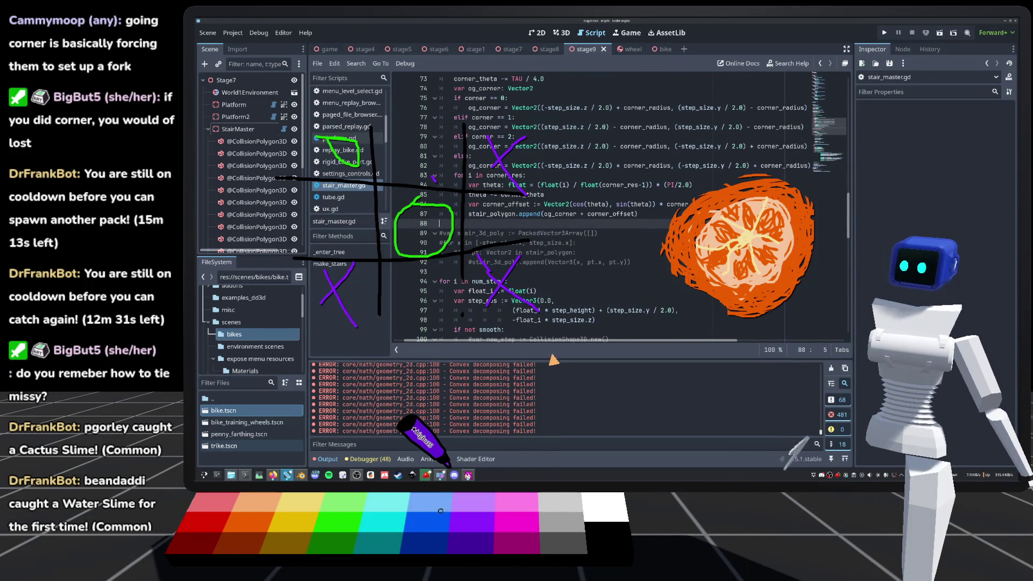
# Scroll through the script and place the caret at sin in the corner_offset line.
pyautogui.scroll(-3, 548, 274)
pyautogui.click(544, 252)
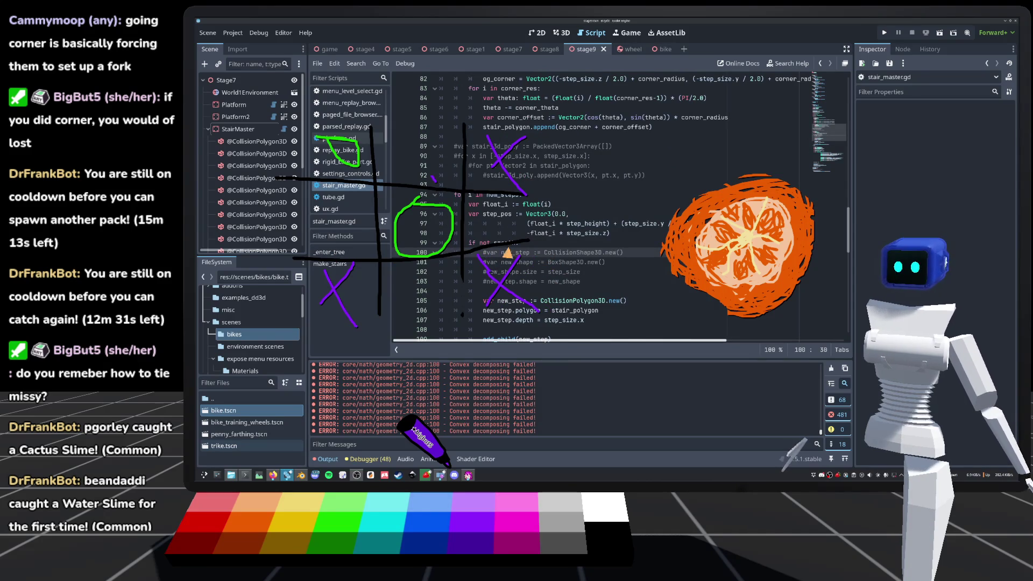
pyautogui.scroll(6, 481, 257)
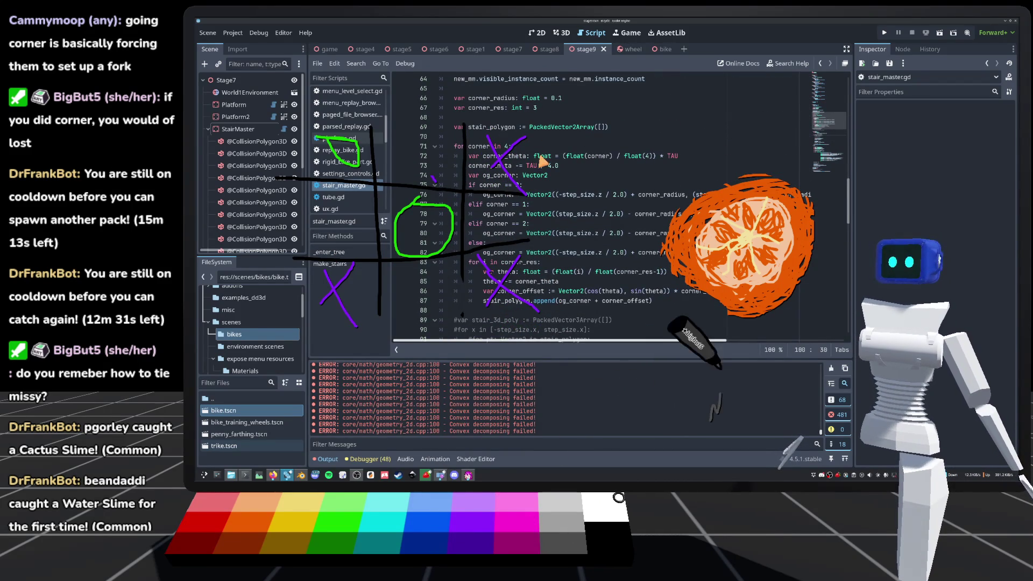
pyautogui.scroll(-2, 547, 167)
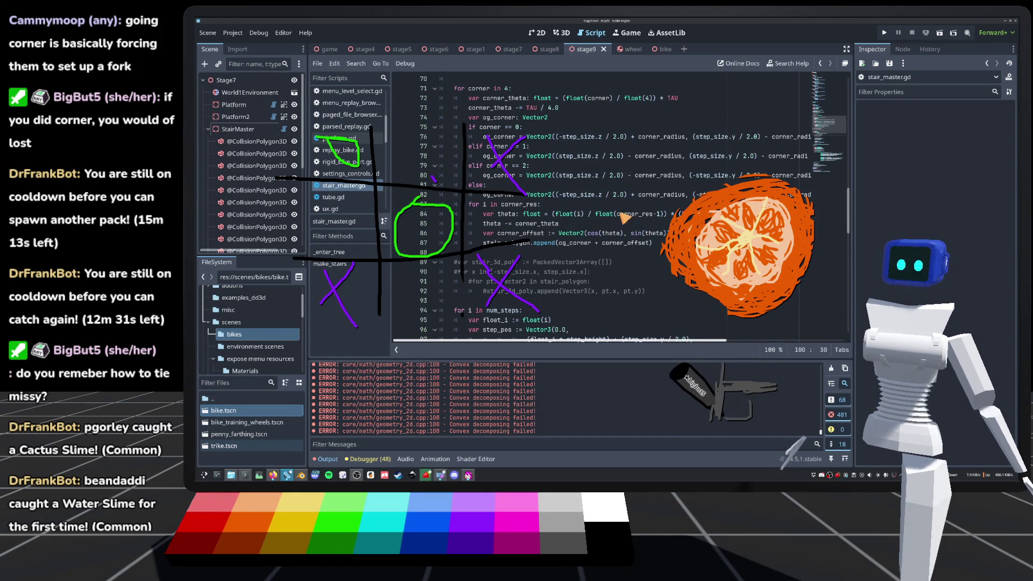
pyautogui.click(634, 234)
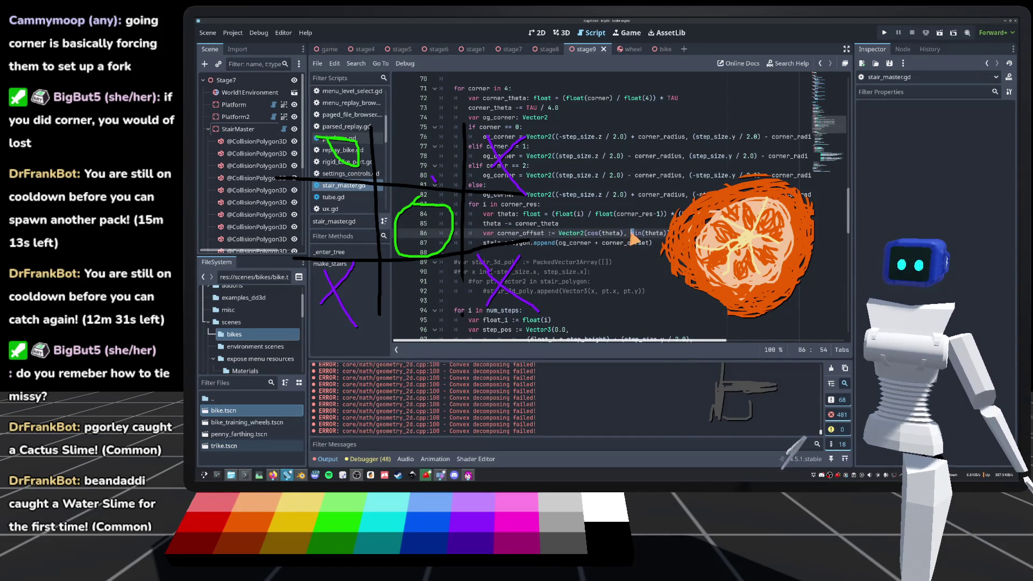
# Regenerate the stairs with Make in the 3D view and return to stair_master.gd.
pyautogui.click(561, 33)
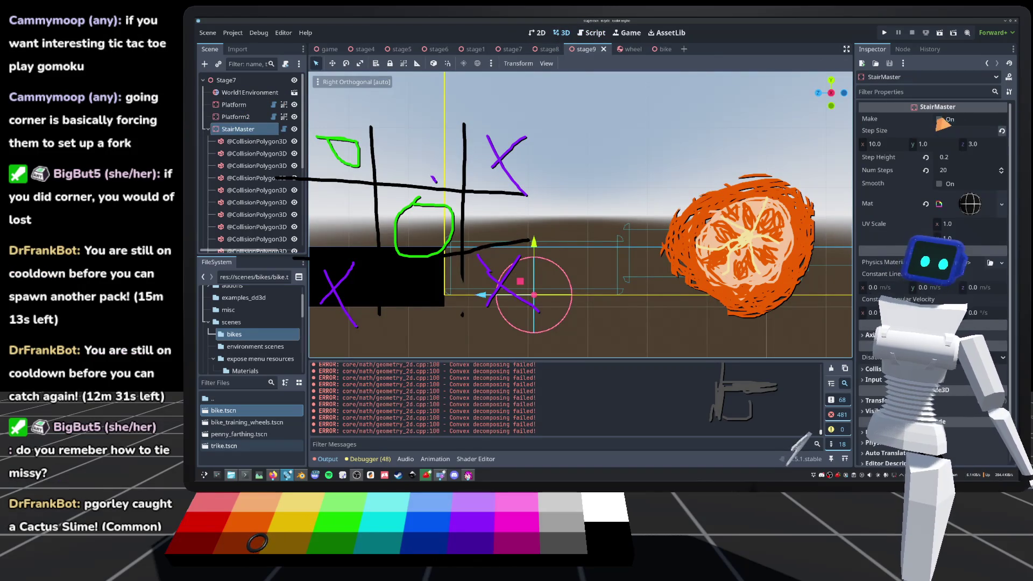
pyautogui.click(939, 119)
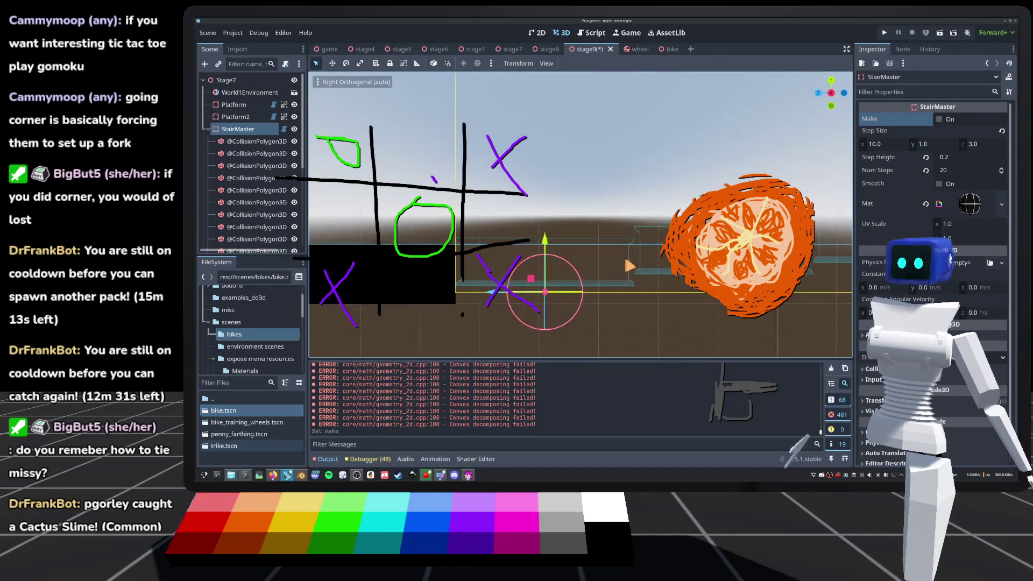
pyautogui.click(283, 130)
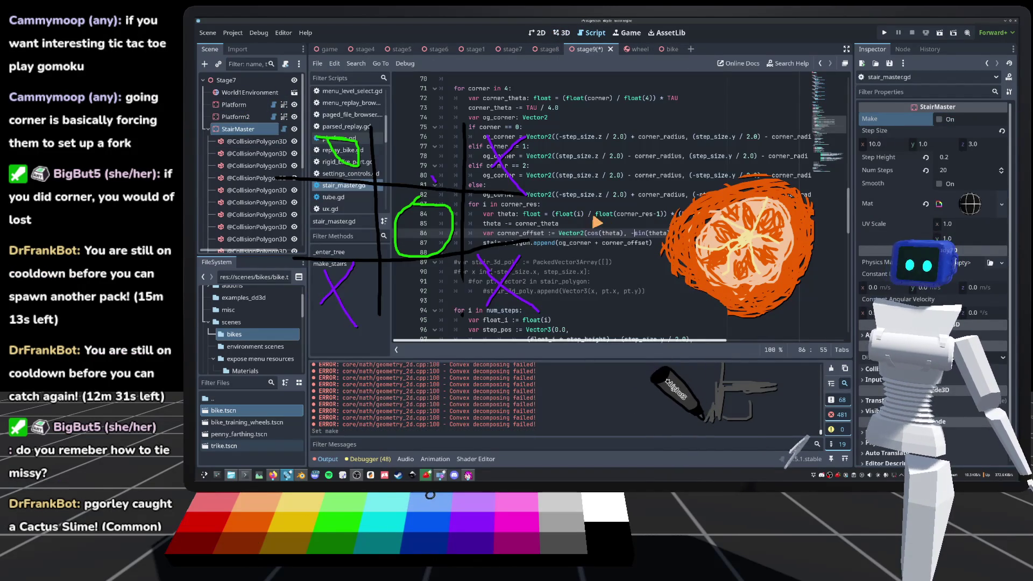
# Delete the minus before sin(theta) on line 86 and select the end of the corner_offset line.
pyautogui.press('BackSpace')
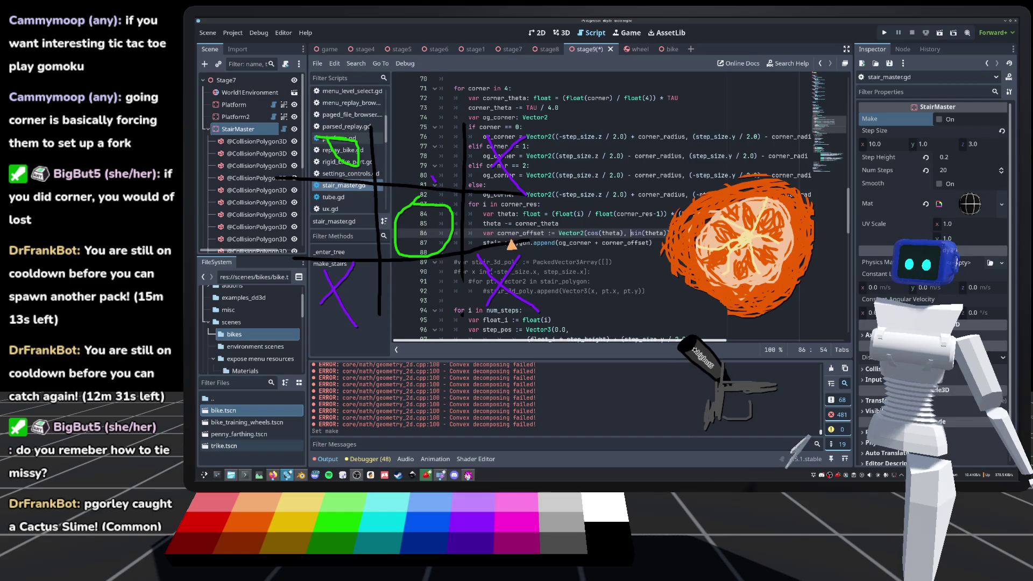
pyautogui.click(547, 260)
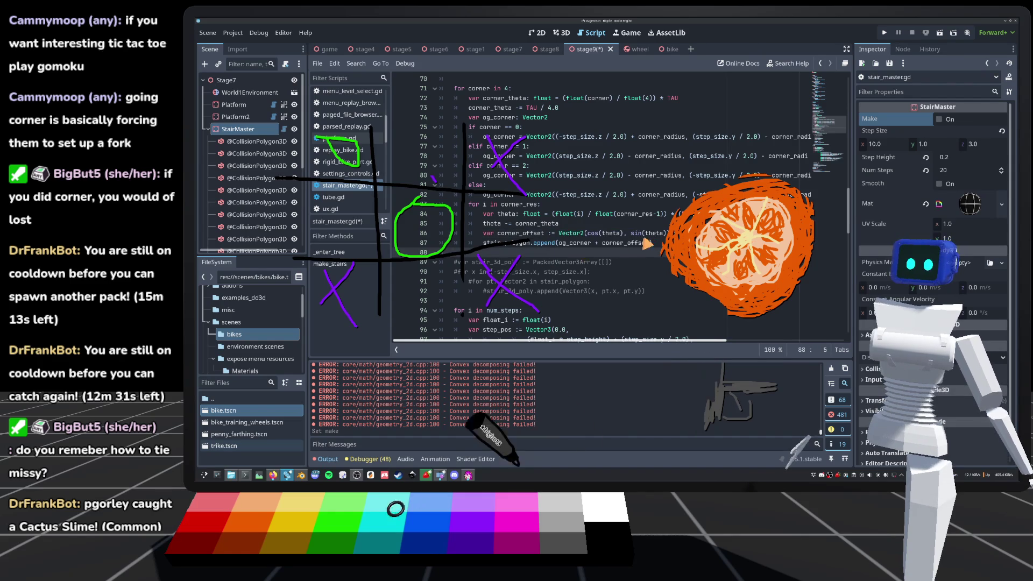
pyautogui.moveTo(646, 233); pyautogui.dragTo(713, 233)
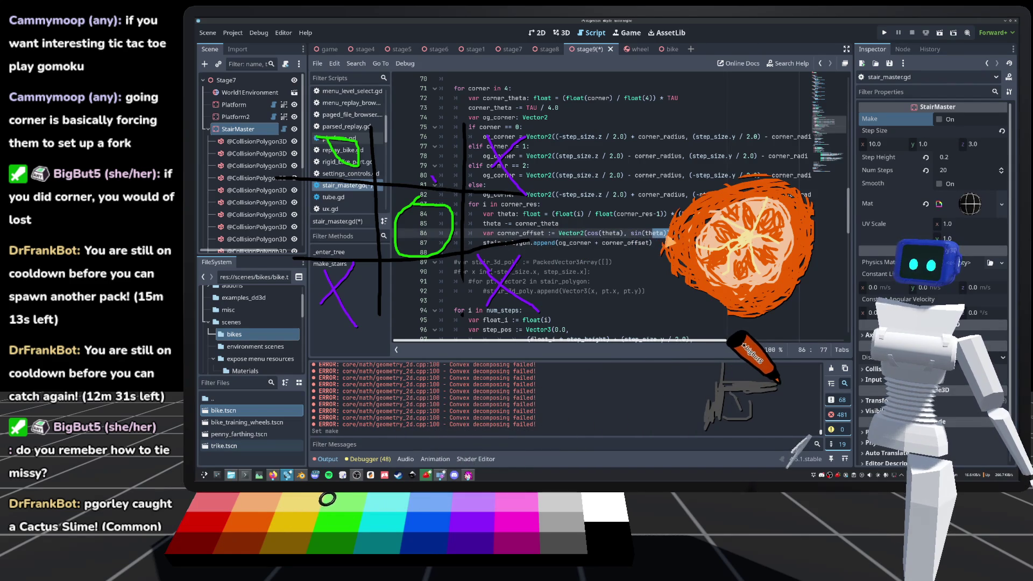
# Remove the stray '- cor' text accidentally typed onto line 86.
pyautogui.scroll(-2, 650, 241)
pyautogui.click(669, 175)
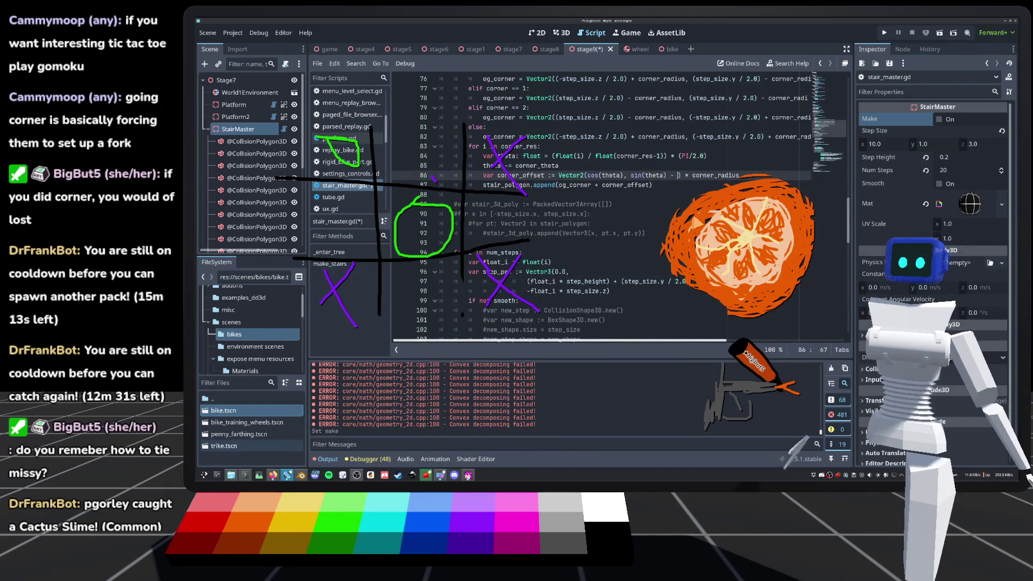
pyautogui.write('- ')
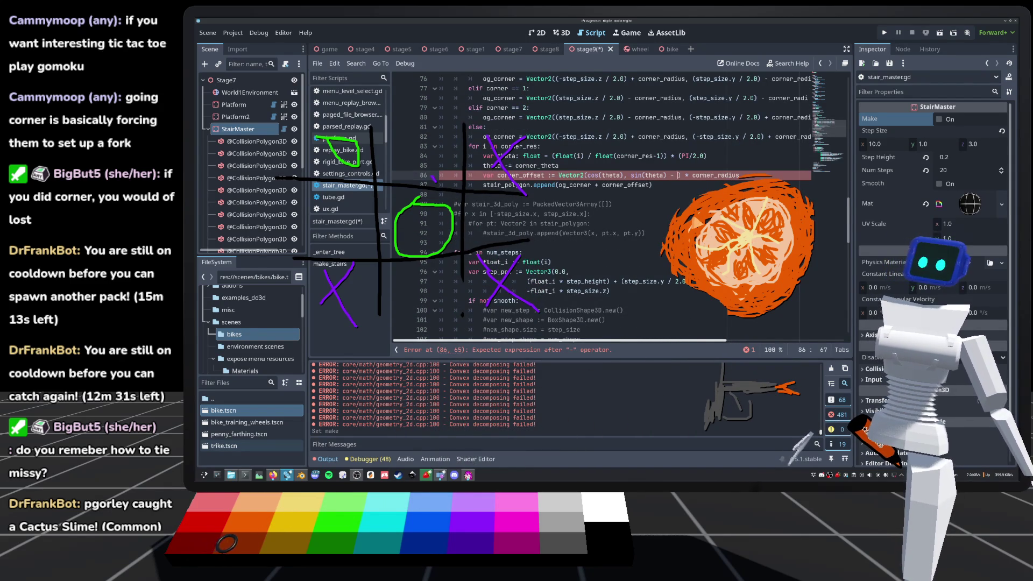
pyautogui.write('cor')
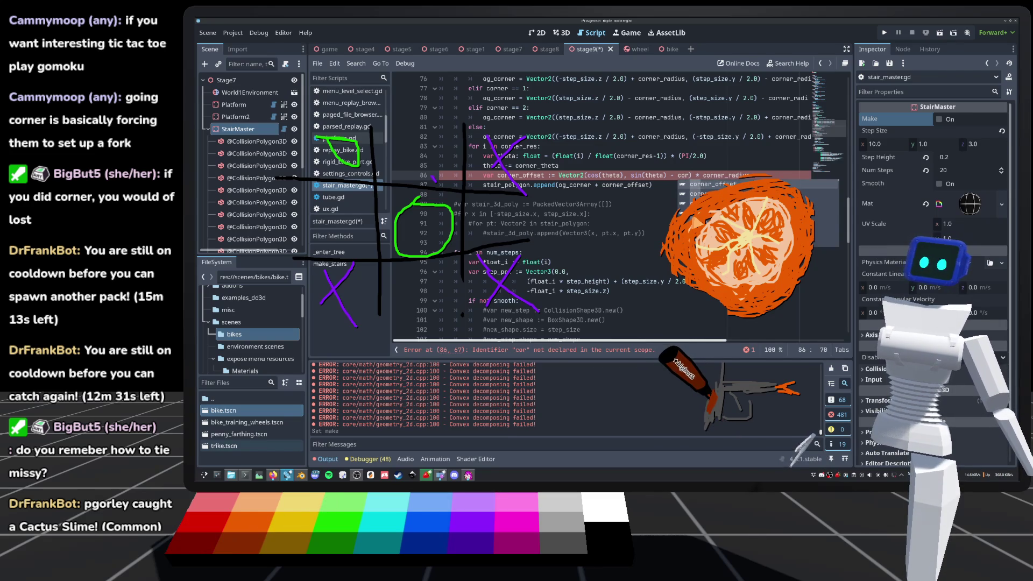
pyautogui.press('BackSpace')
pyautogui.press('BackSpace')
pyautogui.press('BackSpace')
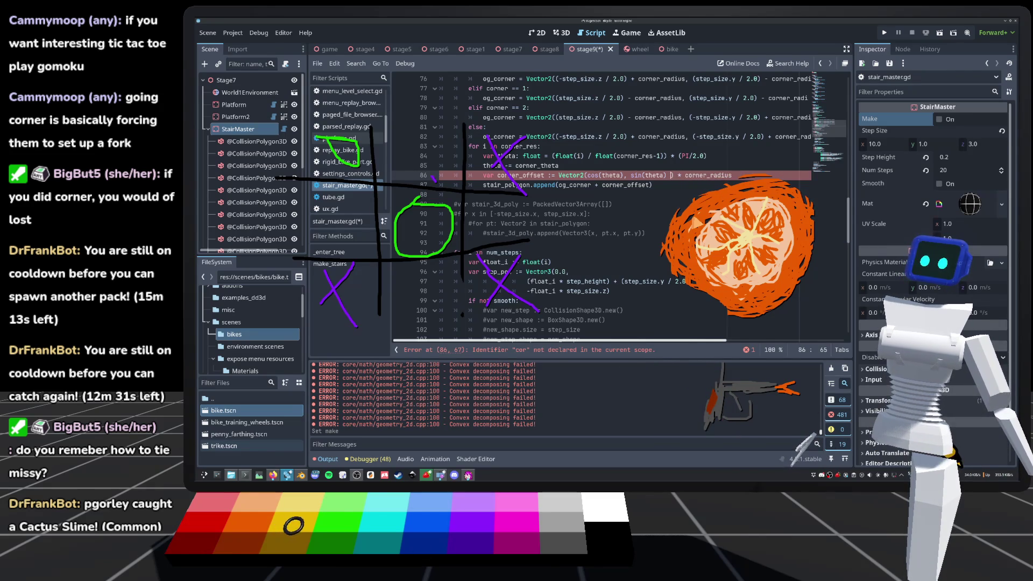
pyautogui.press('BackSpace')
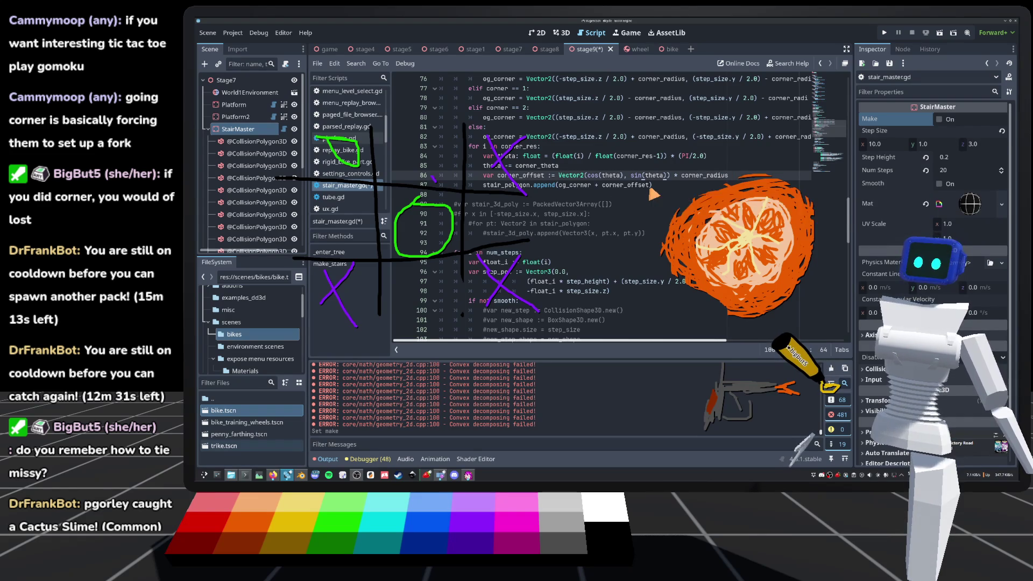
# Append '- Vector2(0.0, corner_radius)' to line 87, save the script, and open a new Firefox tab.
pyautogui.click(650, 189)
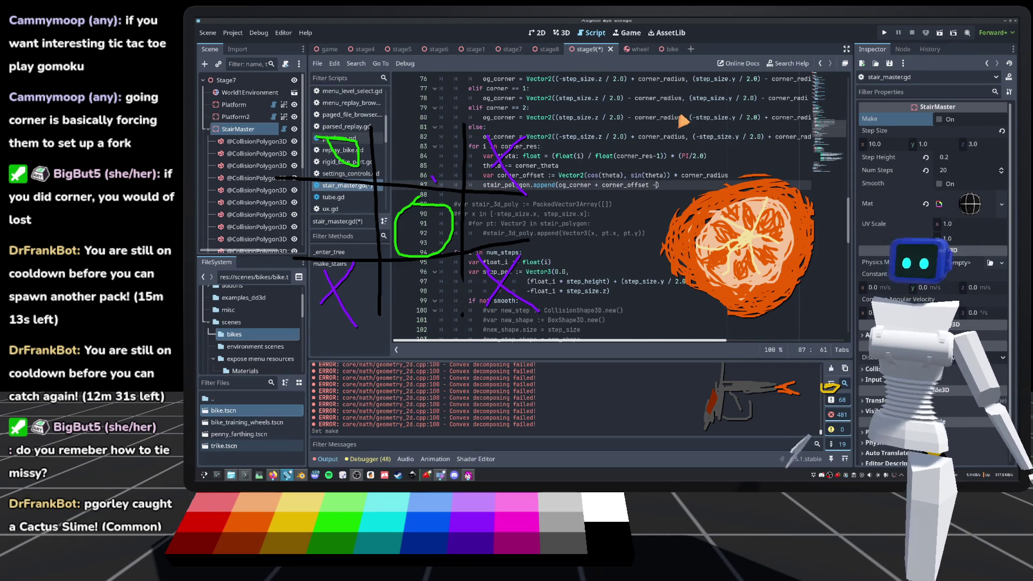
pyautogui.write(' Vector2(')
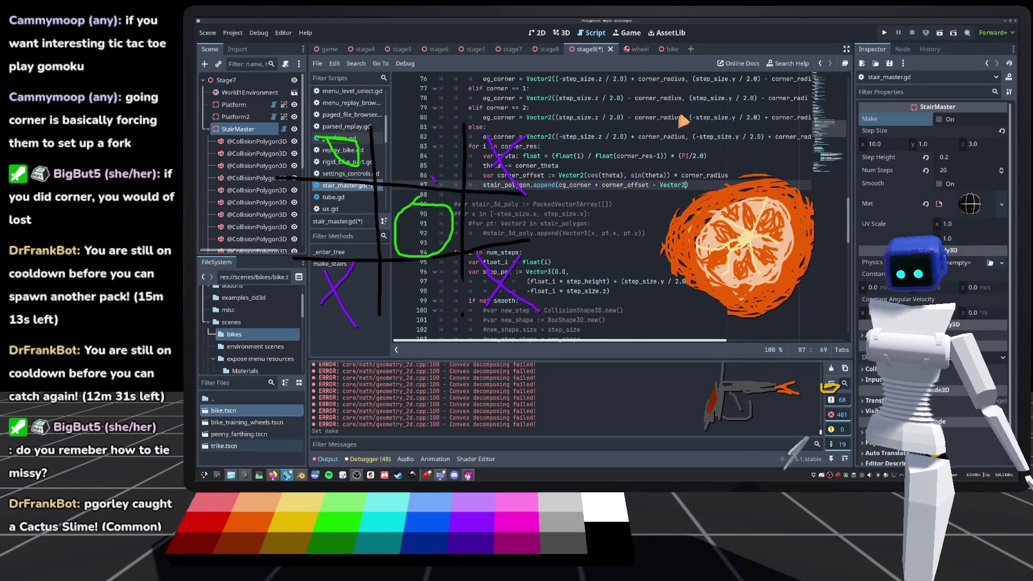
pyautogui.write('(0.0, corne')
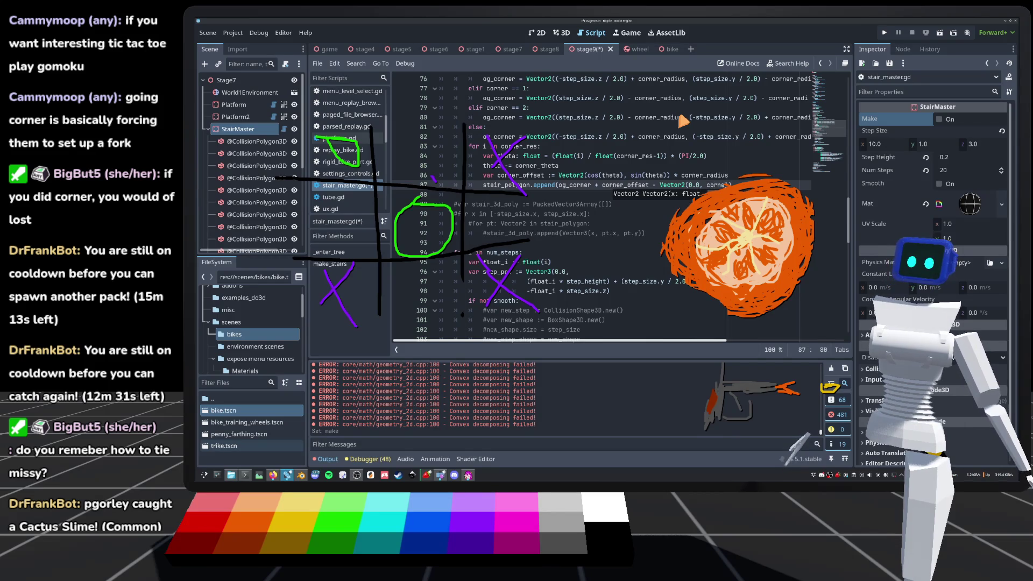
pyautogui.press('Escape')
pyautogui.scroll(-1, 656, 114)
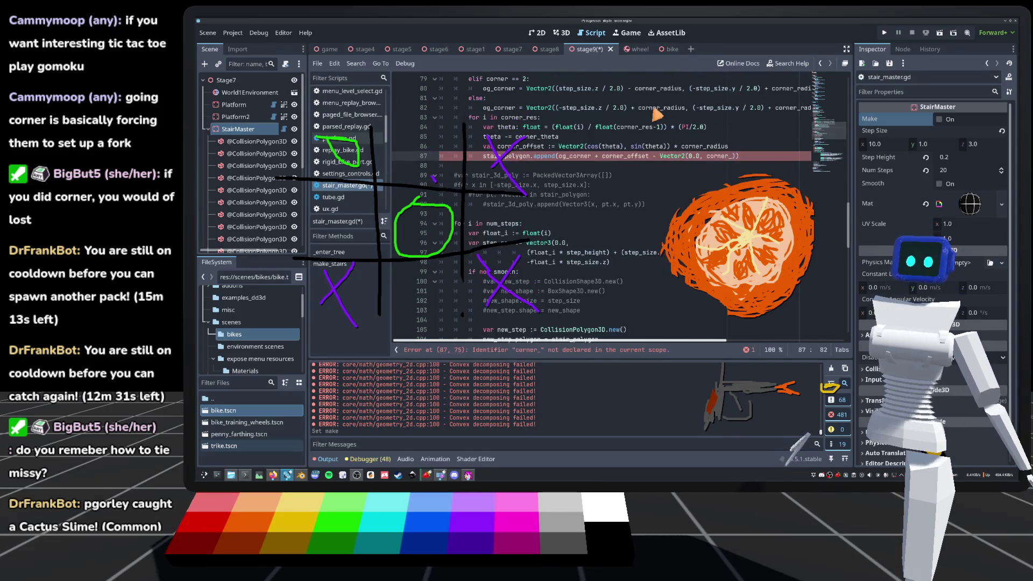
pyautogui.write('radius')
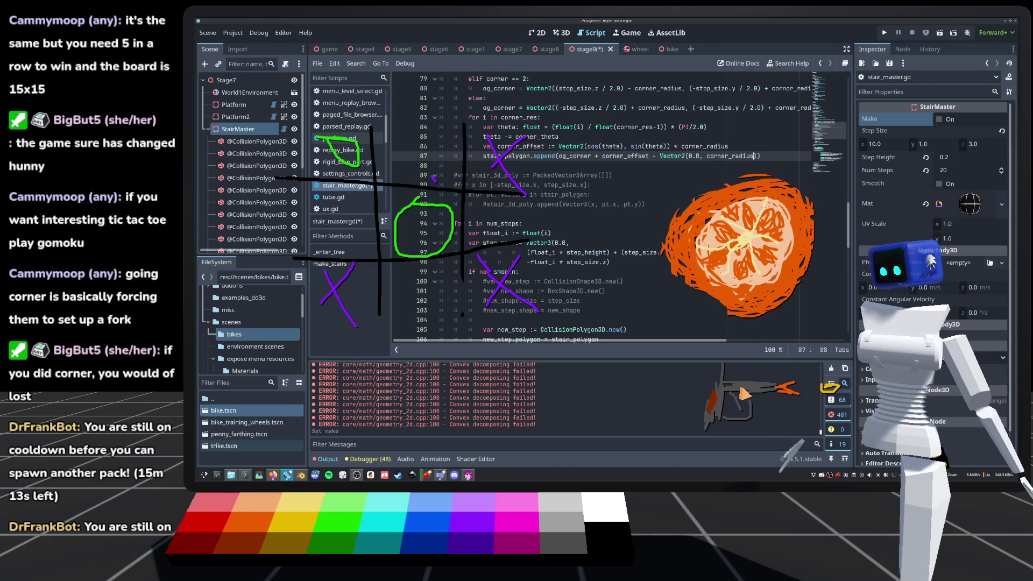
pyautogui.write(')')
pyautogui.click(596, 215)
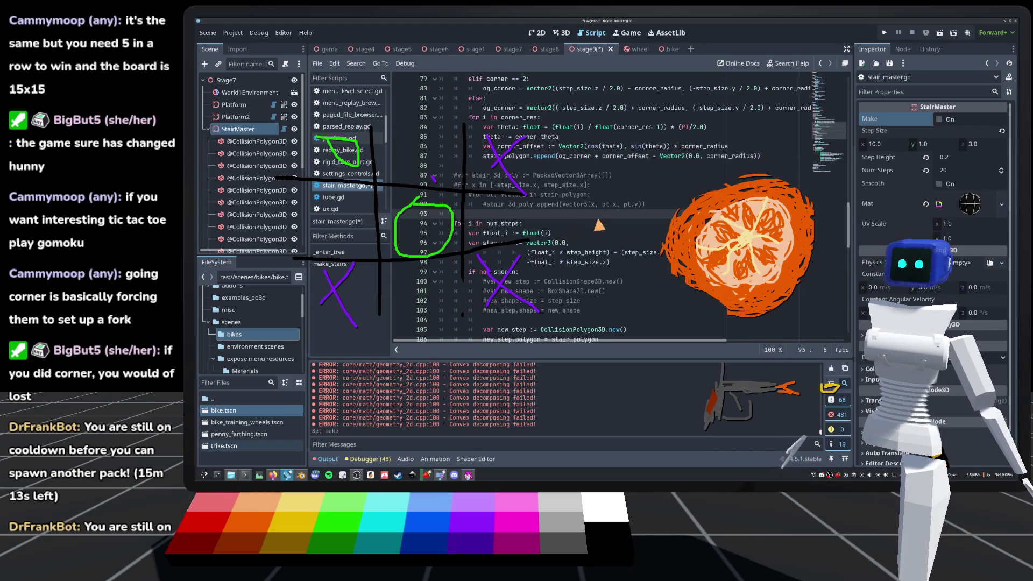
pyautogui.hotkey('ctrl', 's')
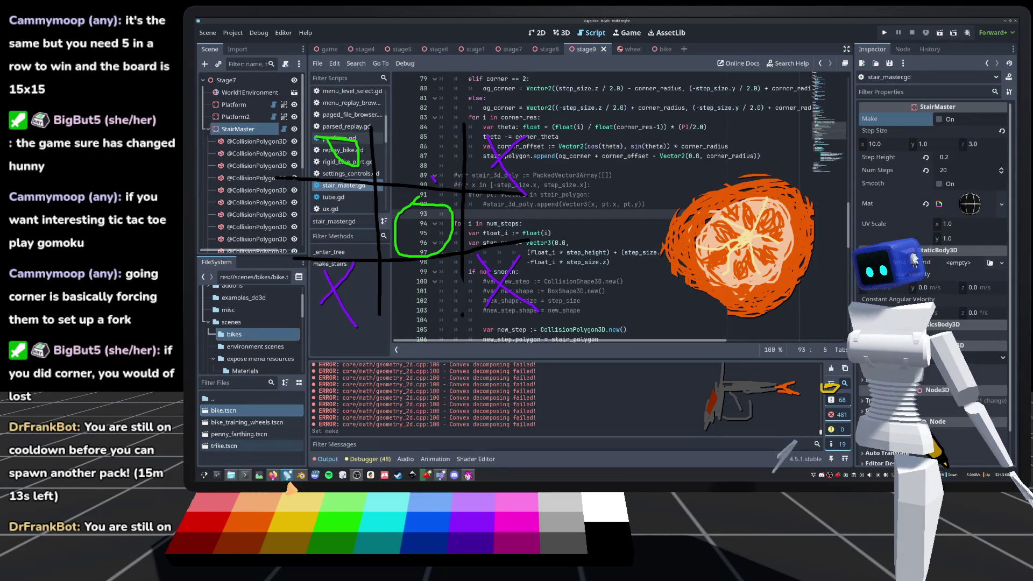
pyautogui.click(271, 476)
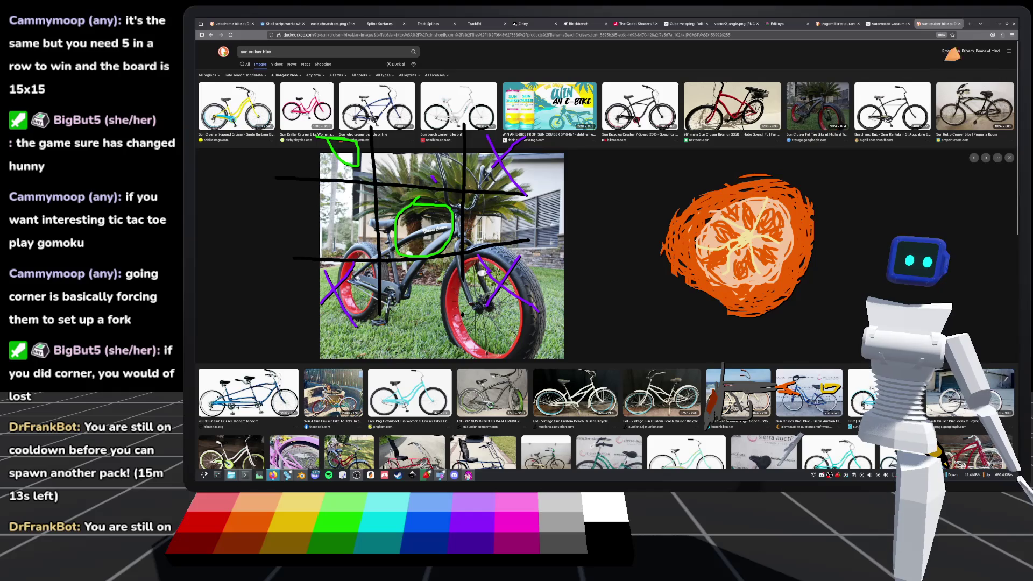
pyautogui.click(969, 24)
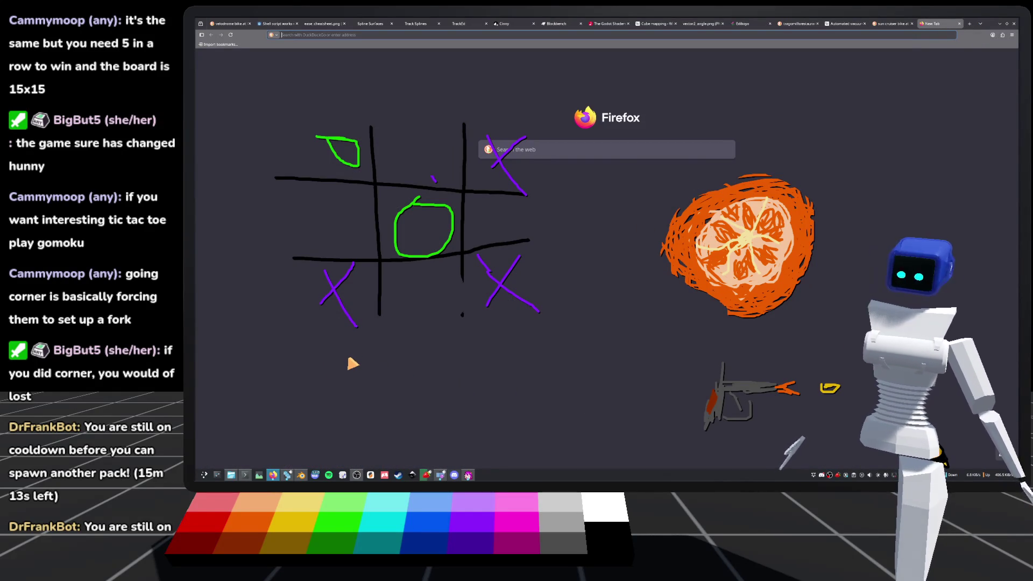
# Search the web for gomoku, close the results tab, and return to Godot.
pyautogui.write('gomoku')
pyautogui.press('Return')
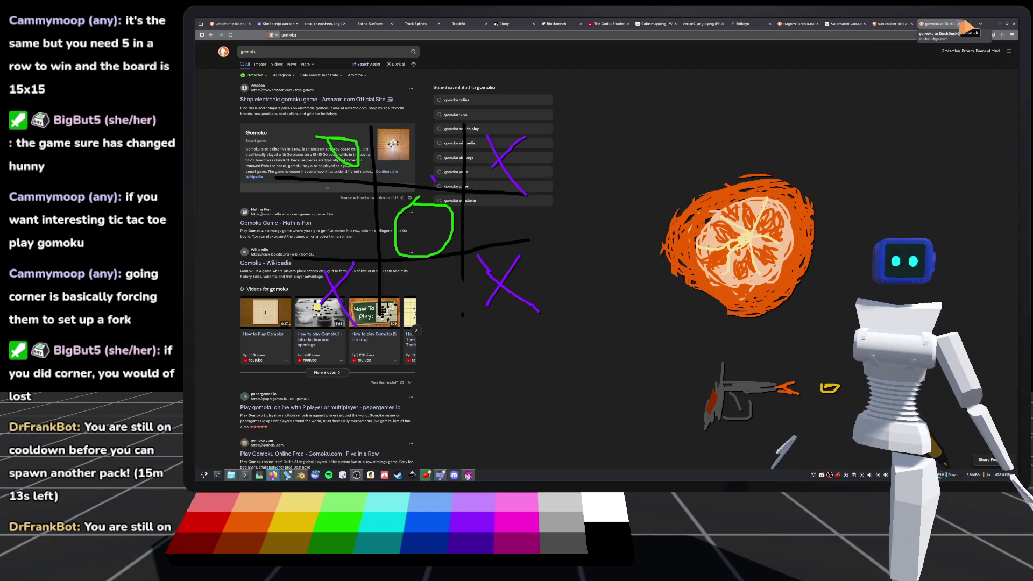
pyautogui.click(967, 23)
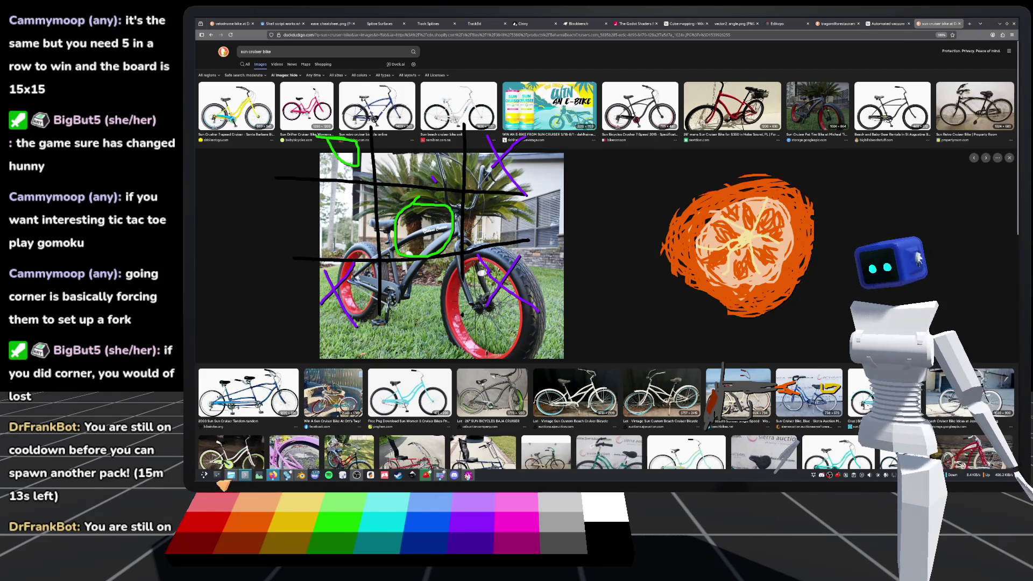
pyautogui.click(286, 476)
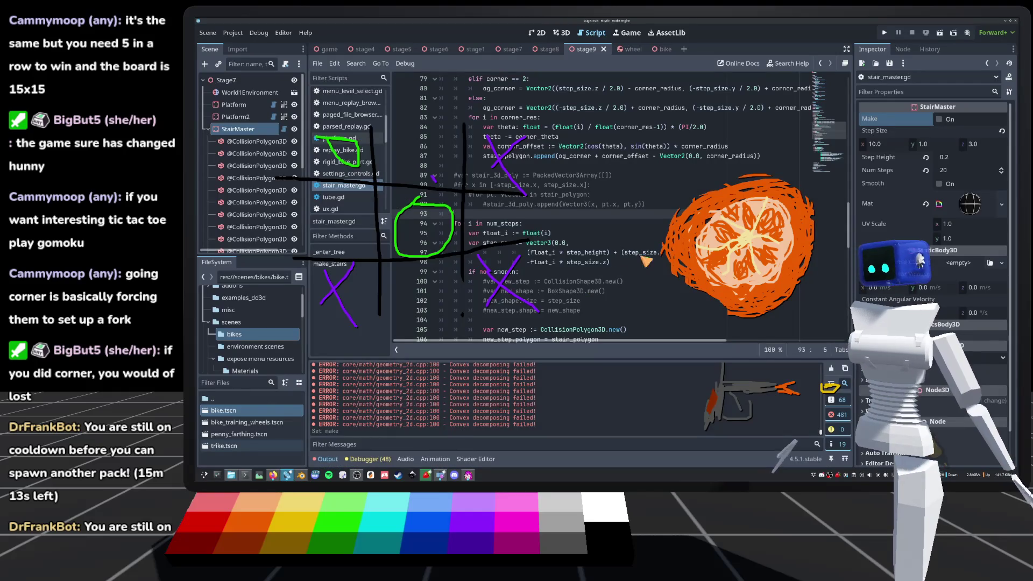
# Select StairMaster and commit its Step Size in the 3D view to rebuild the stairs.
pyautogui.scroll(-1, 591, 224)
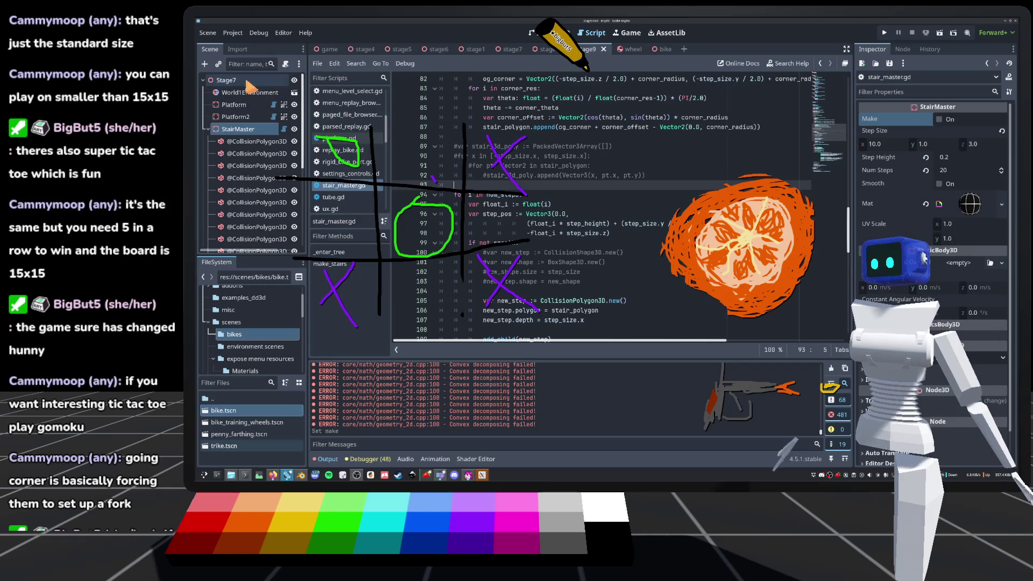
pyautogui.click(242, 118)
pyautogui.click(246, 128)
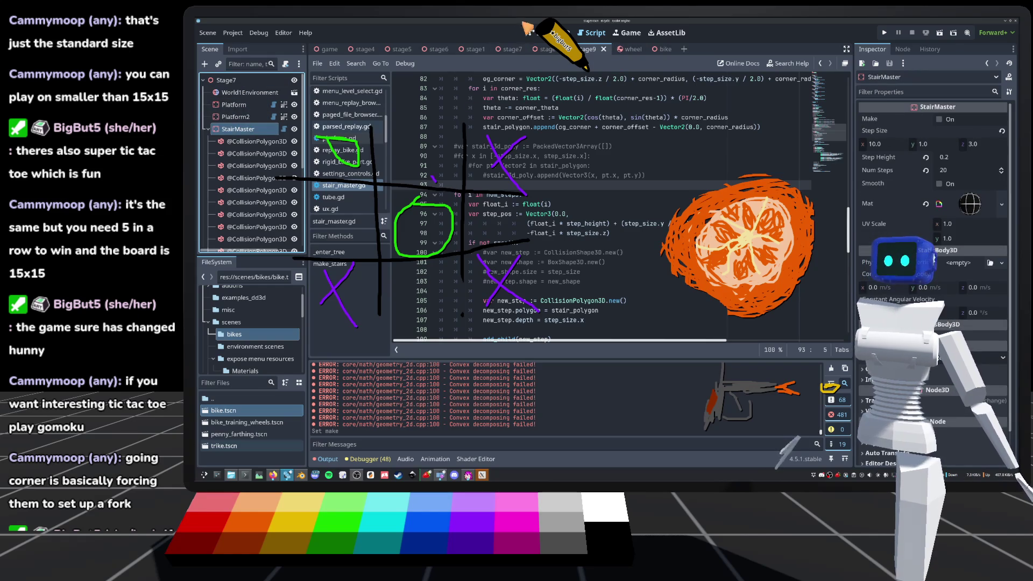
pyautogui.click(573, 34)
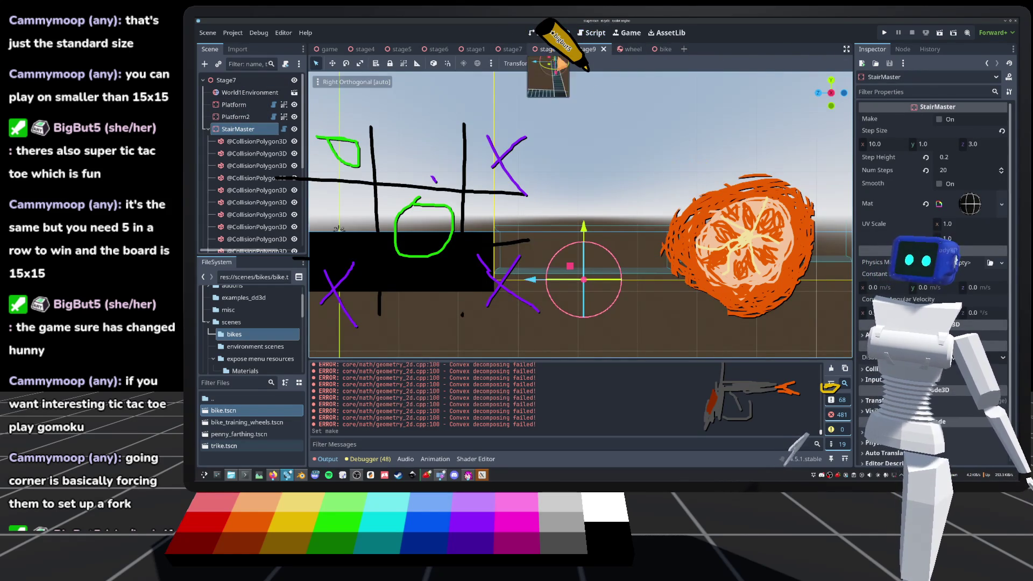
pyautogui.press('Return')
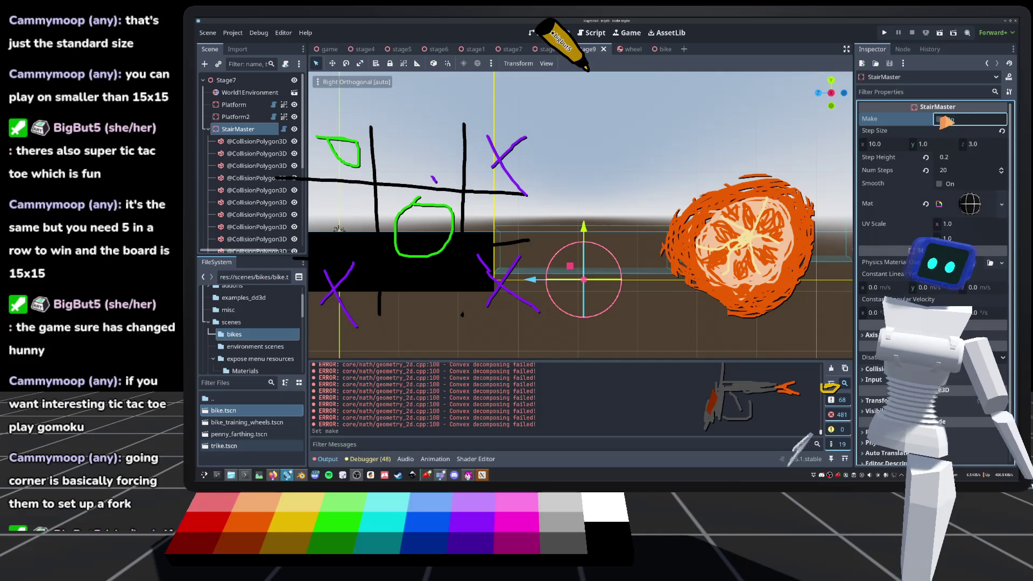
# Check the rebuilt corners from the Right side view, then reopen stair_master.gd.
pyautogui.scroll(5, 580, 215)
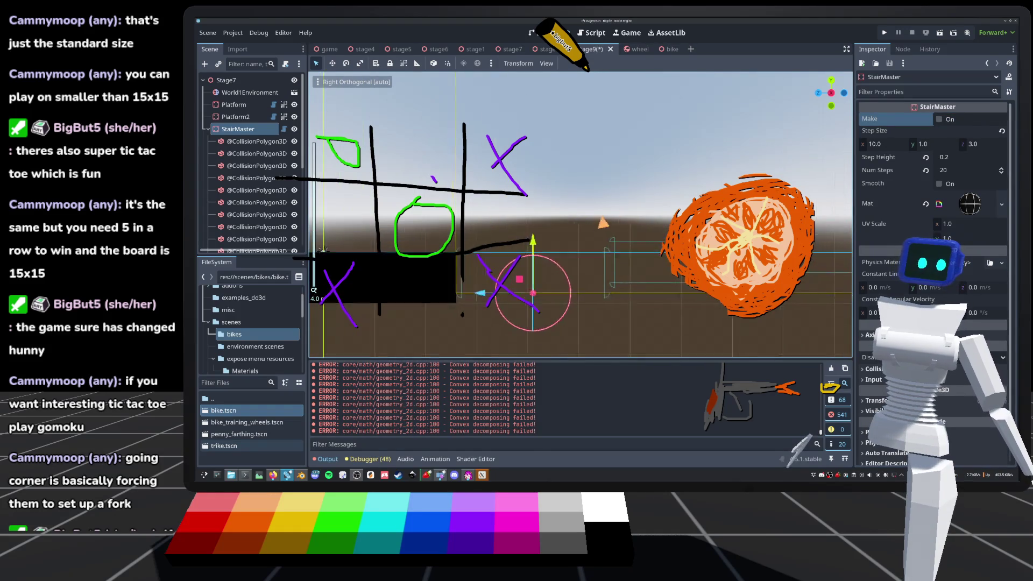
pyautogui.press('KP_3')
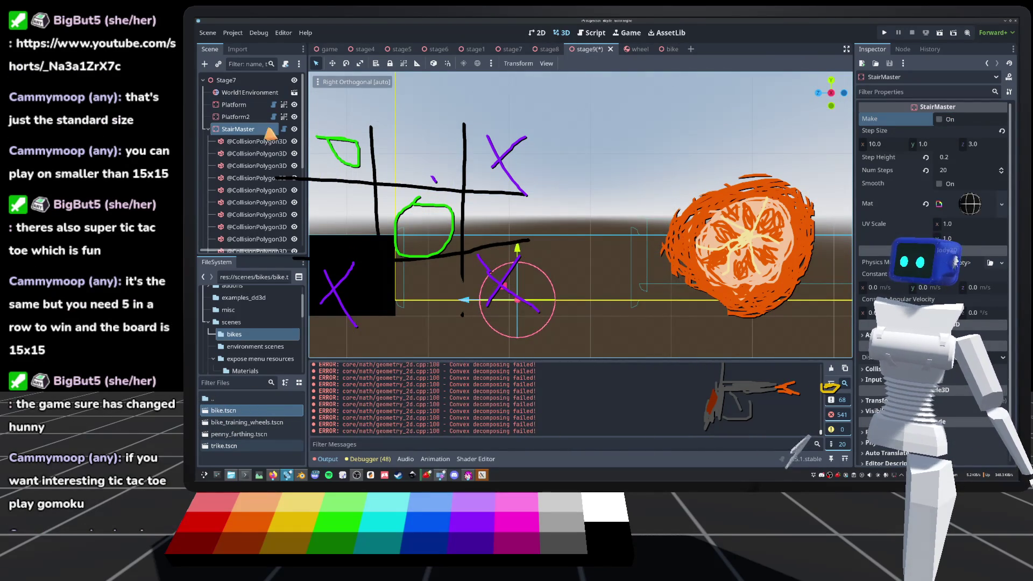
pyautogui.click(282, 130)
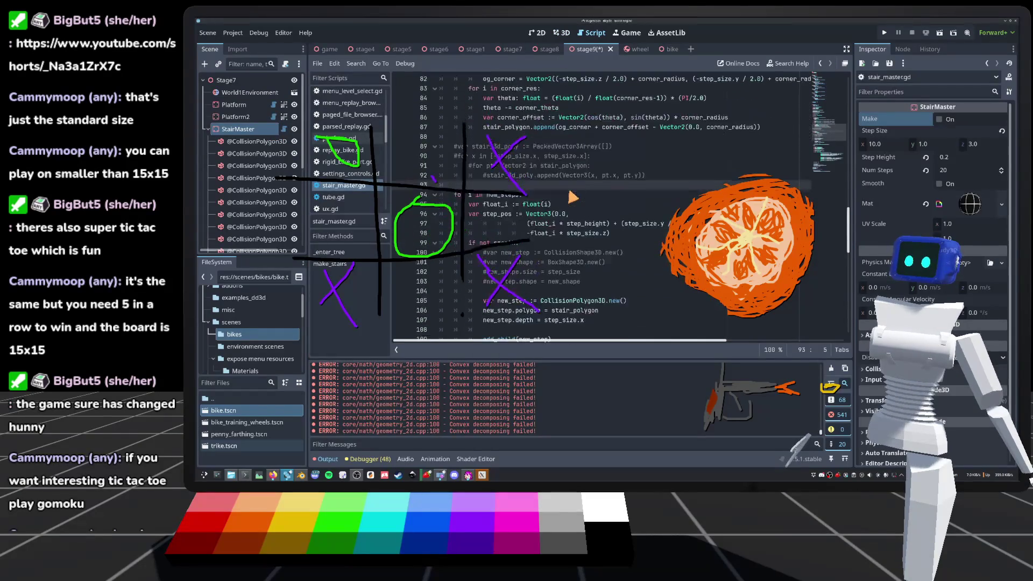
# Revert line 87 to 'og_corner + corner_offset' without corner_radius and save the script.
pyautogui.hotkey('ctrl', 'z')
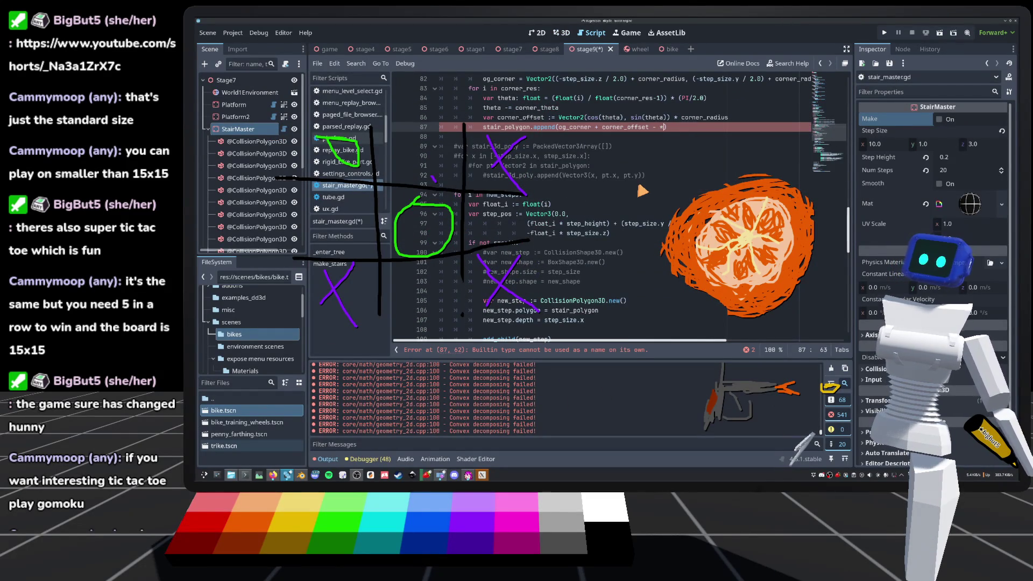
pyautogui.hotkey('ctrl', 's')
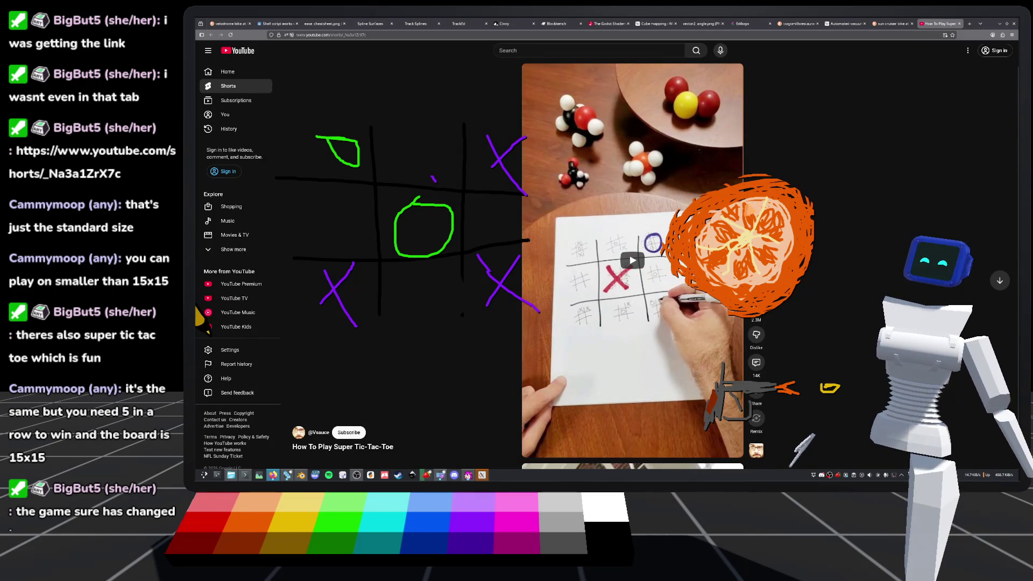
# Close the Super Tic-Tac-Toe video tab and bring the Godot editor back to the front.
pyautogui.click(959, 24)
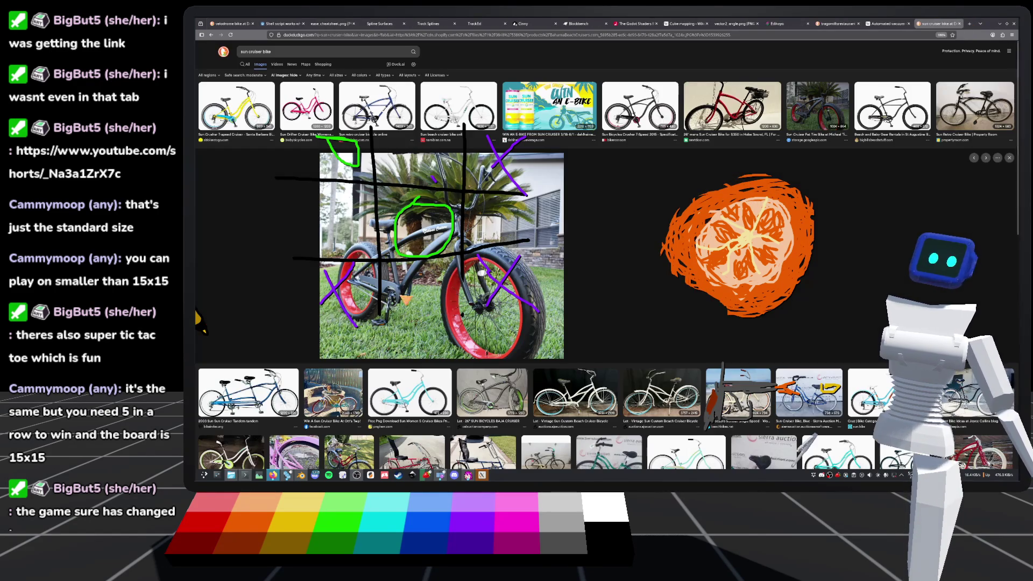
pyautogui.click(286, 475)
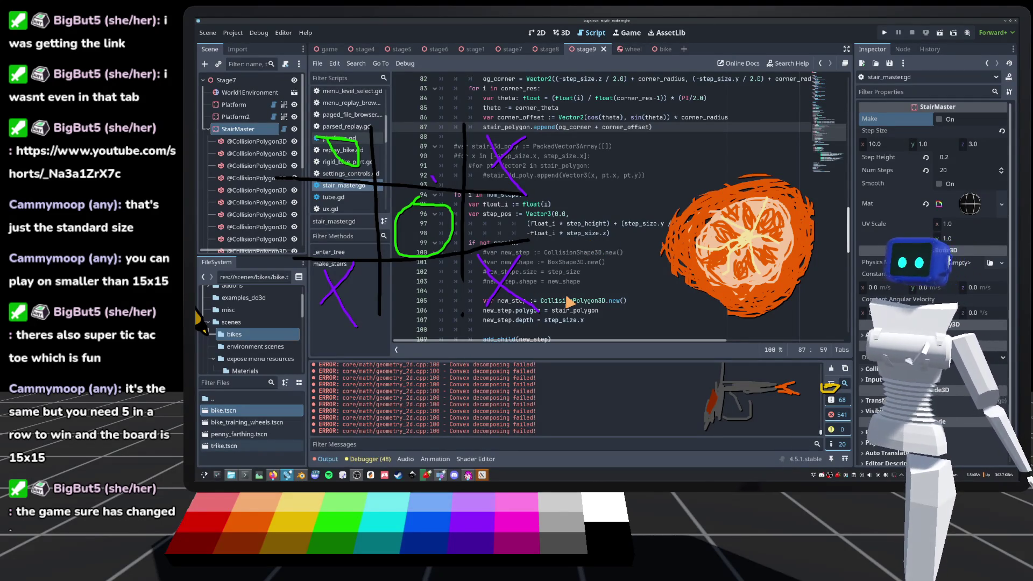
pyautogui.scroll(-1, 591, 261)
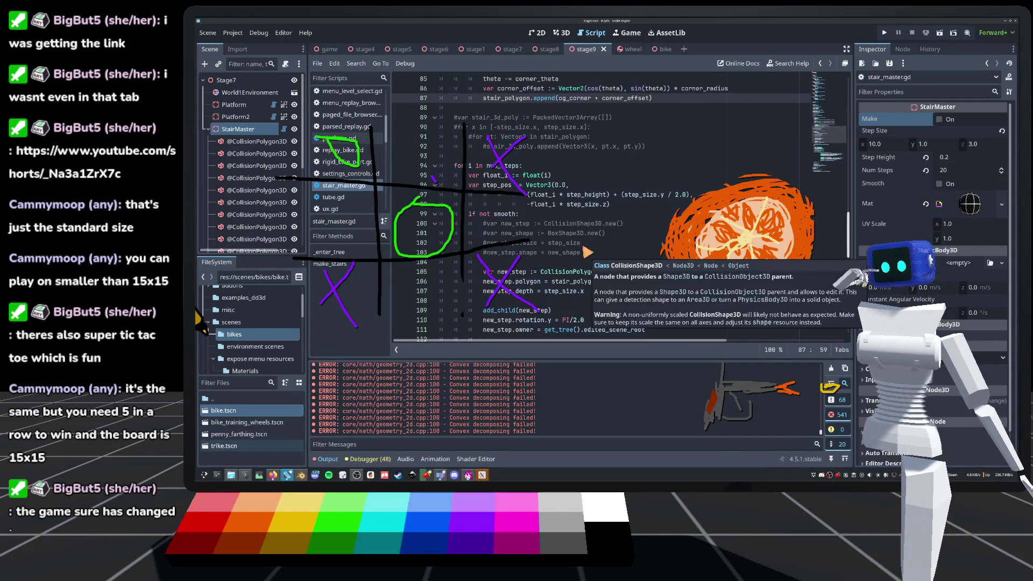
pyautogui.scroll(2, 568, 210)
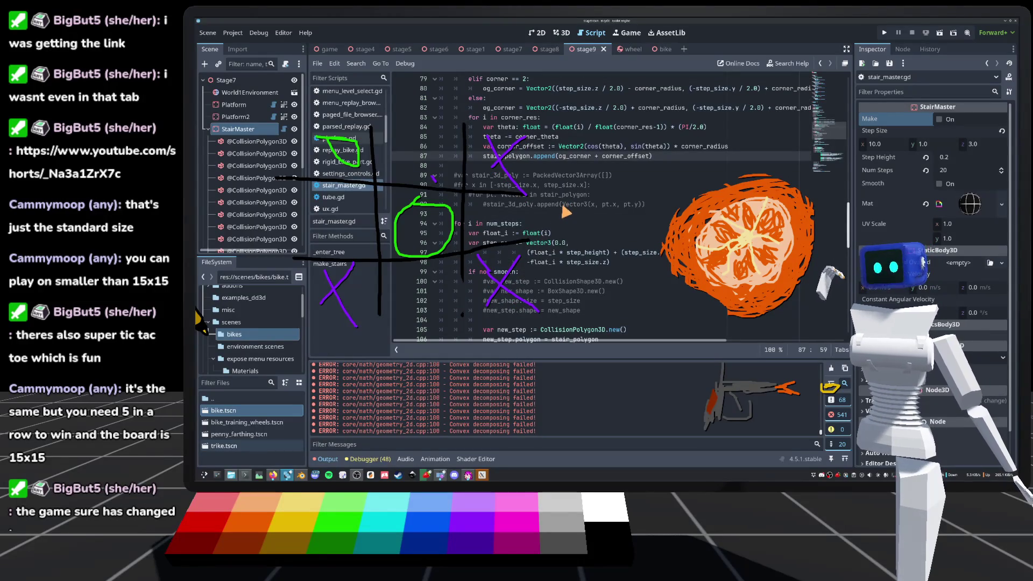
pyautogui.scroll(2, 567, 217)
pyautogui.moveTo(568, 217)
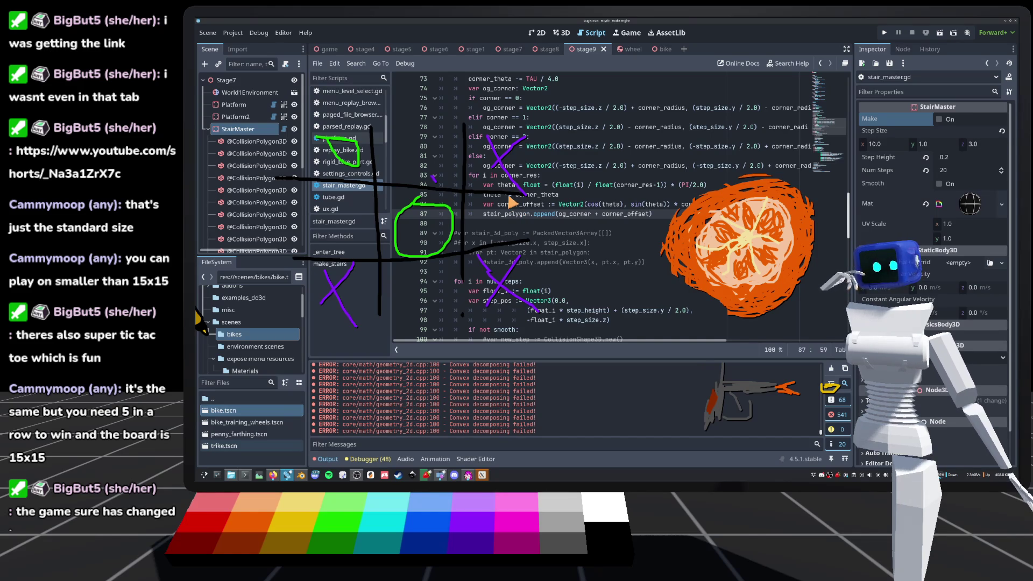
pyautogui.click(562, 33)
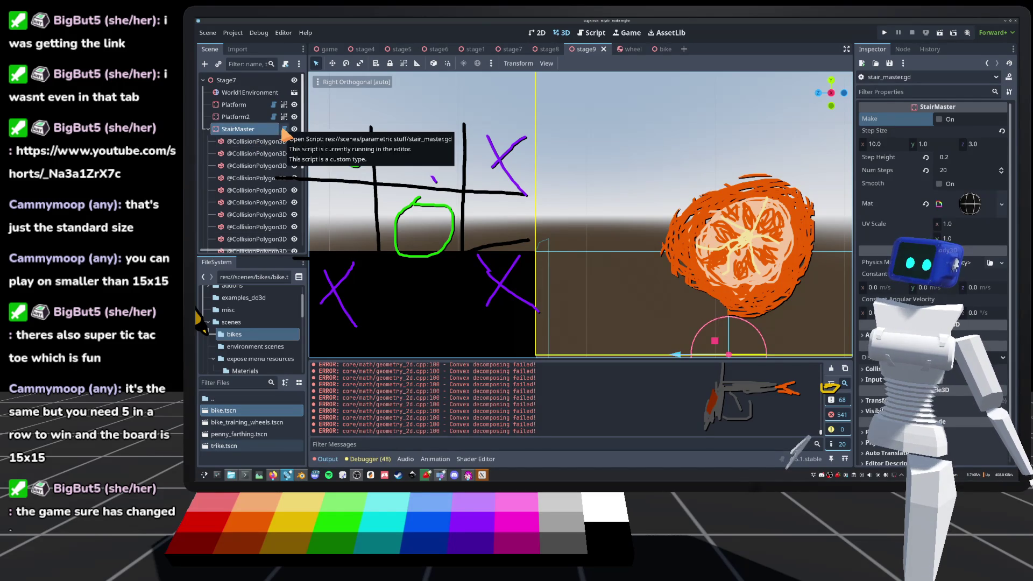
pyautogui.click(284, 130)
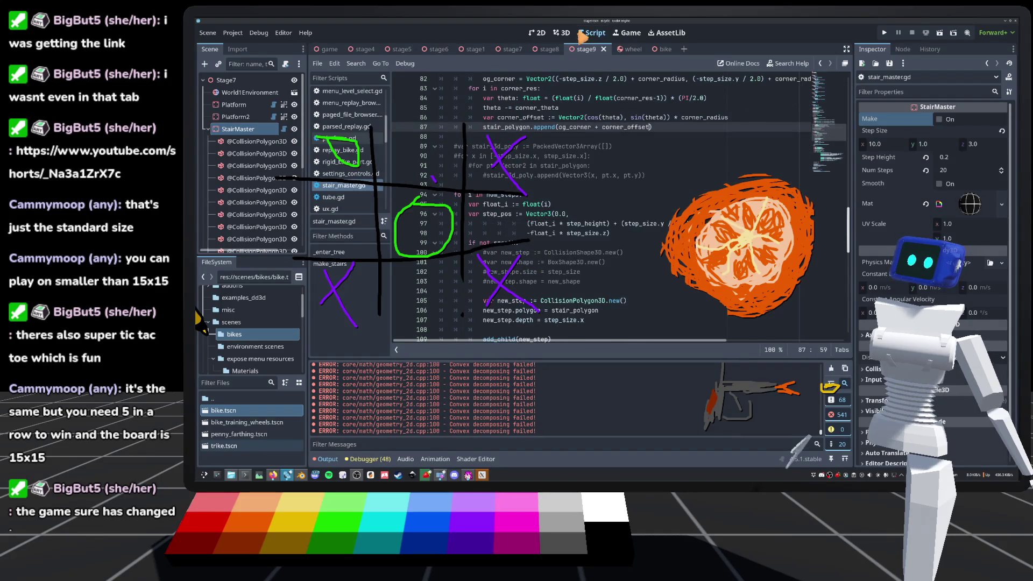
pyautogui.click(561, 32)
pyautogui.moveTo(553, 293)
pyautogui.mouseDown()
pyautogui.moveTo(524, 242)
pyautogui.moveTo(571, 278)
pyautogui.mouseUp()
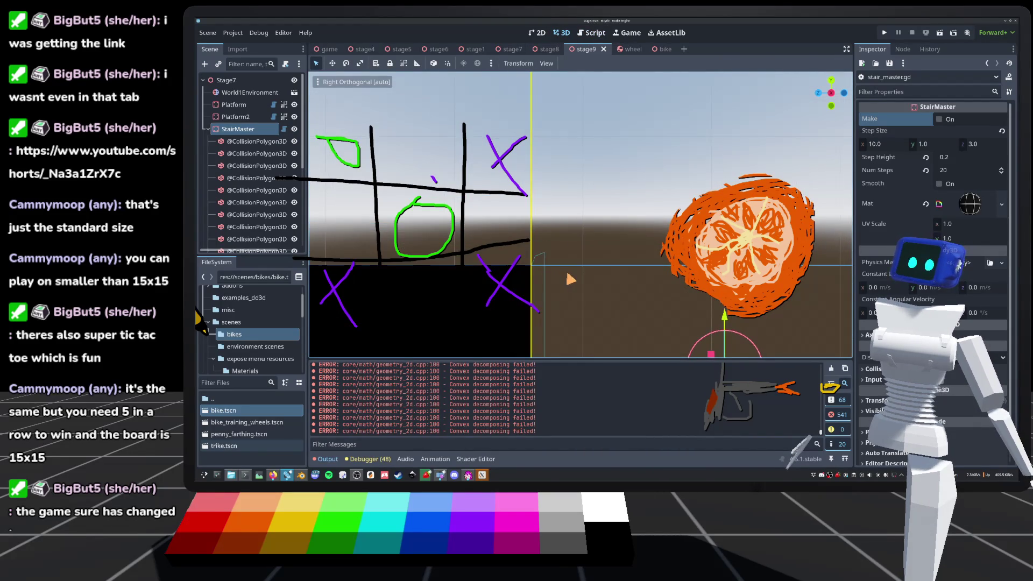
pyautogui.scroll(-3, 570, 279)
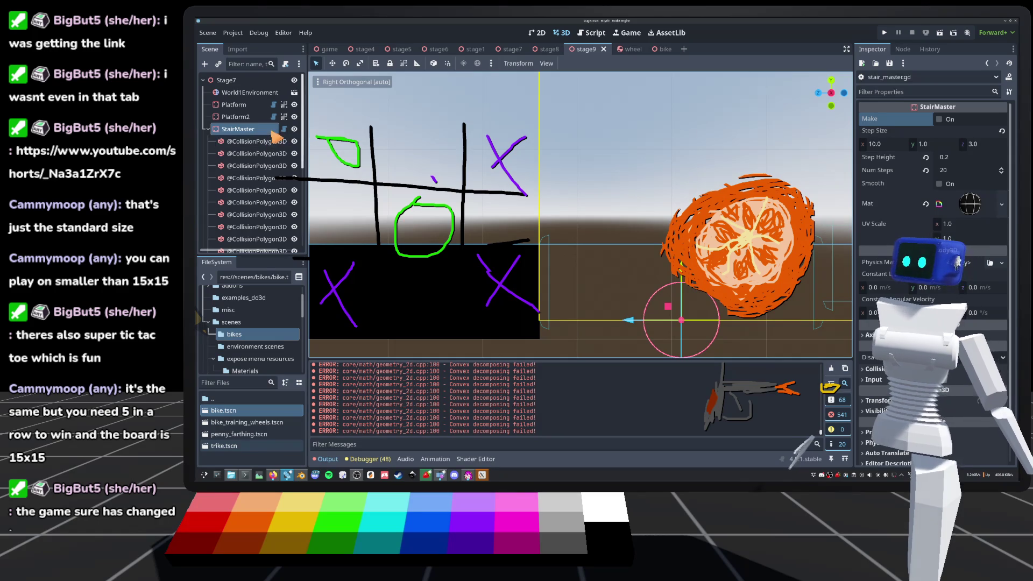
# In the StairMaster script, declare 'var last_pt: Vector2' below the stair_polygon declaration.
pyautogui.click(284, 128)
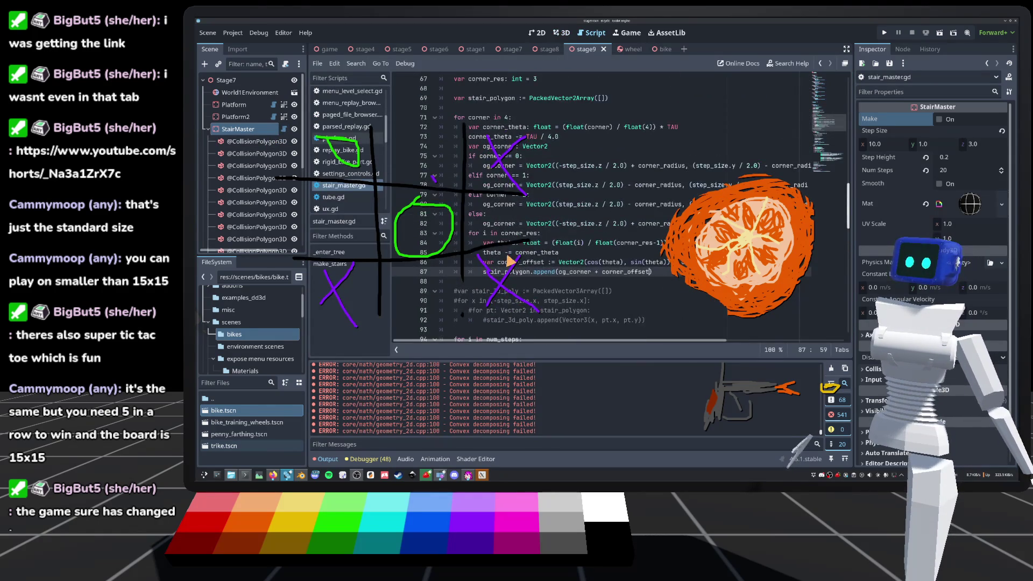
pyautogui.scroll(-2, 510, 262)
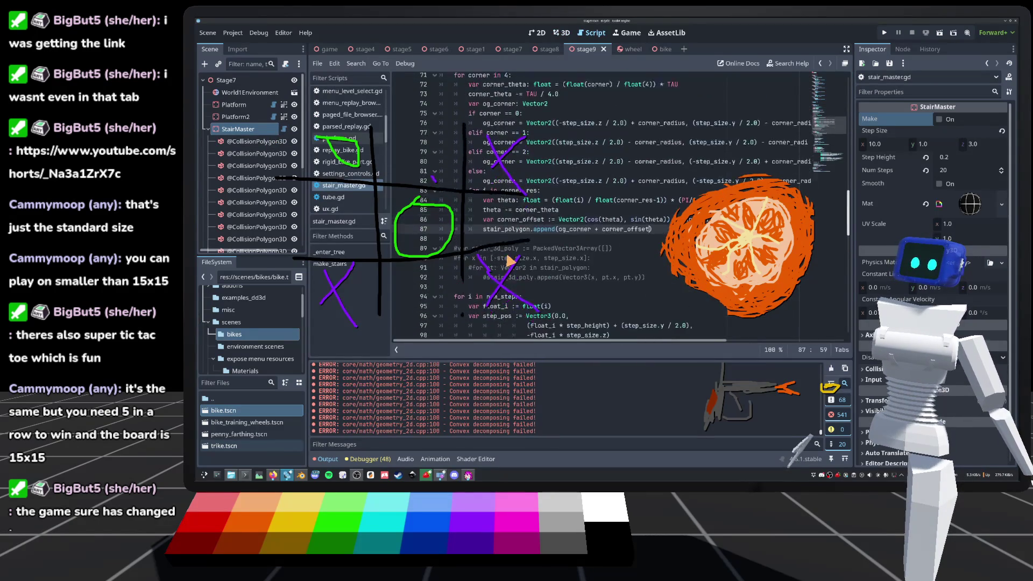
pyautogui.scroll(4, 510, 262)
pyautogui.click(632, 187)
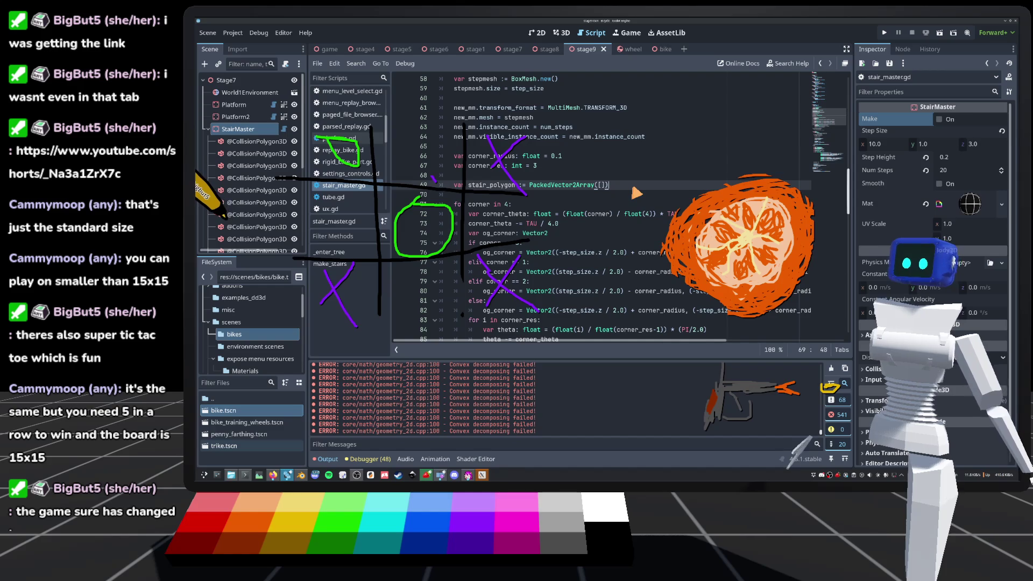
pyautogui.press('Return')
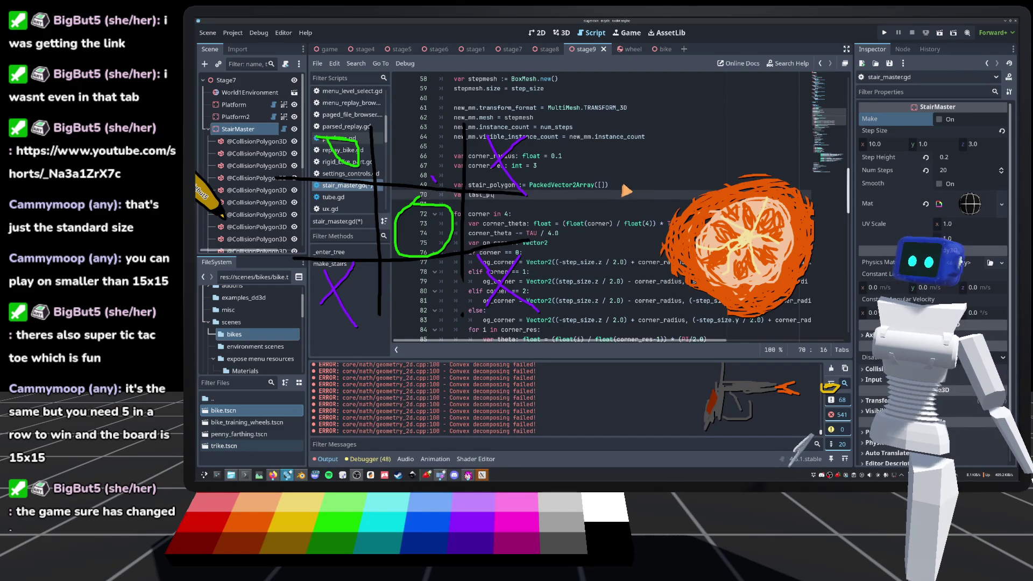
pyautogui.scroll(1, 626, 190)
pyautogui.write(': V')
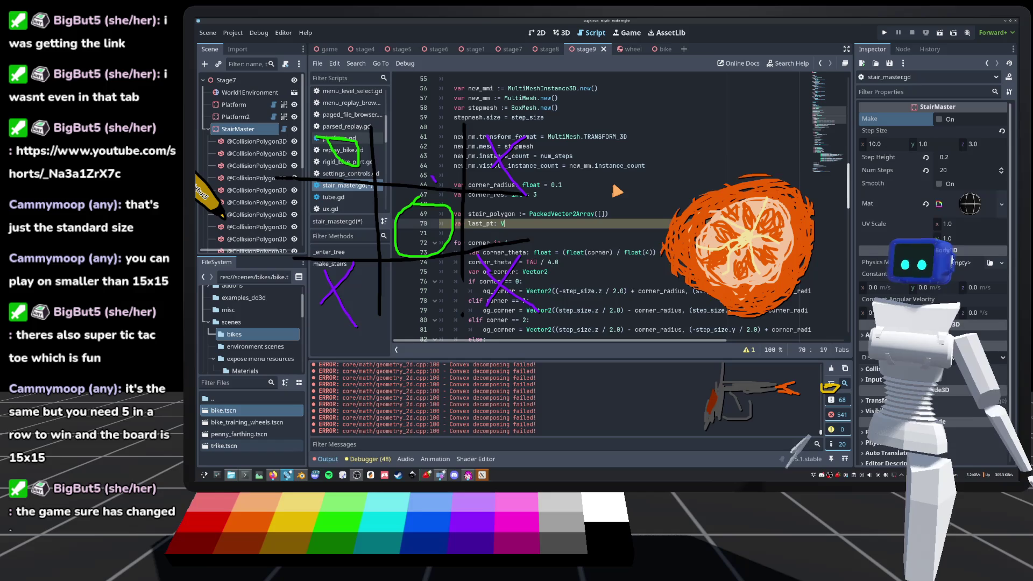
pyautogui.write('ector2')
pyautogui.click(616, 193)
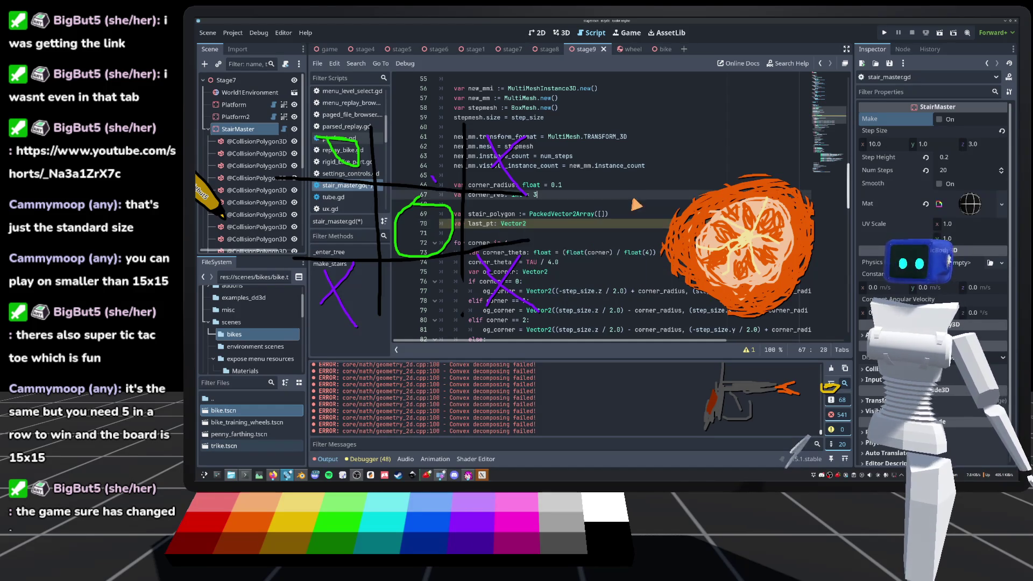
# Start a 'last_pt' line after the stair_polygon append call in the corner loop.
pyautogui.scroll(-2, 608, 265)
pyautogui.scroll(-2, 605, 267)
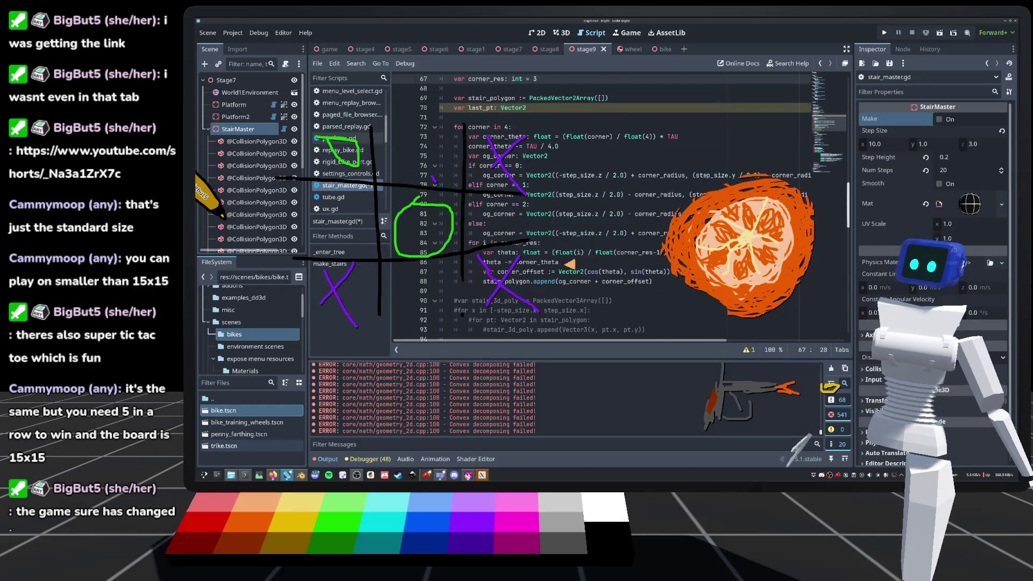
pyautogui.click(557, 248)
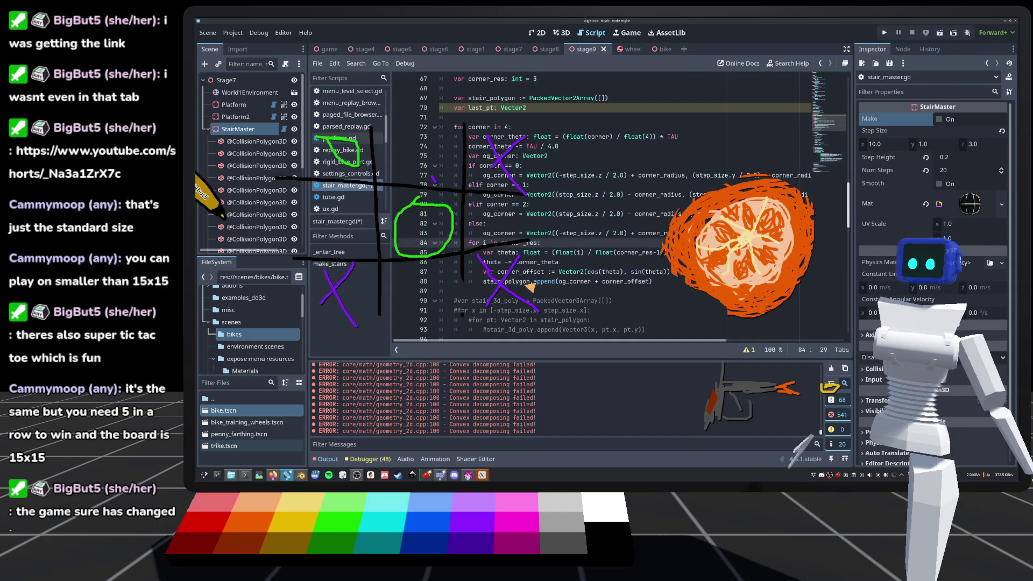
pyautogui.click(667, 291)
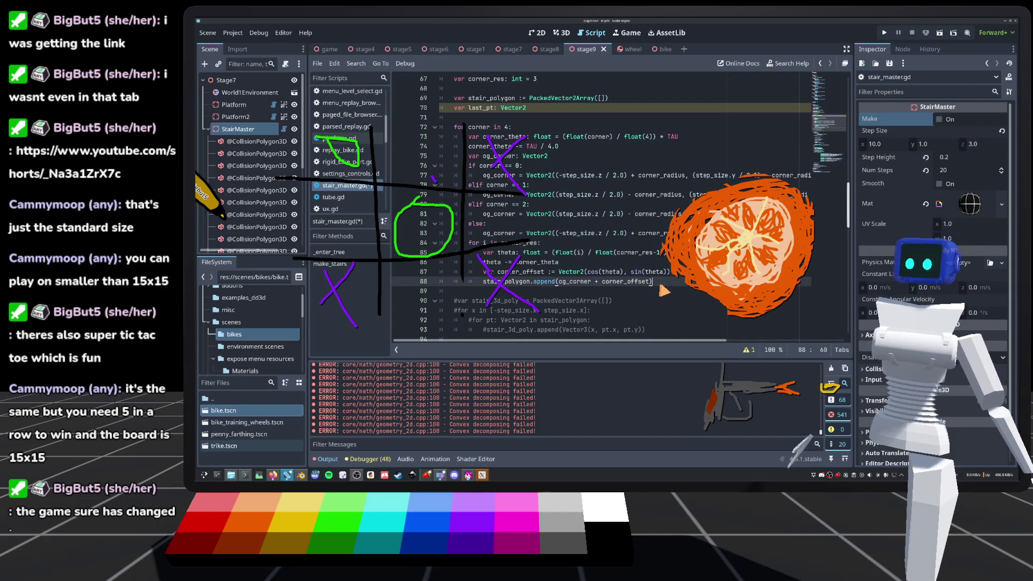
pyautogui.press('Return')
pyautogui.write('last_pt =')
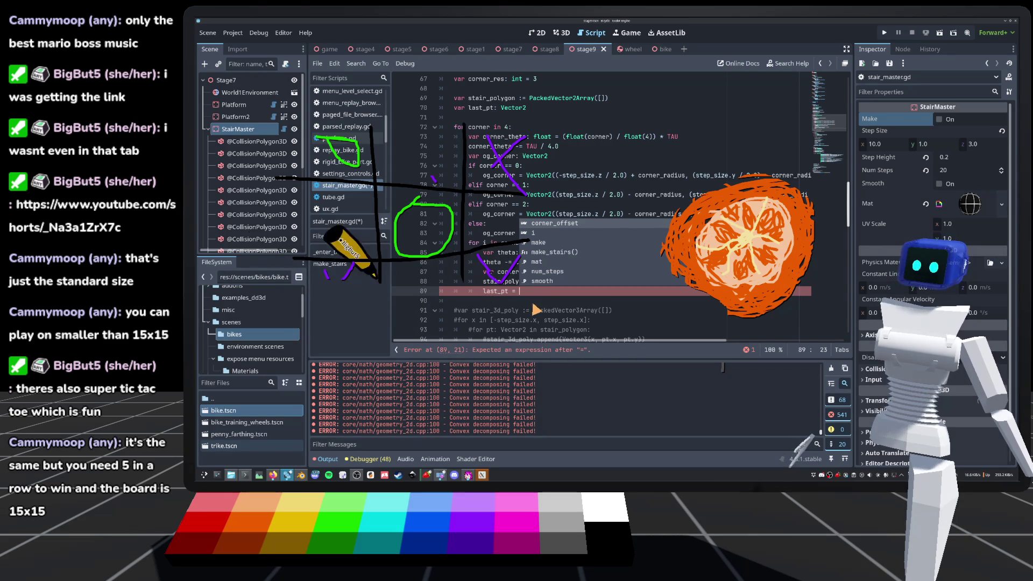
# Make the last_pt line assign og_corner + corner_offset and save the script.
pyautogui.press('Escape')
pyautogui.moveTo(535, 299); pyautogui.dragTo(436, 298)
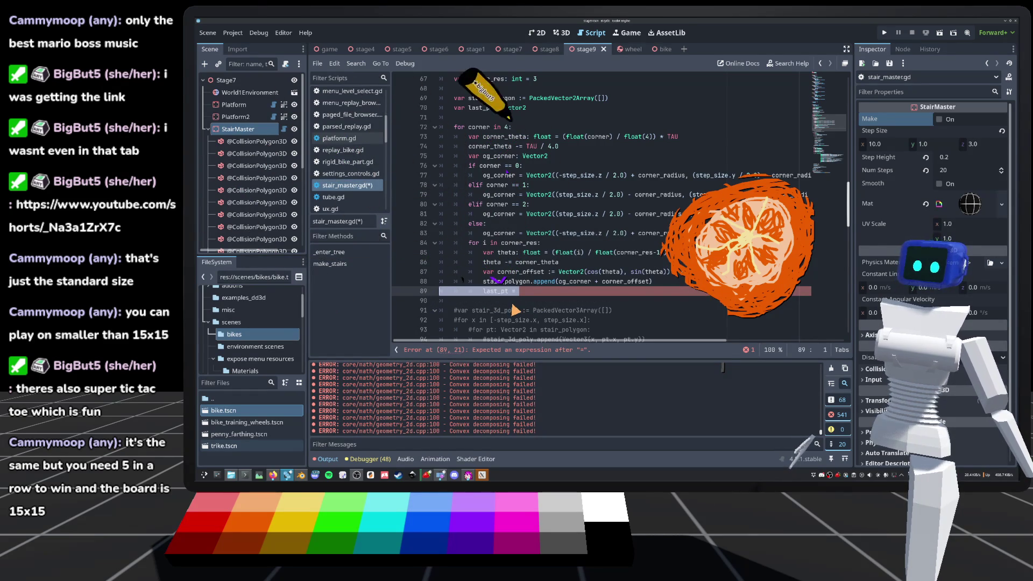
pyautogui.press('BackSpace')
pyautogui.press('BackSpace')
pyautogui.hotkey('ctrl', 'z')
pyautogui.hotkey('ctrl', 'z')
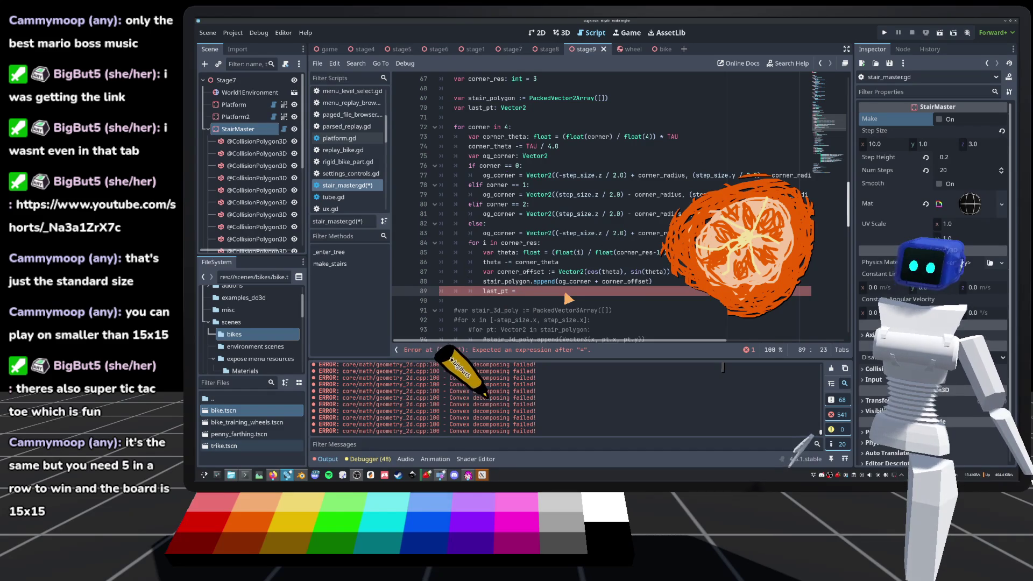
pyautogui.moveTo(560, 281); pyautogui.dragTo(651, 282)
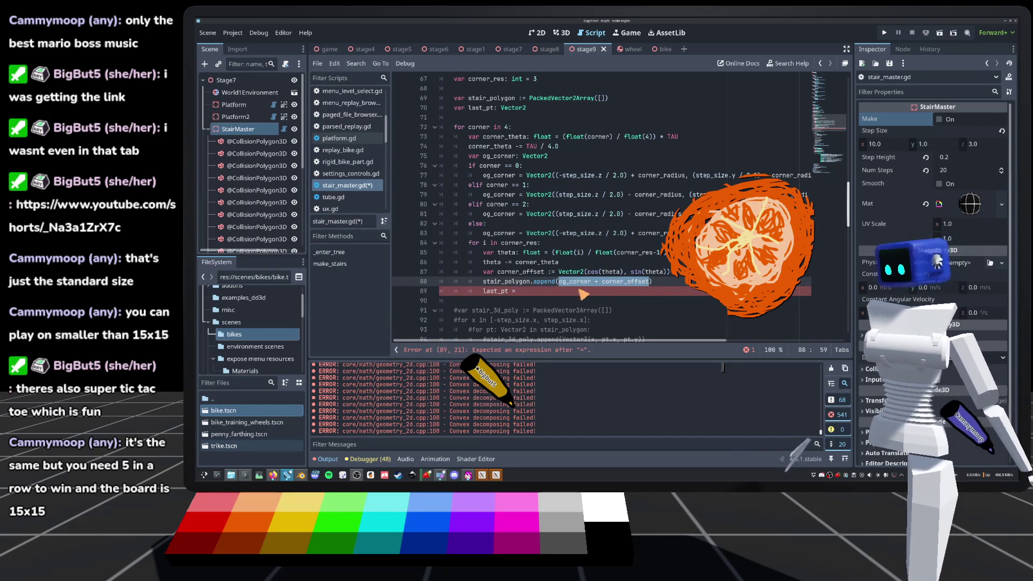
pyautogui.click(542, 293)
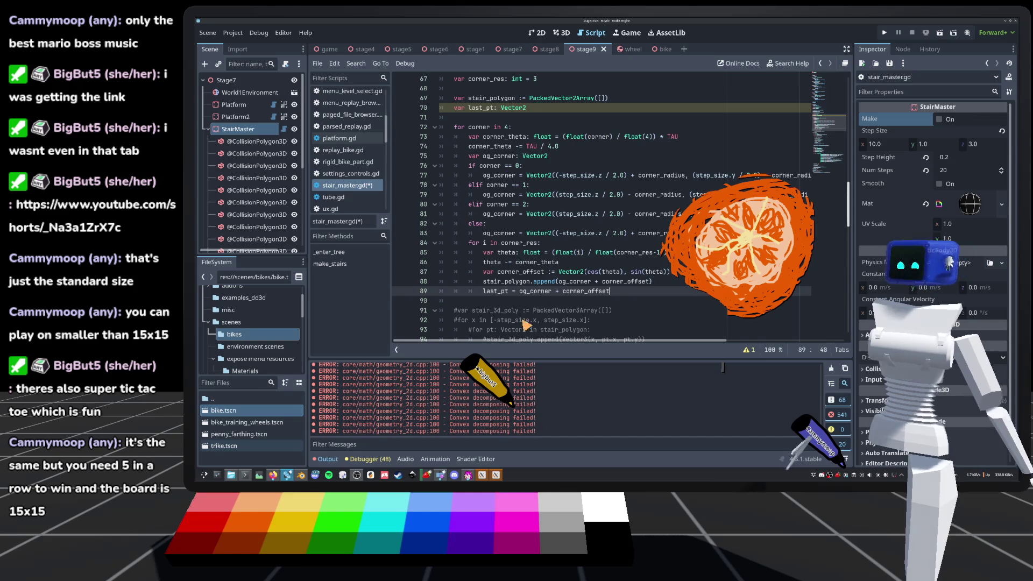
pyautogui.click(547, 188)
pyautogui.hotkey('ctrl', 's')
pyautogui.click(637, 291)
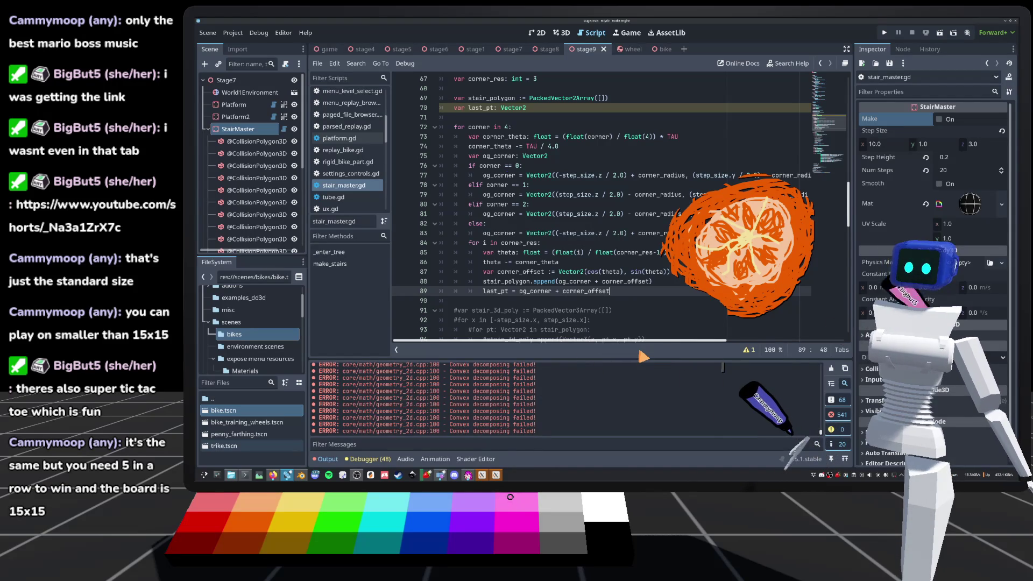
# Insert an 'if last_pt:' condition above the last_pt assignment.
pyautogui.press('Return')
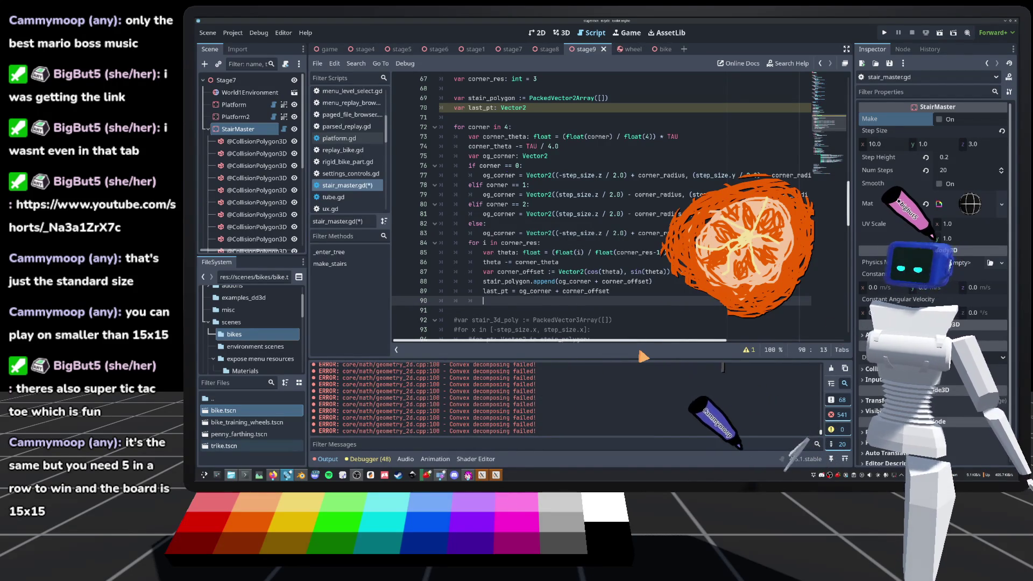
pyautogui.press('Up')
pyautogui.hotkey('ctrl', 'shift', 'Return')
pyautogui.write('if')
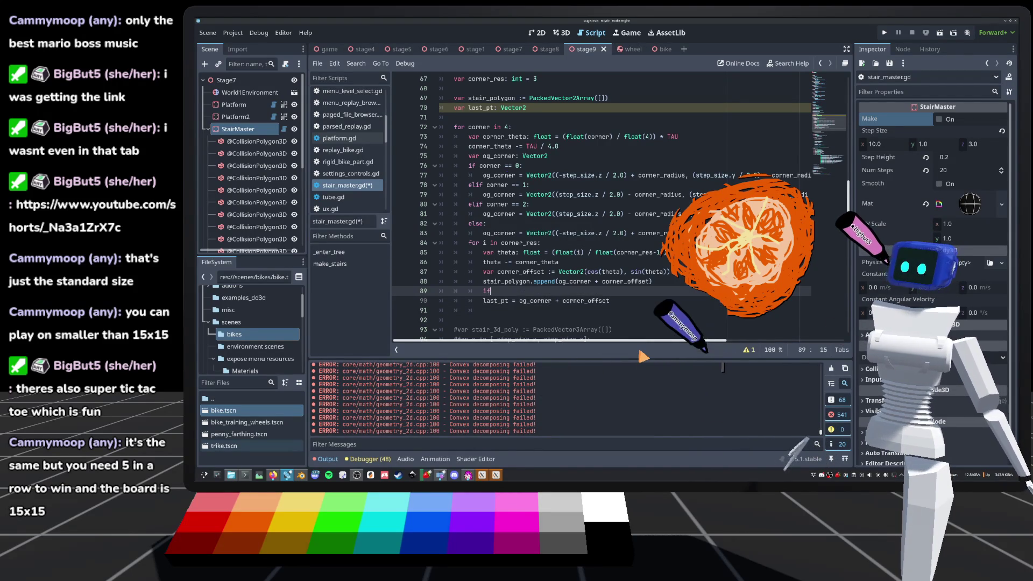
pyautogui.write(' last')
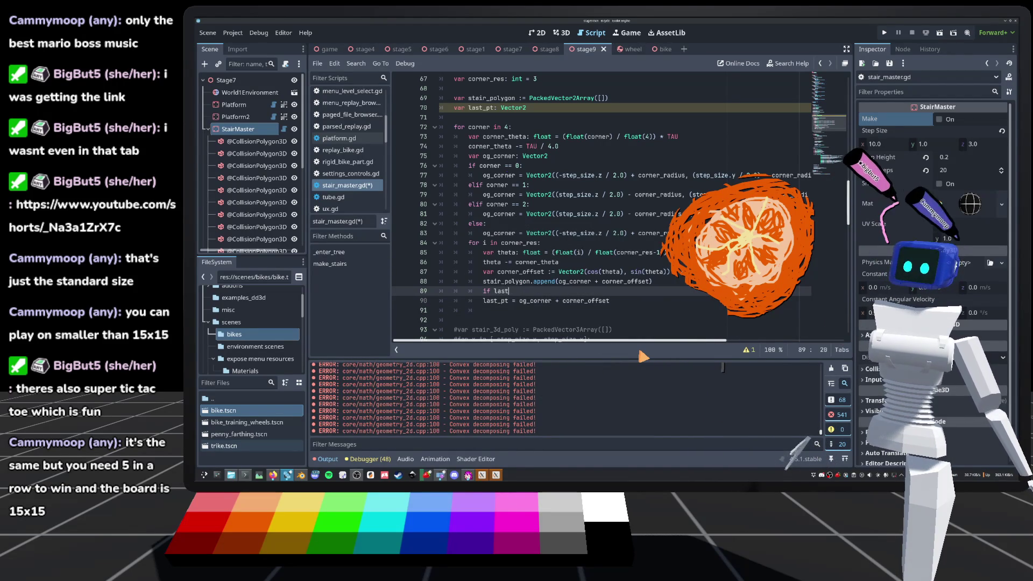
pyautogui.write('_pt:')
pyautogui.press('Return')
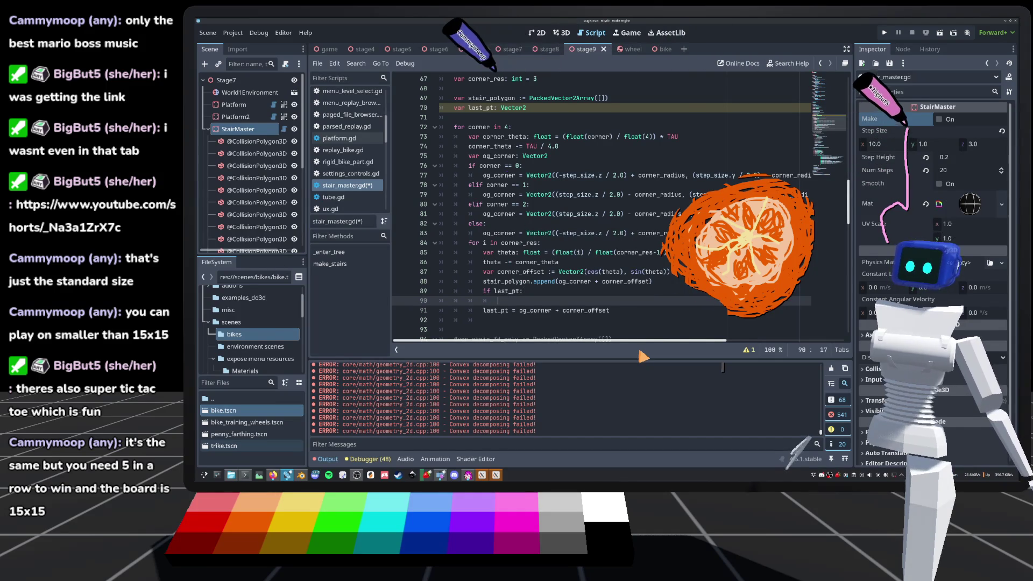
# Inside the if block, write 'var last_pt_3d := Vector3(0.0, last_pt.y, last_pt.x)'.
pyautogui.write('var ')
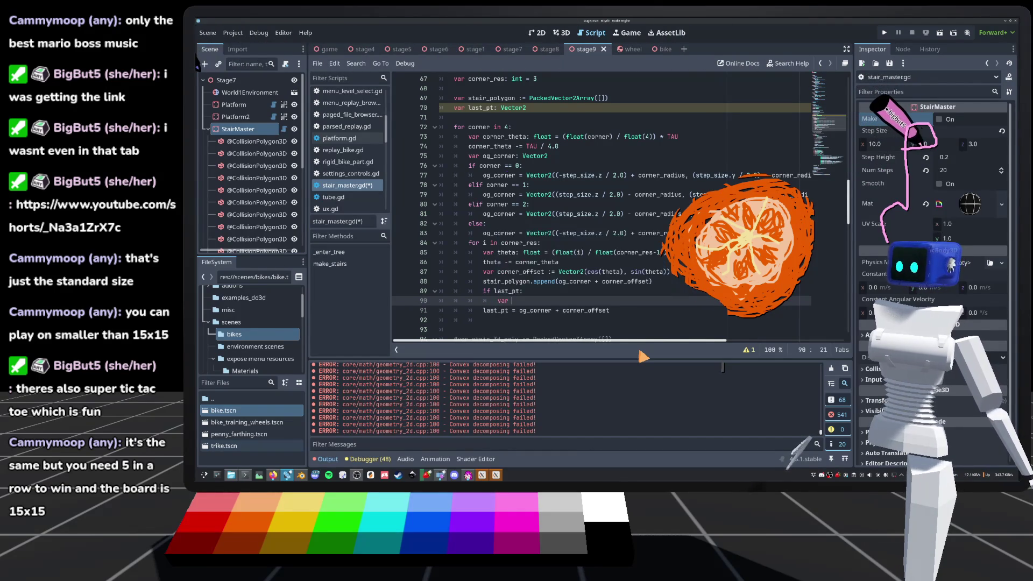
pyautogui.write('last_pt_3d :')
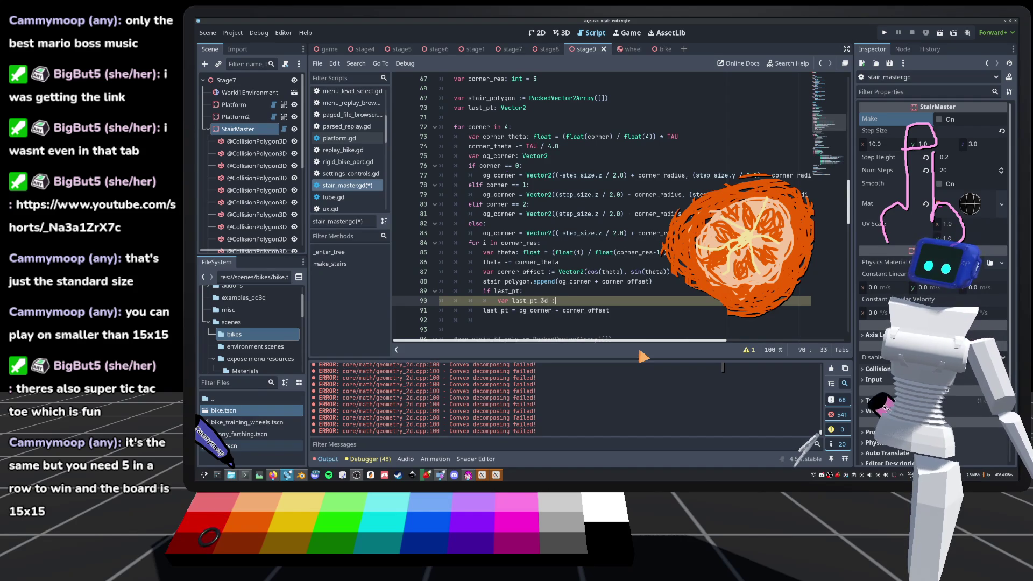
pyautogui.write('= Vector2')
pyautogui.press('BackSpace')
pyautogui.write('3(')
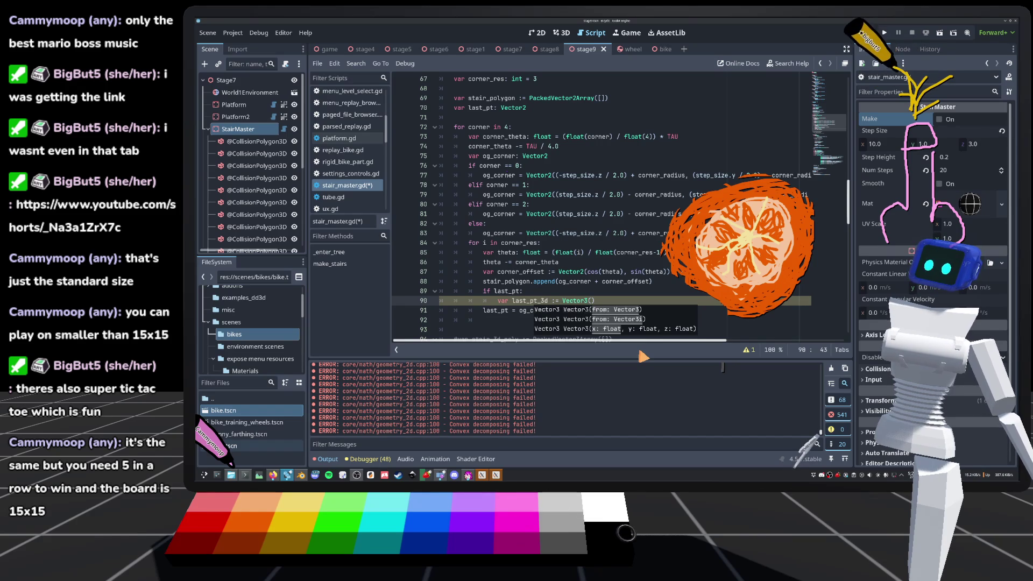
pyautogui.write('last_pt')
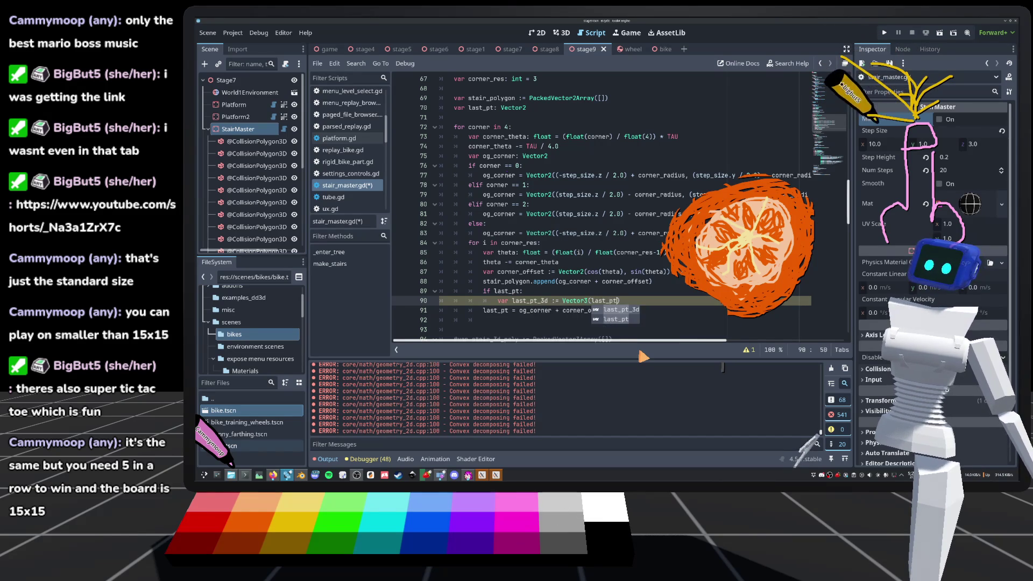
pyautogui.write('.x, las')
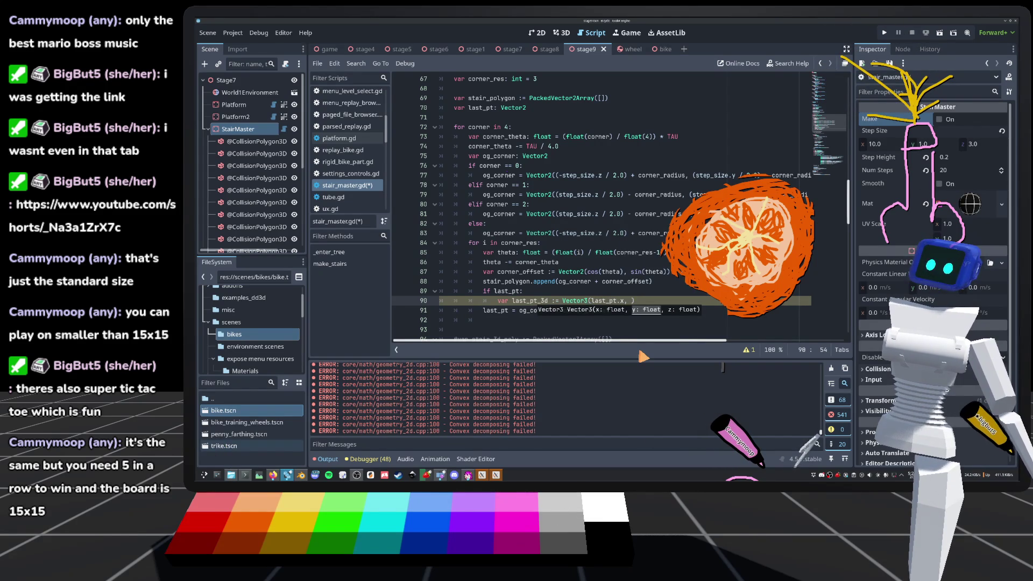
pyautogui.write('t_pt')
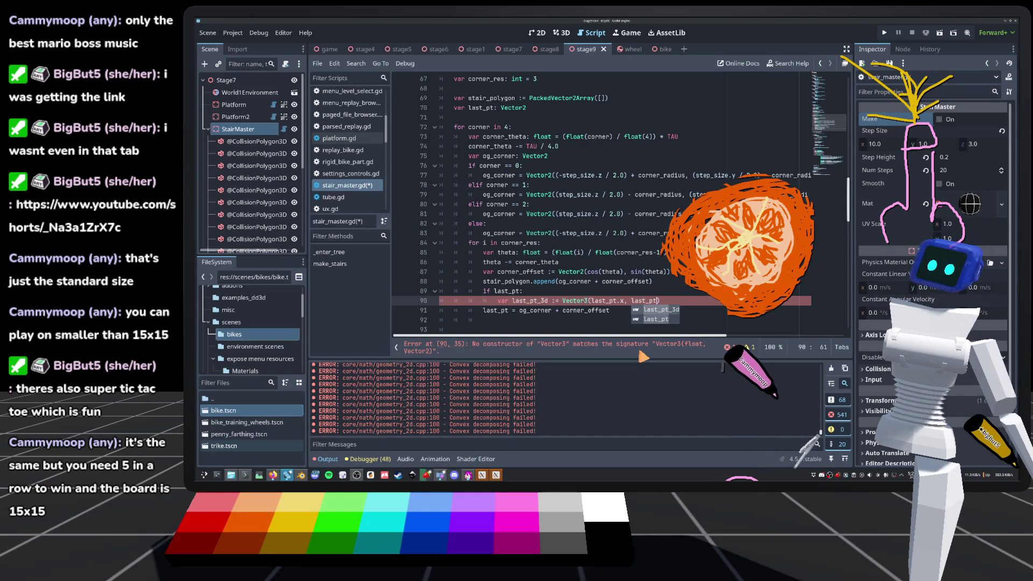
pyautogui.press('BackSpace')
pyautogui.press('BackSpace')
pyautogui.press('BackSpace')
pyautogui.press('BackSpace')
pyautogui.press('BackSpace')
pyautogui.press('BackSpace')
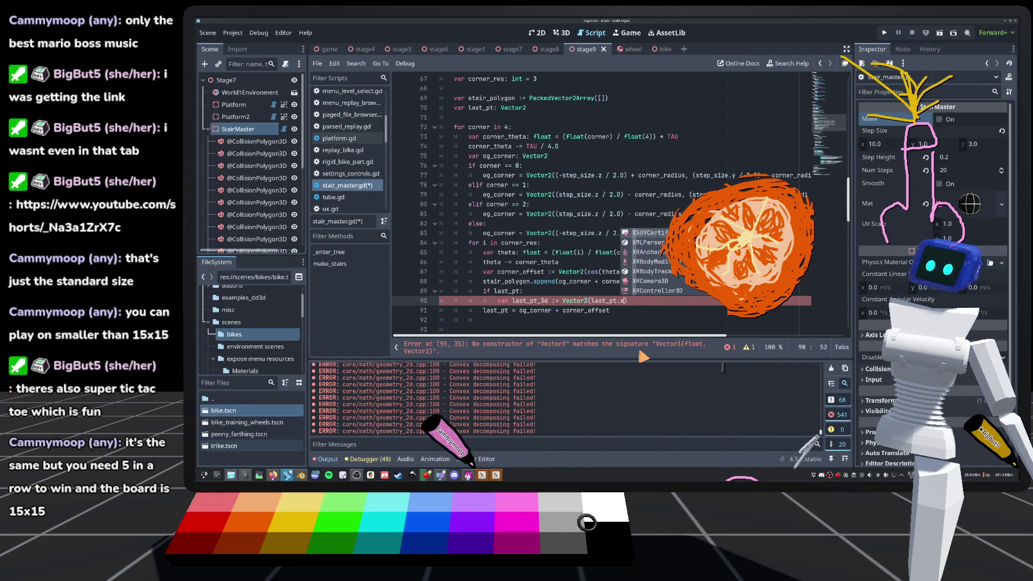
pyautogui.press('BackSpace')
pyautogui.press('BackSpace')
pyautogui.press('BackSpace')
pyautogui.write('0.0, 1.')
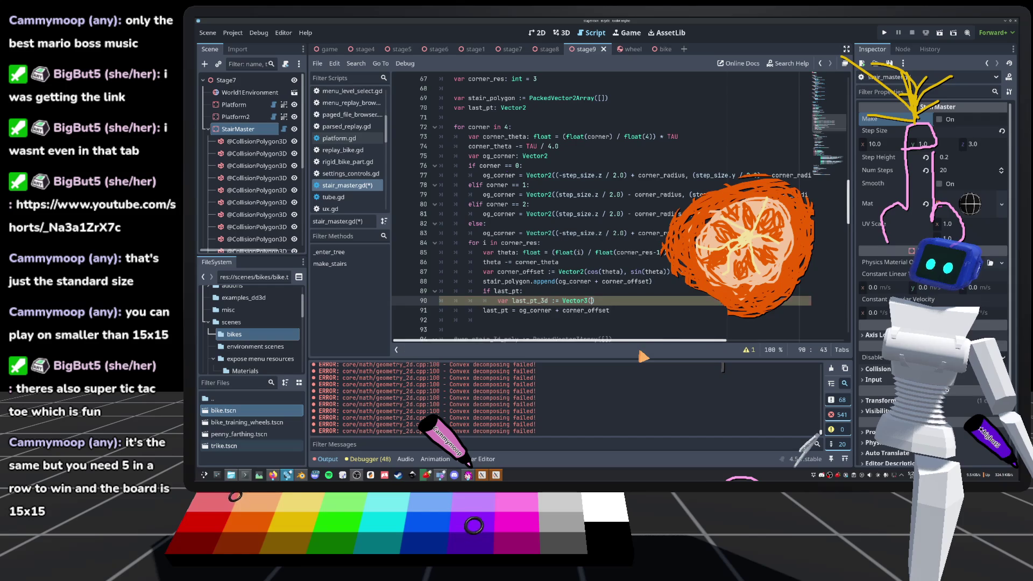
pyautogui.press('BackSpace')
pyautogui.press('BackSpace')
pyautogui.write('las')
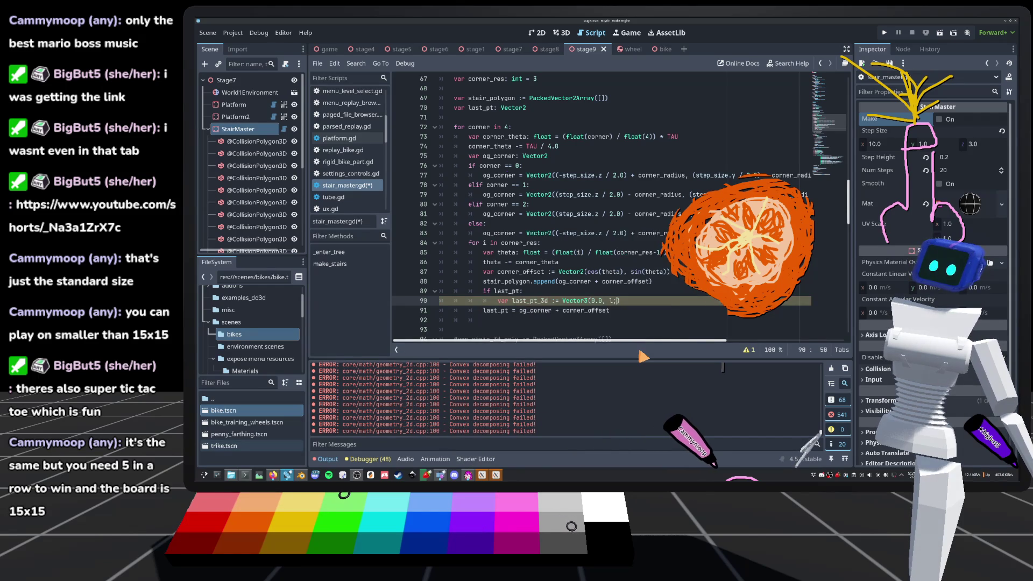
pyautogui.write('t_pt.y')
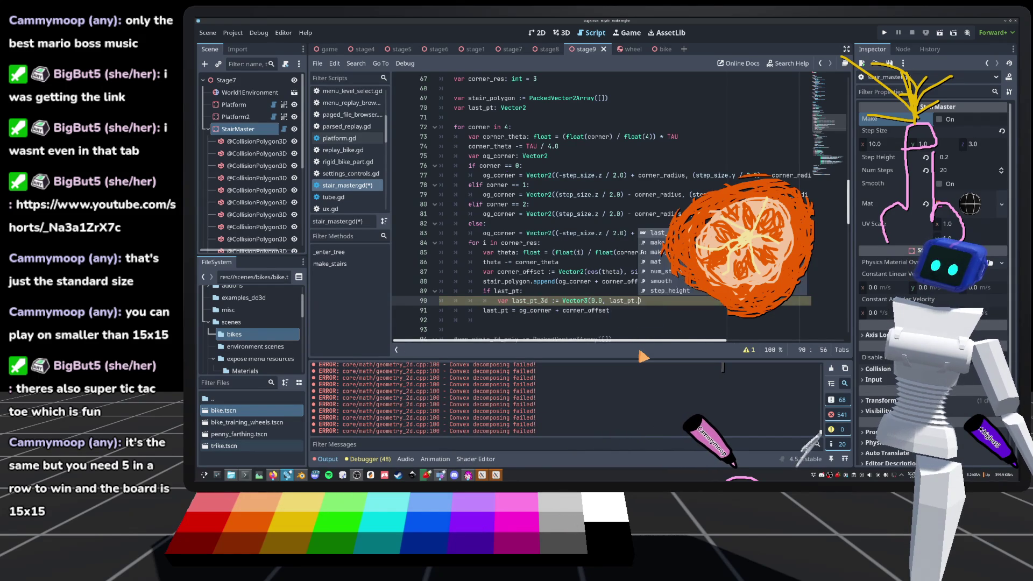
pyautogui.write(', last')
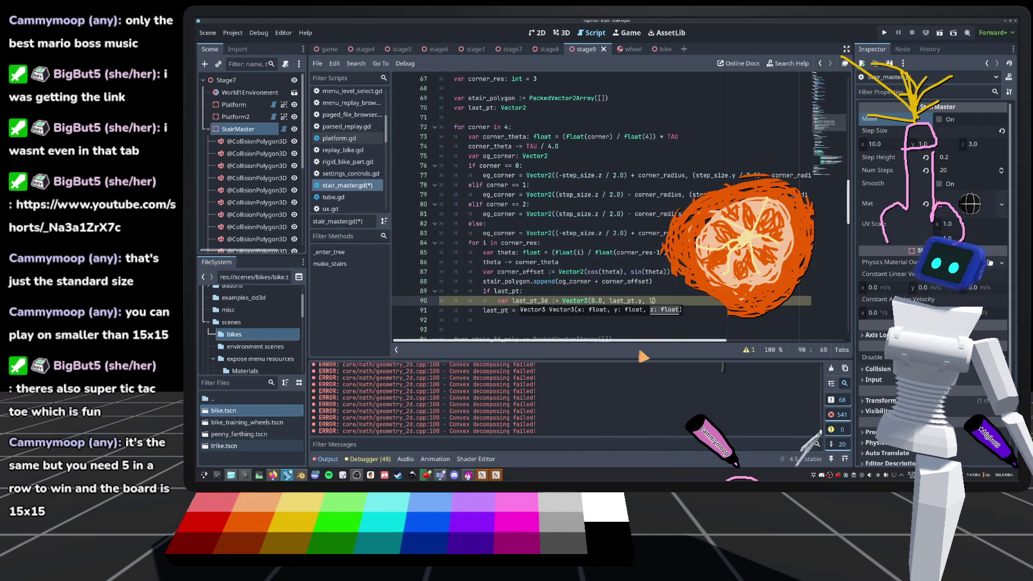
pyautogui.write('_pt.x')
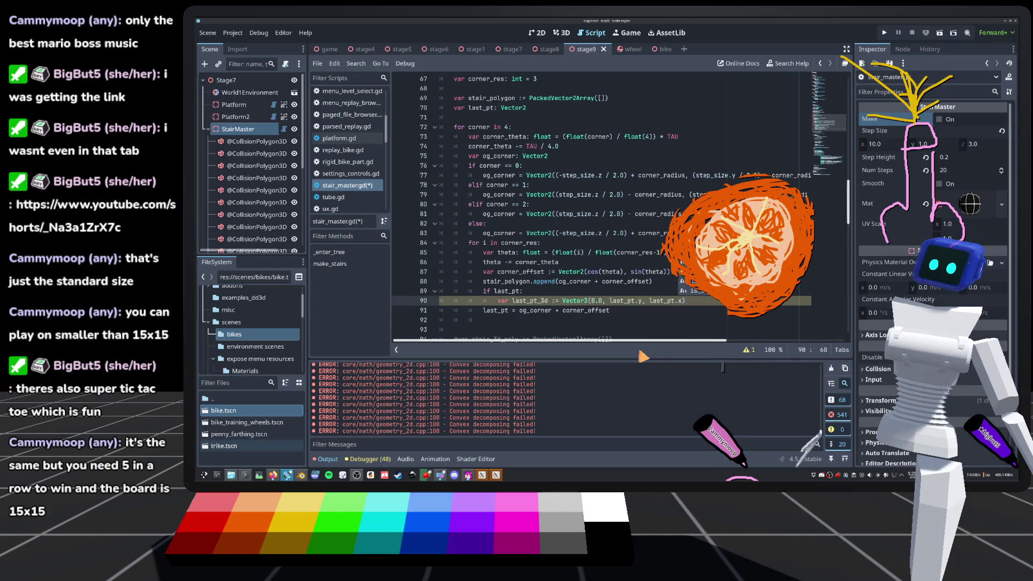
pyautogui.write(')')
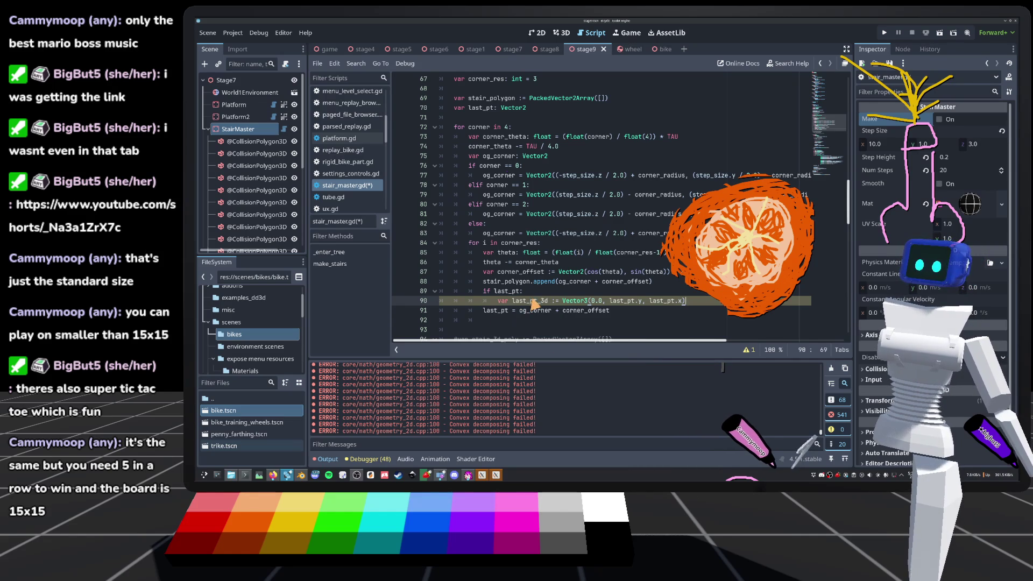
# Rename the variable to last_pt_3d and begin 'pt: Vector2 = og_corner + corner_offset' above it.
pyautogui.click(538, 300)
pyautogui.write('_3d')
pyautogui.moveTo(558, 285); pyautogui.dragTo(649, 287)
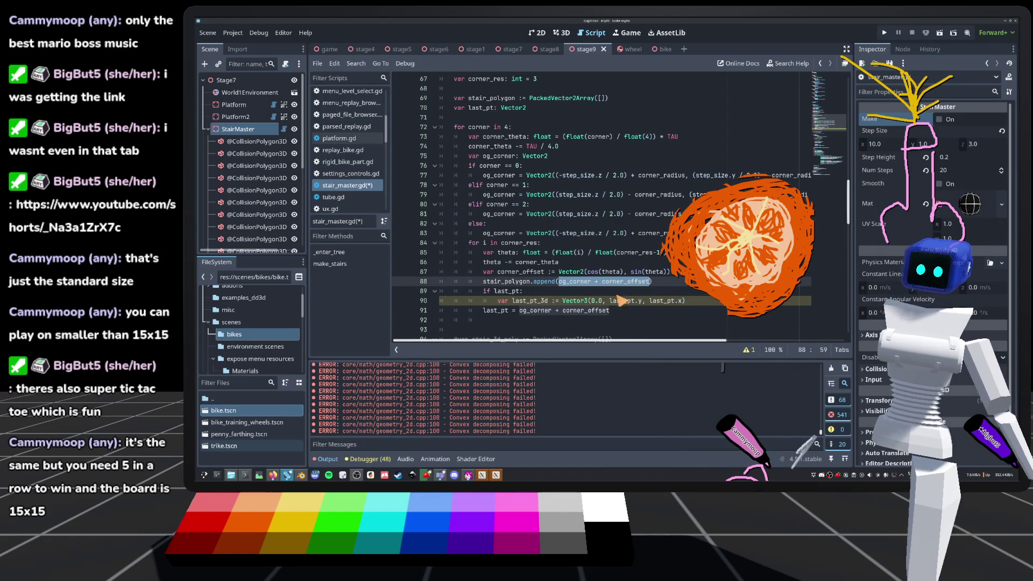
pyautogui.click(560, 290)
pyautogui.press('Return')
pyautogui.write('pt: Vector')
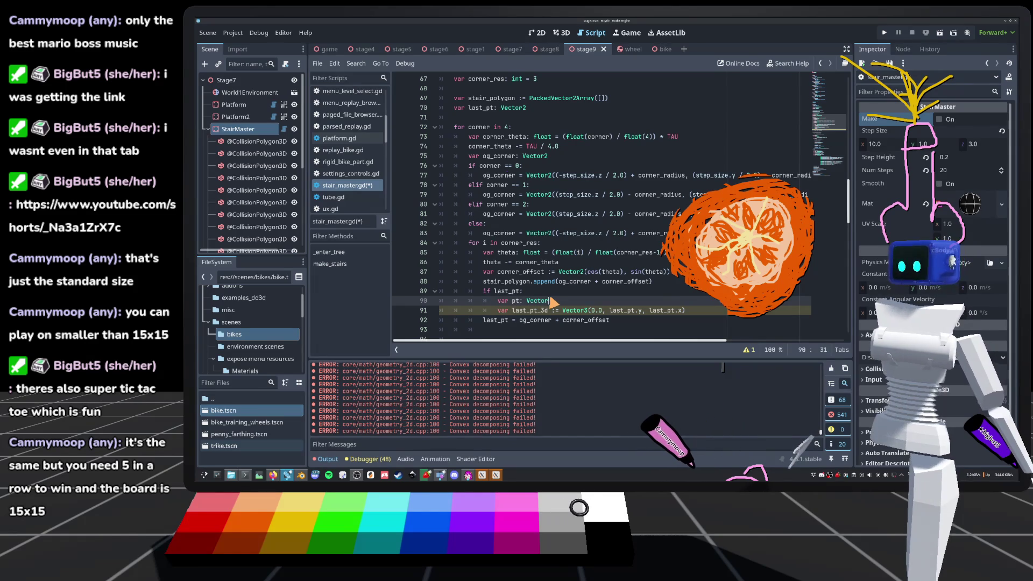
pyautogui.write('2 = ')
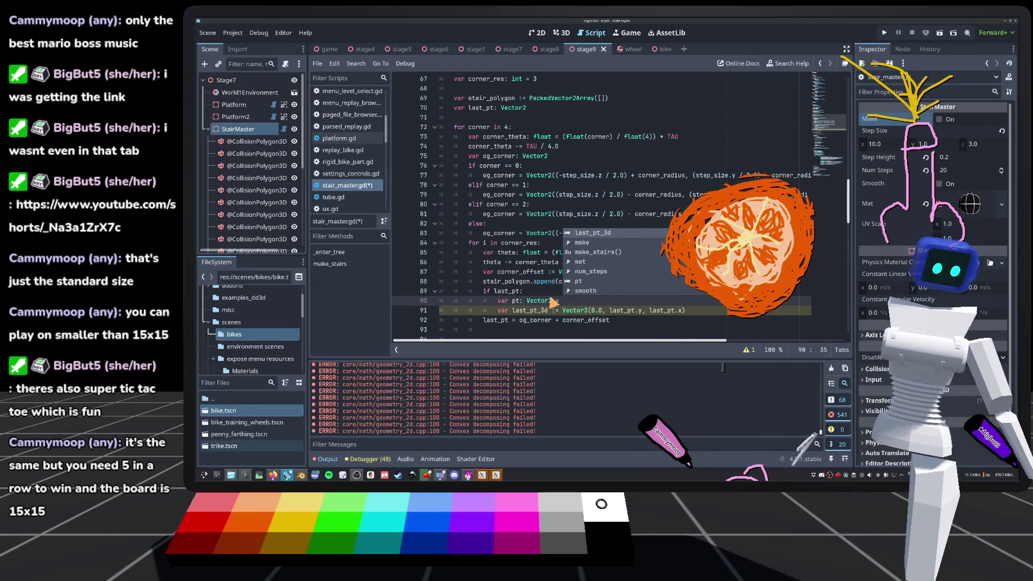
pyautogui.write('og_corner + corner_offset')
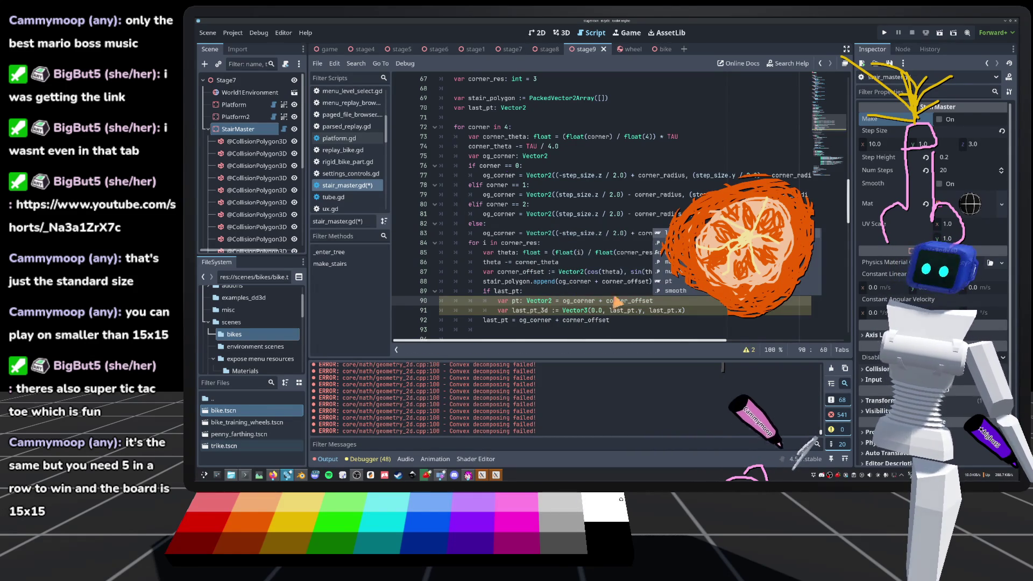
# Add a line below last_pt_3d and begin typing 'var pt_'.
pyautogui.click(683, 312)
pyautogui.press('Return')
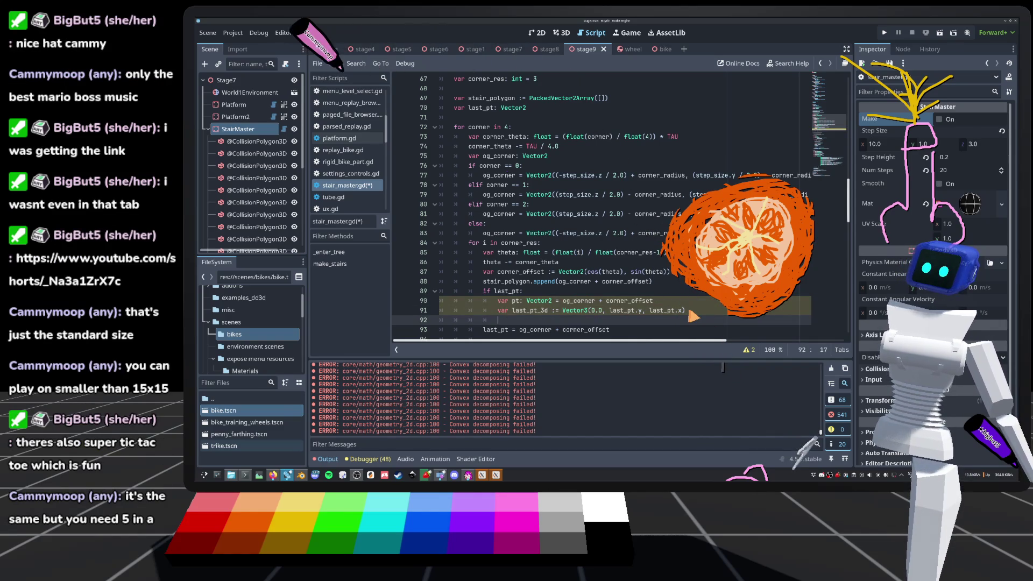
pyautogui.write('var pt_')
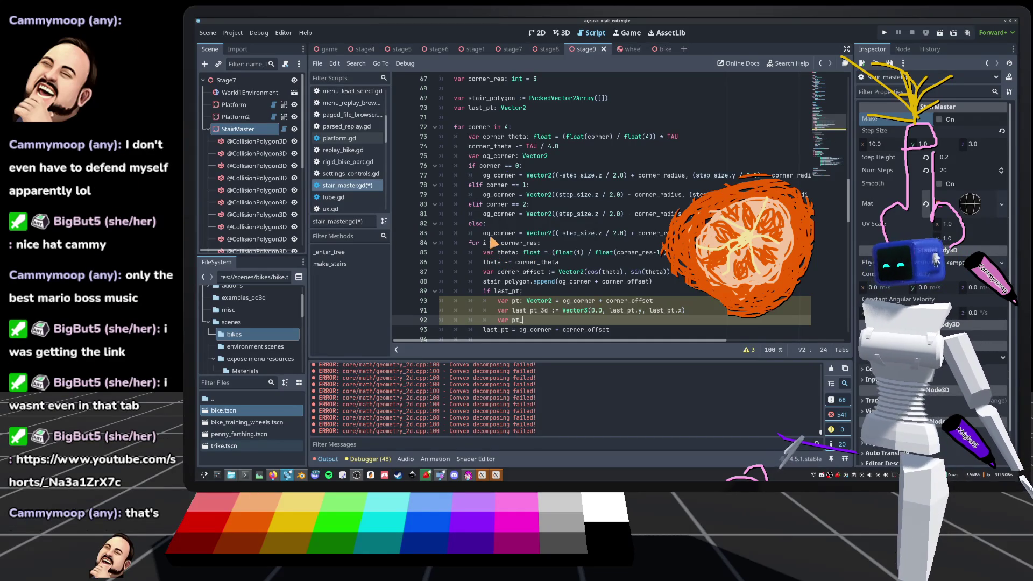
pyautogui.scroll(-1, 515, 252)
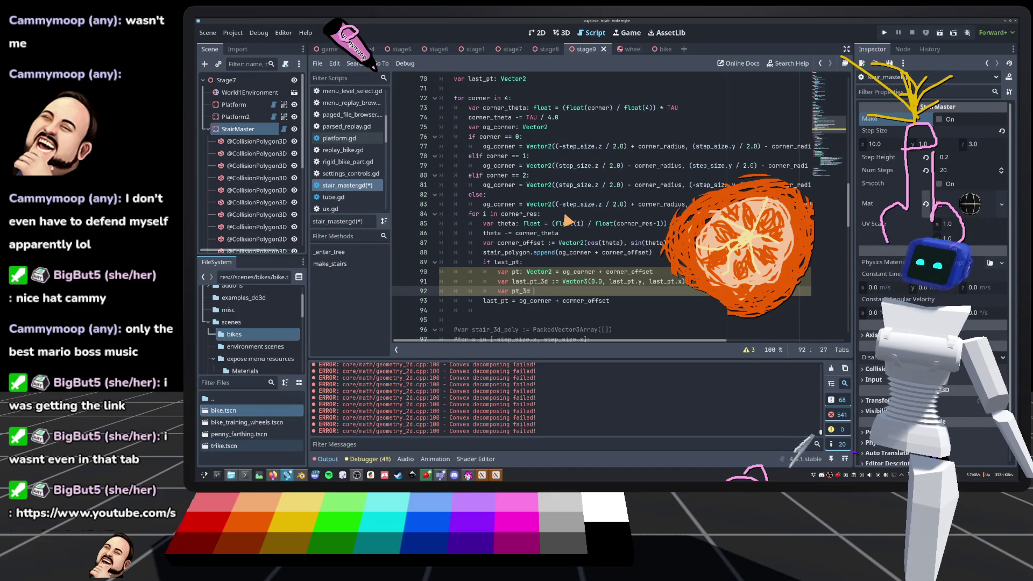
# Complete 'var pt_3d := Vector3(0.0, pt.y, pt.x)' and begin a DebugDraw3D.draw_arrow call below.
pyautogui.write(':=')
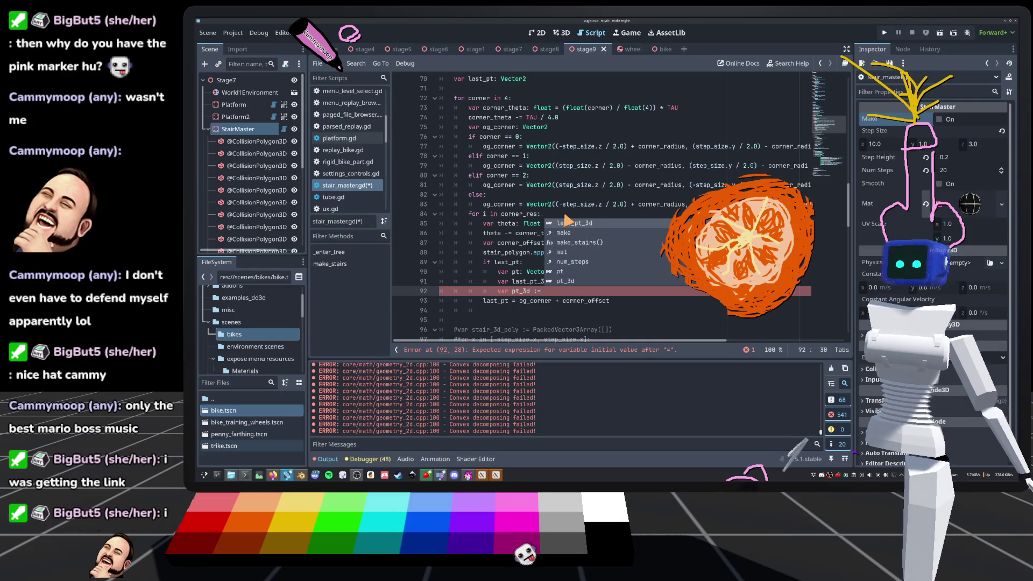
pyautogui.write('Vectr')
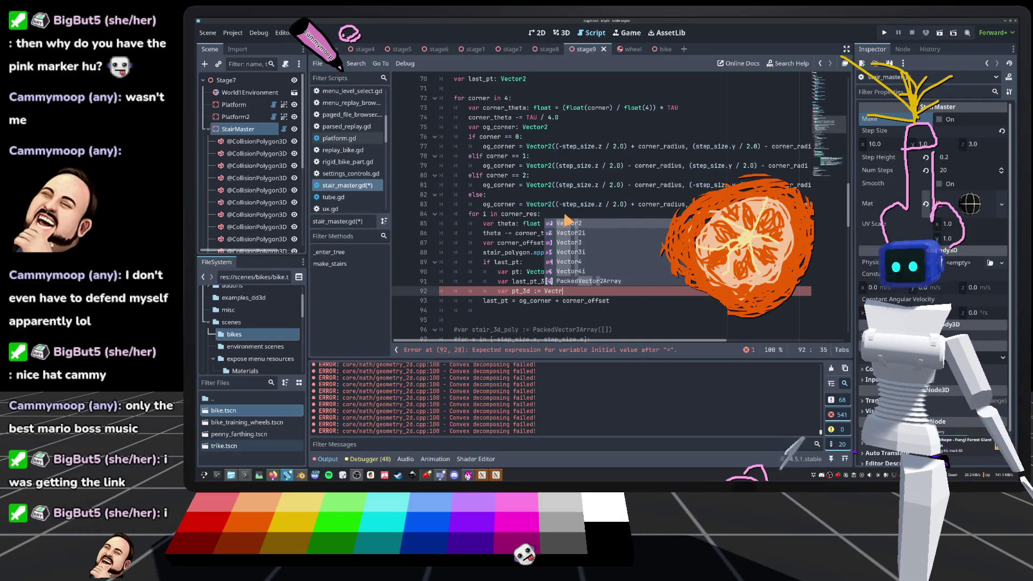
pyautogui.press('BackSpace')
pyautogui.write('olr')
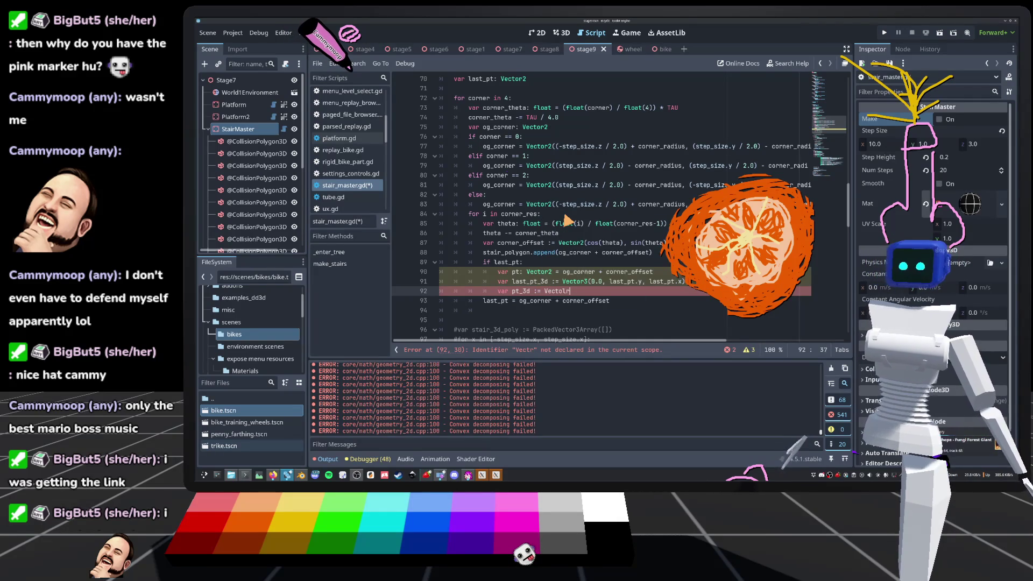
pyautogui.write('3(0.0, pt')
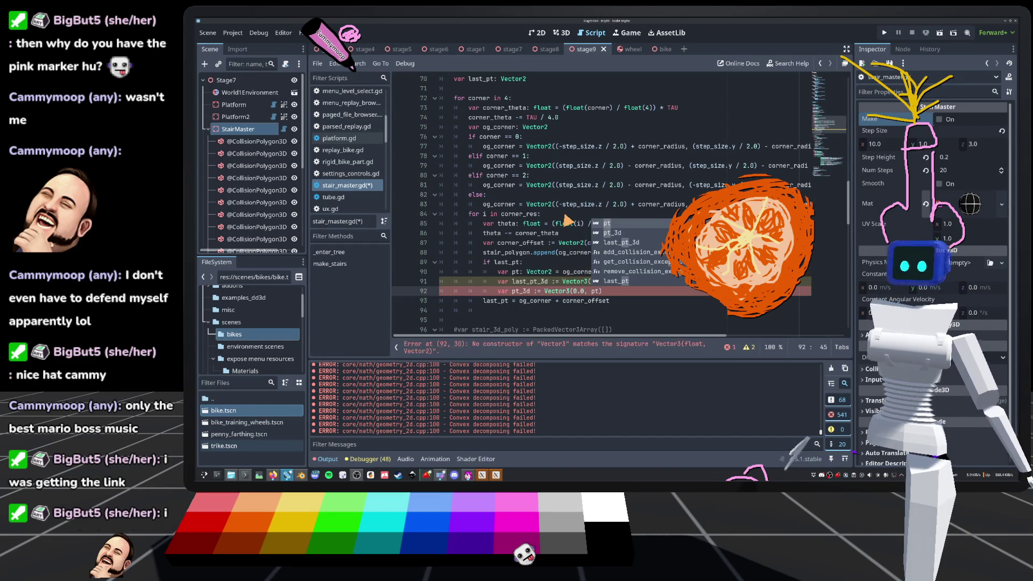
pyautogui.write('.y, pt')
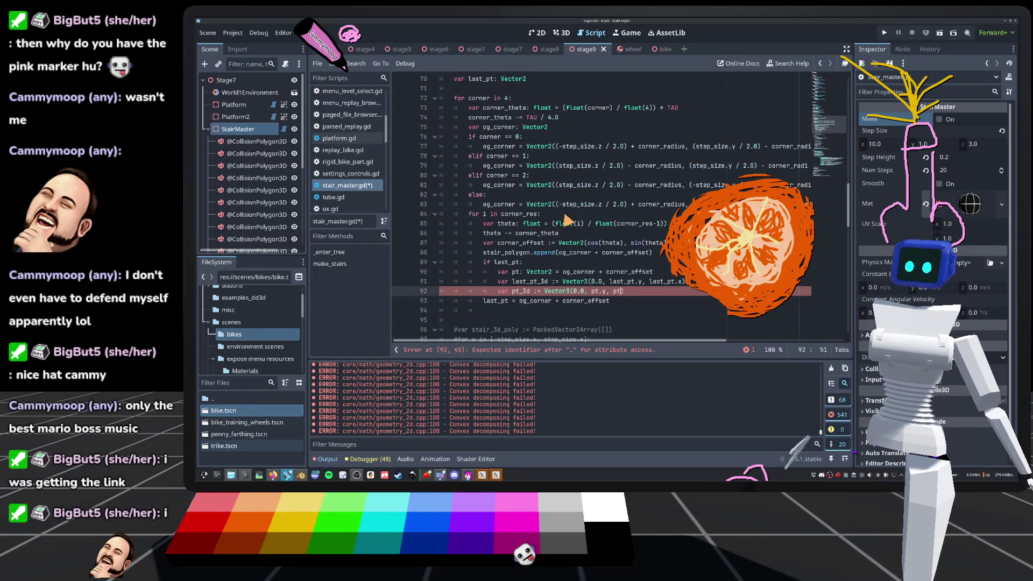
pyautogui.write('x')
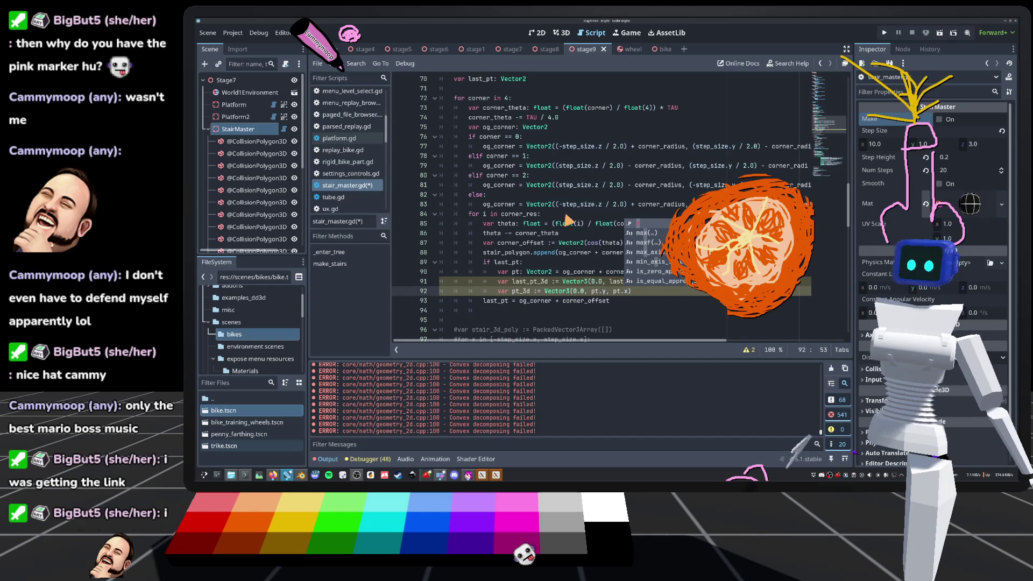
pyautogui.write(')')
pyautogui.press('Return')
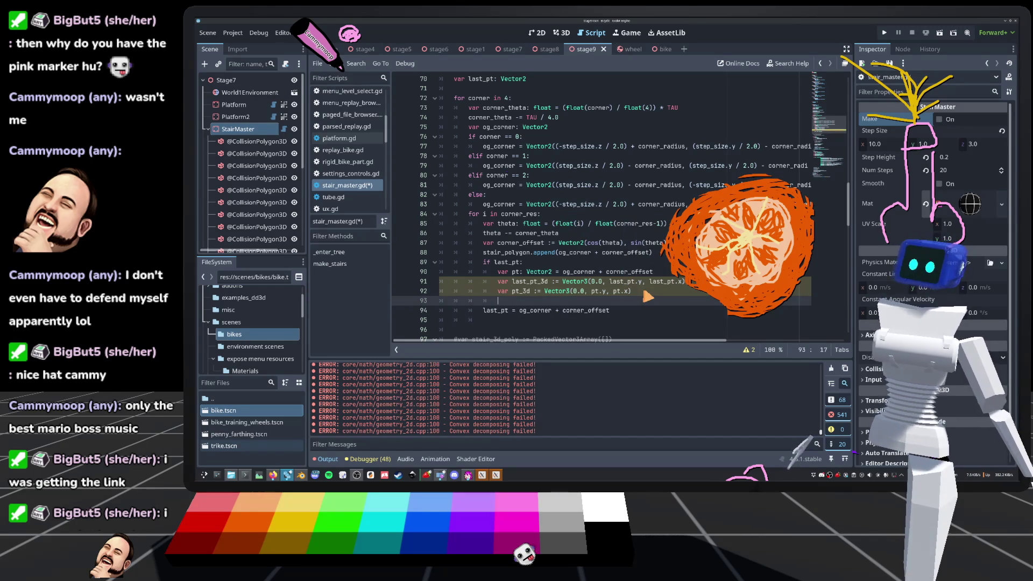
pyautogui.write('DebugDraw3D.draw_a')
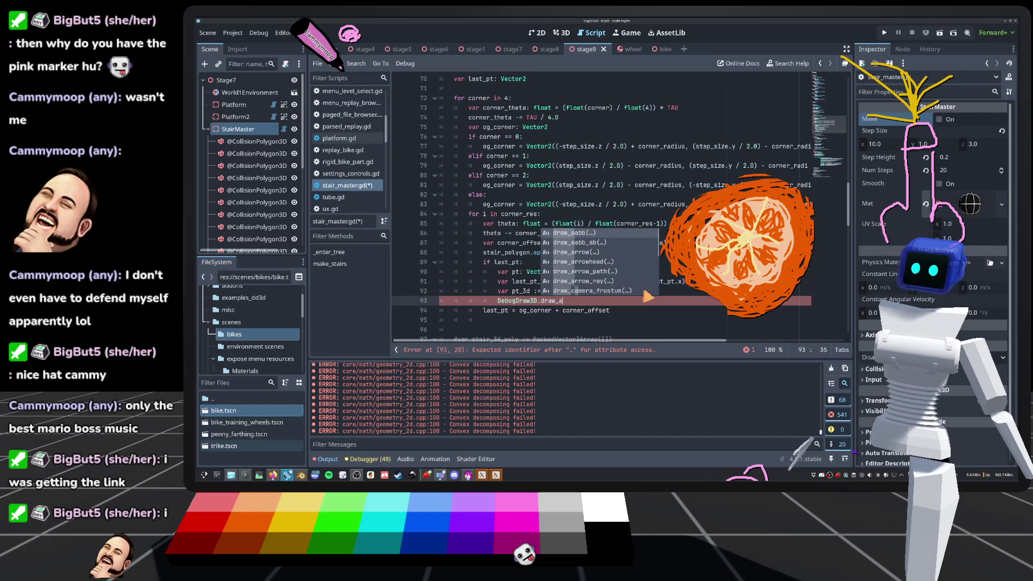
pyautogui.write('rrow(pt+')
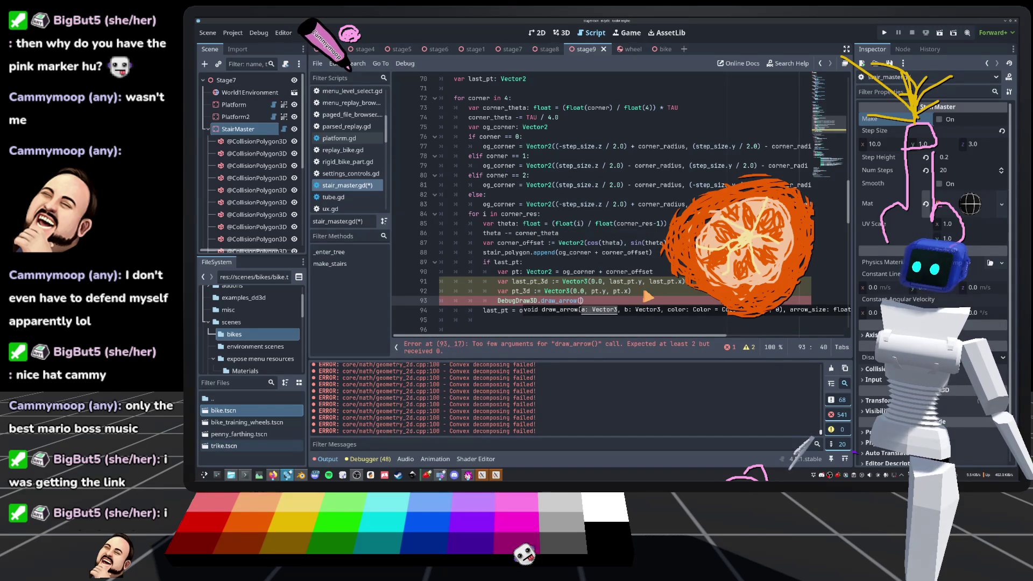
pyautogui.write('3d')
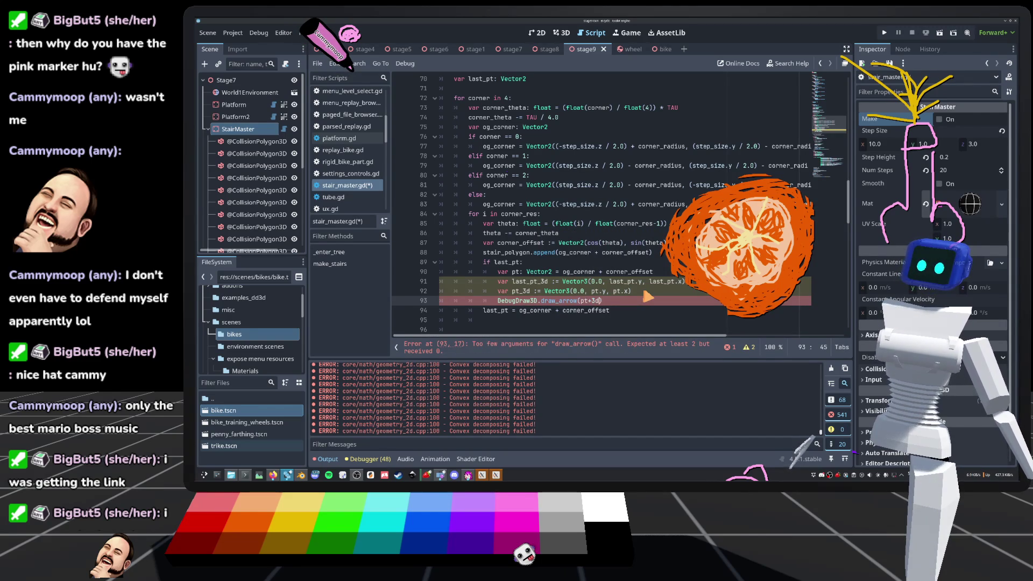
# Fill in draw_arrow arguments: last_pt_3d, pt_3d, Color.RED, 0.01, false, 100.0.
pyautogui.press('BackSpace')
pyautogui.press('BackSpace')
pyautogui.press('BackSpace')
pyautogui.write('last_')
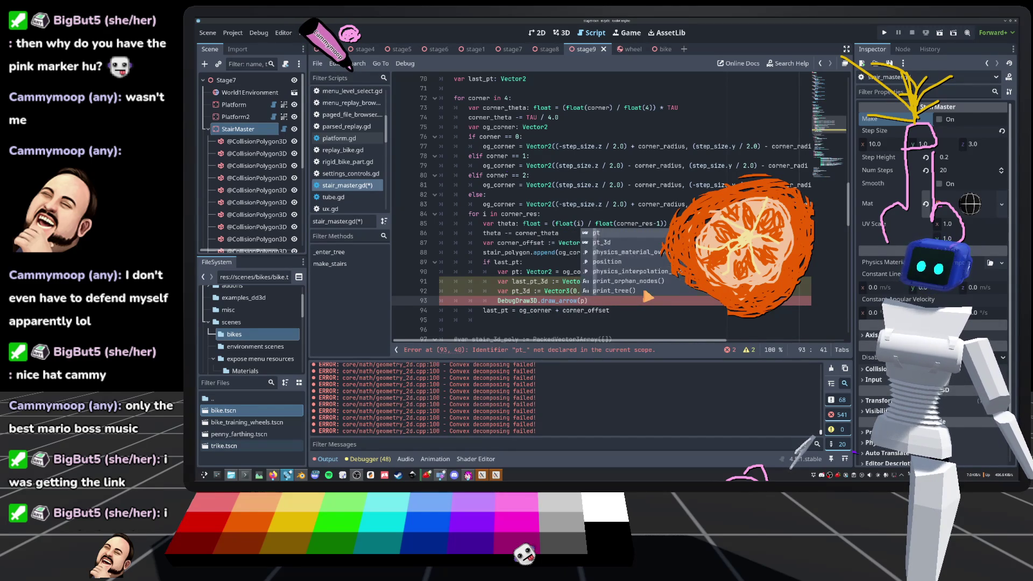
pyautogui.write('pt_3d, ')
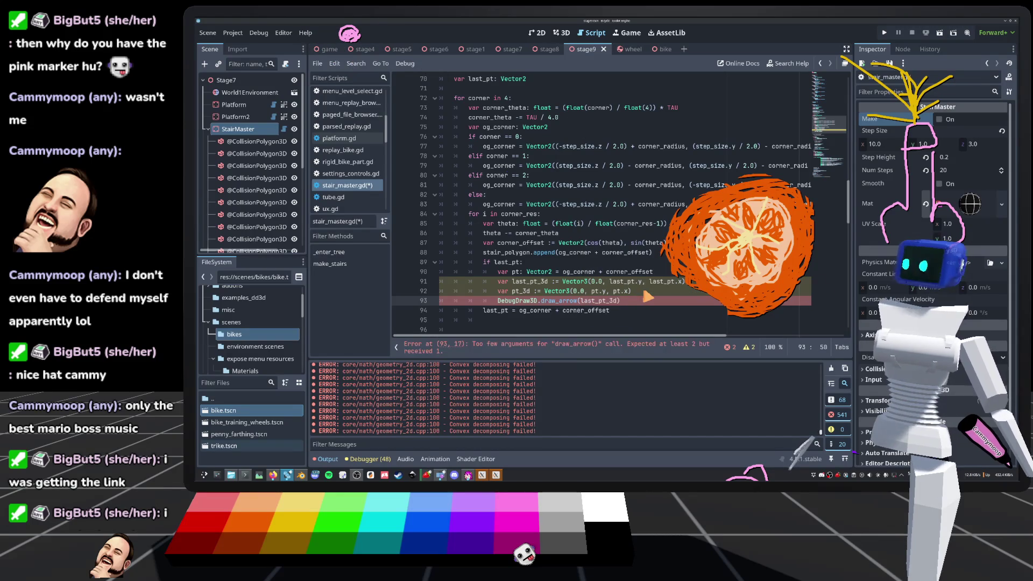
pyautogui.write('o')
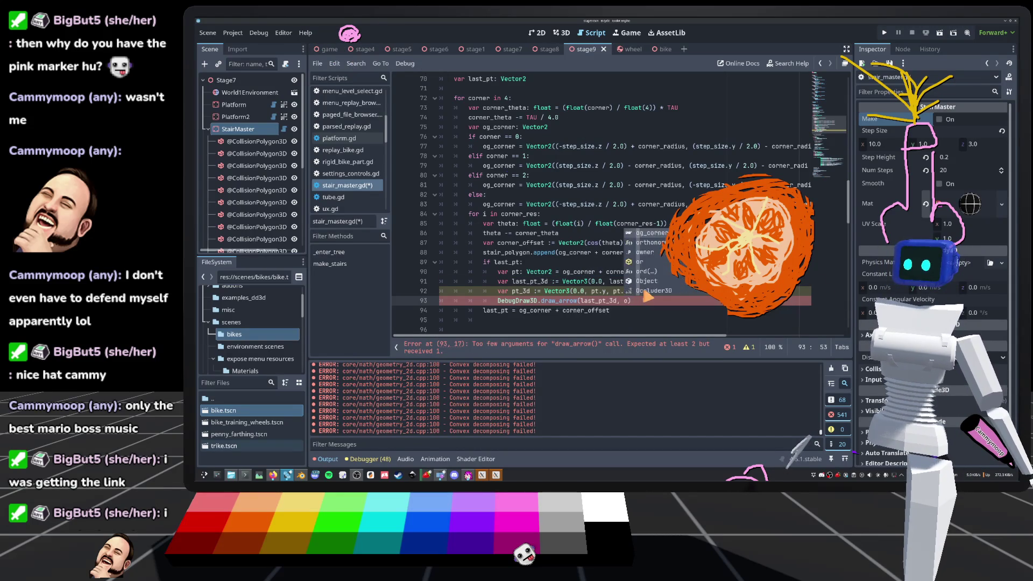
pyautogui.press('BackSpace')
pyautogui.press('BackSpace')
pyautogui.write('pt+')
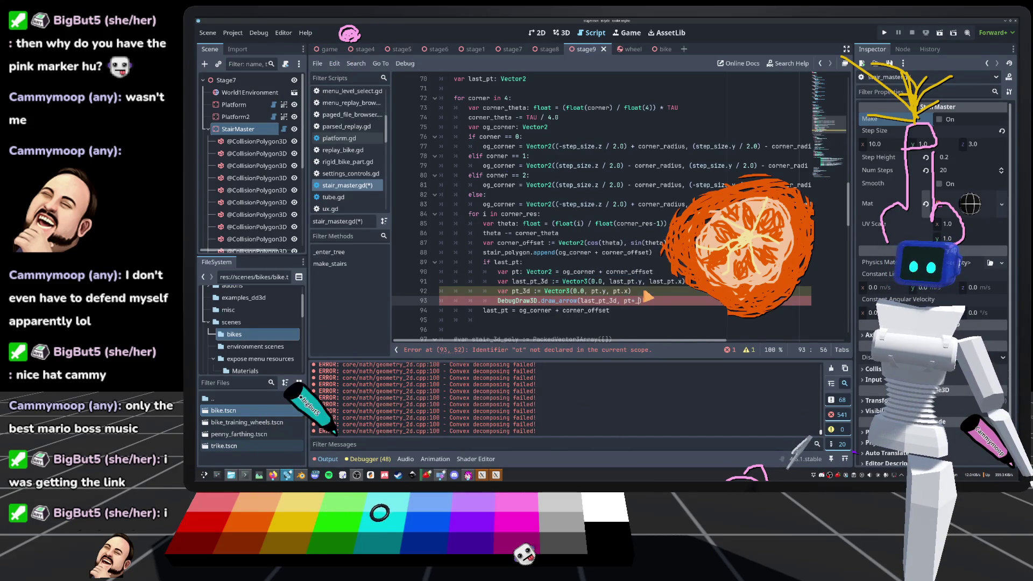
pyautogui.write('_3d')
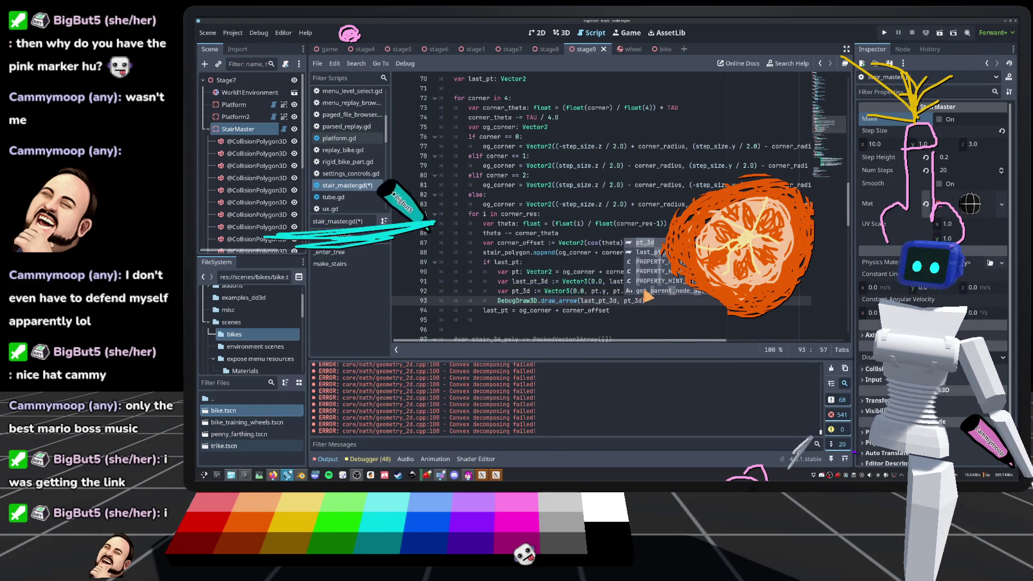
pyautogui.write(',')
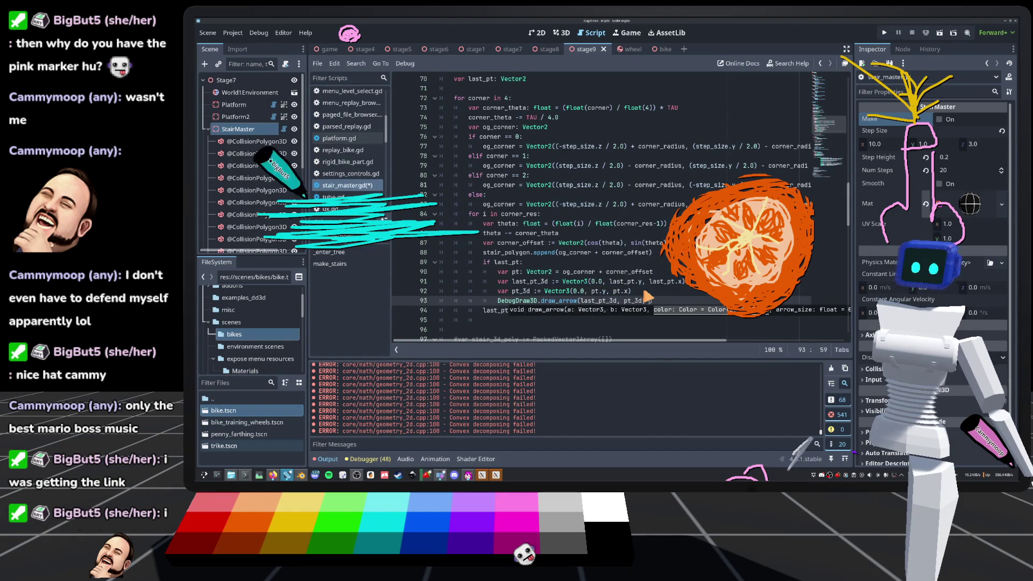
pyautogui.scroll(1, 630, 276)
pyautogui.write('Color.R')
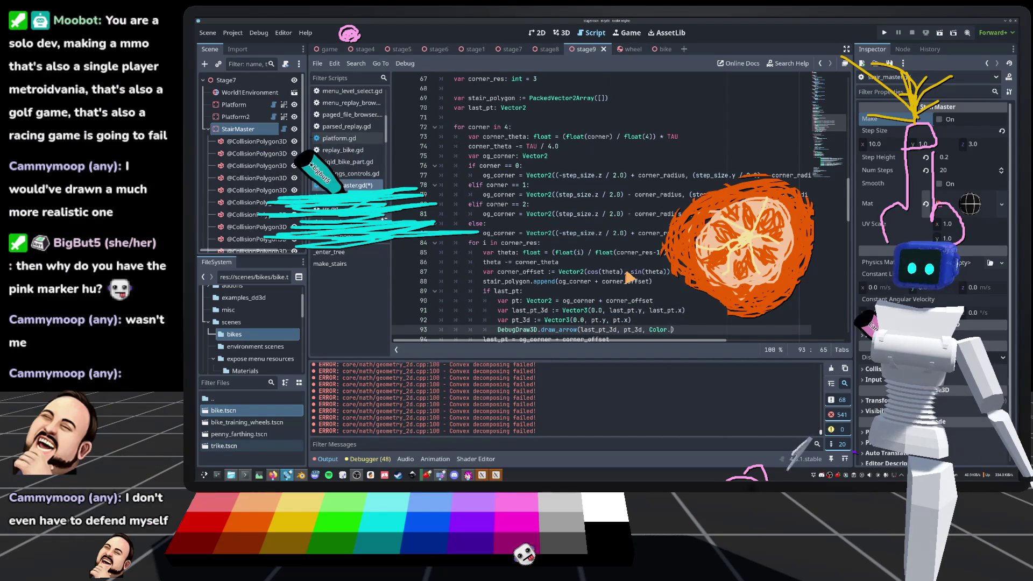
pyautogui.write('ED')
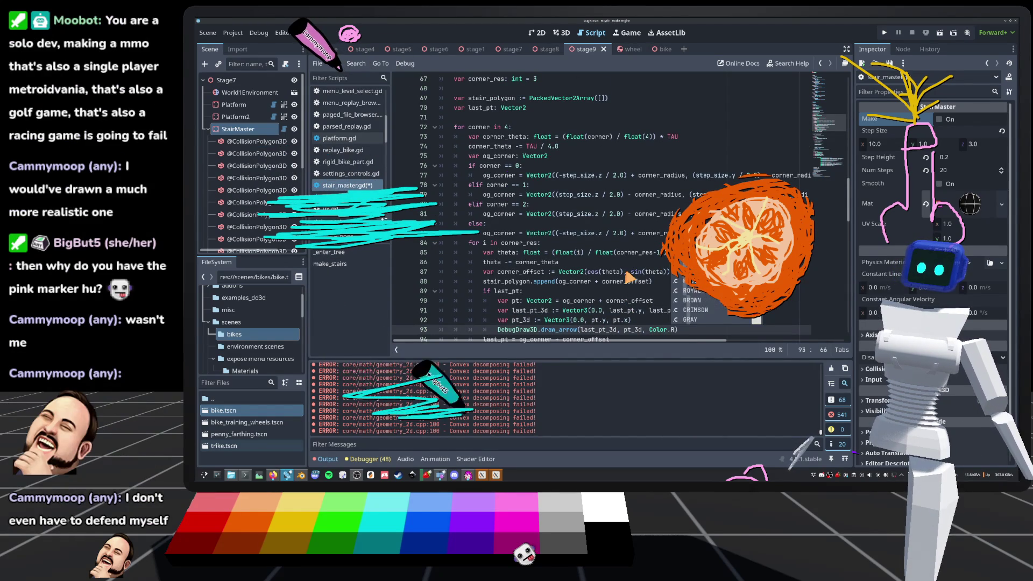
pyautogui.write(', 0')
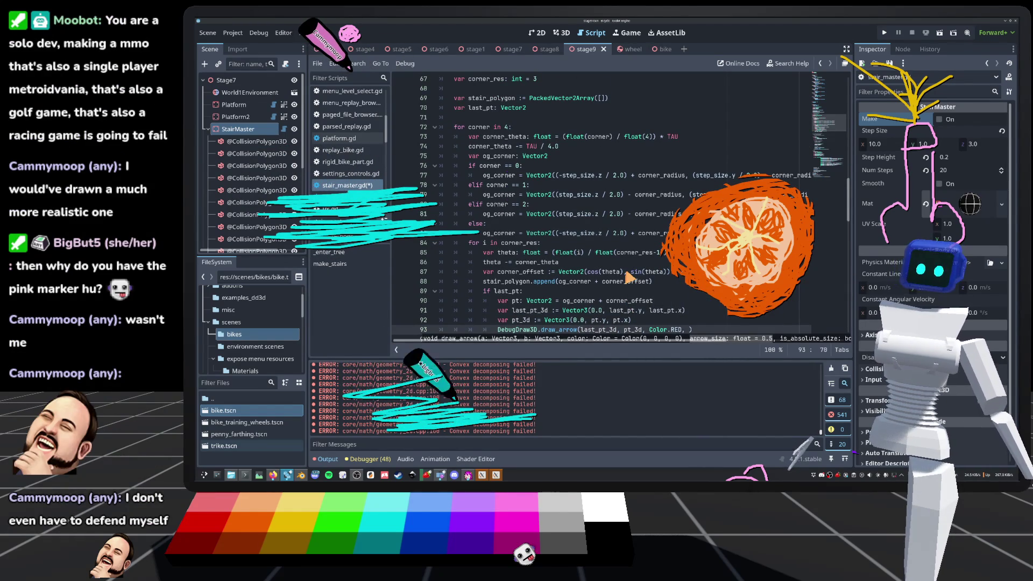
pyautogui.write('.01, fd')
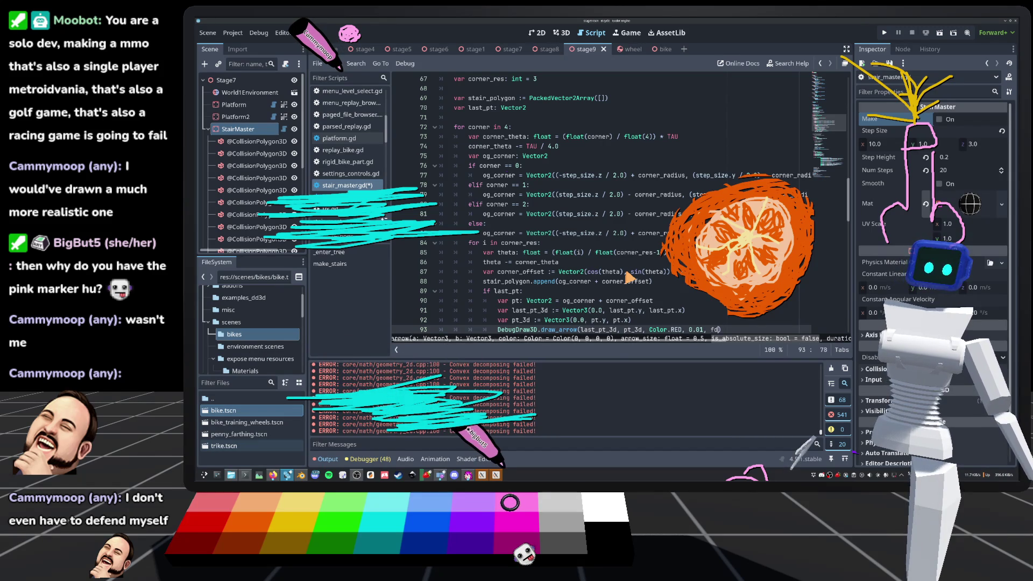
pyautogui.press('BackSpace')
pyautogui.write('alse, 1')
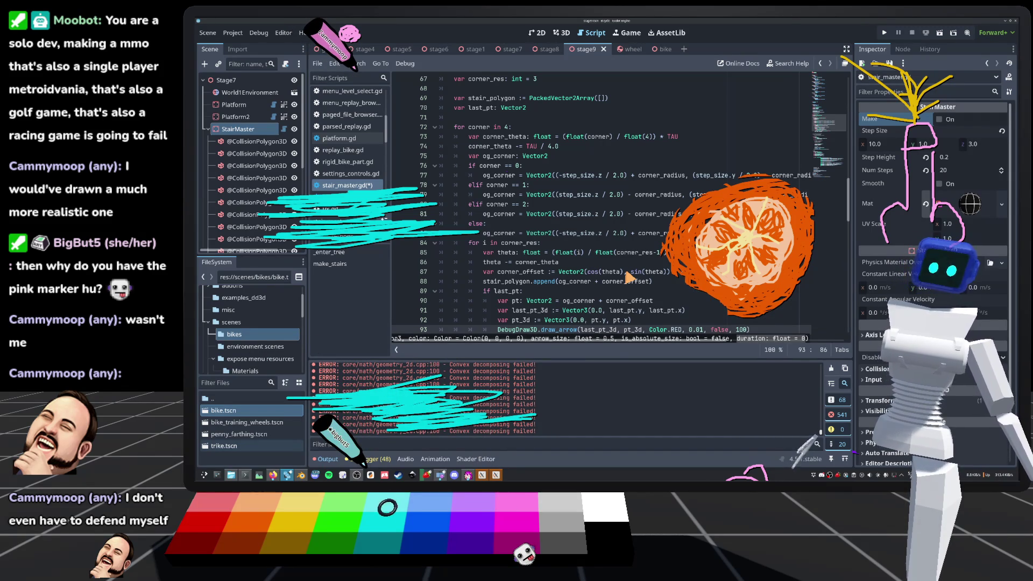
pyautogui.press('BackSpace')
pyautogui.write('0.0')
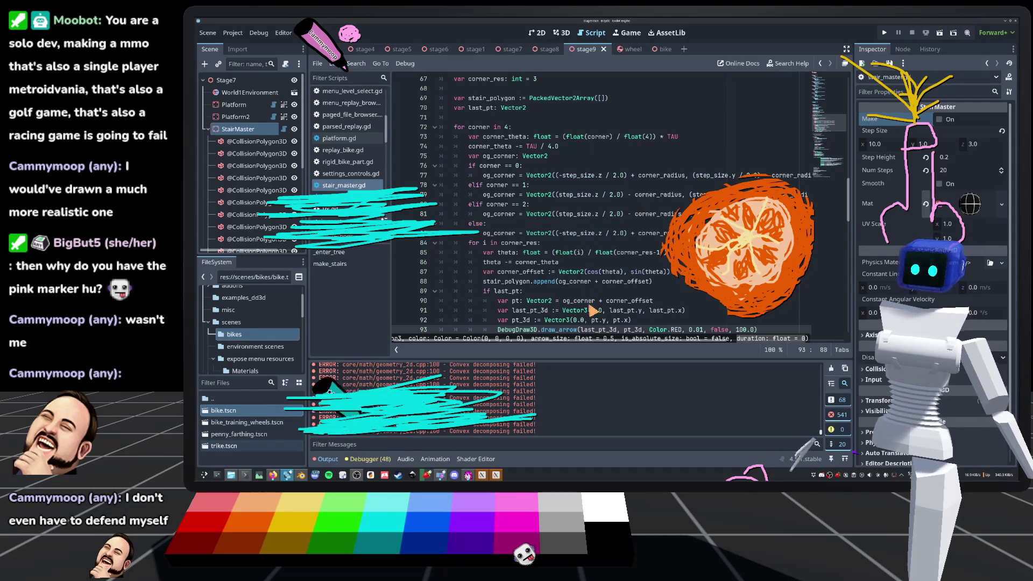
# Check the oversized red arrows in the 3D view.
pyautogui.click(562, 32)
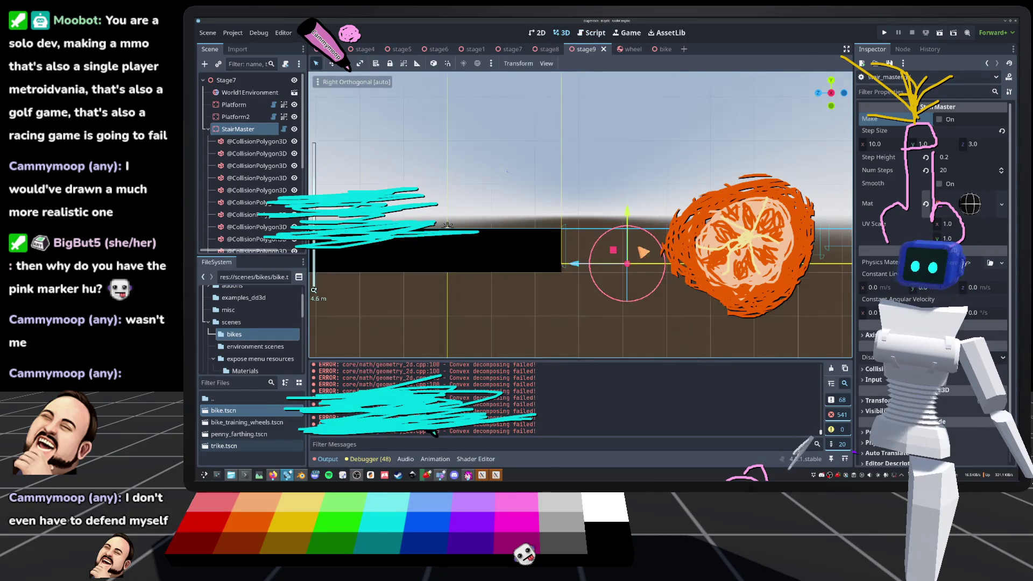
pyautogui.scroll(-5, 620, 296)
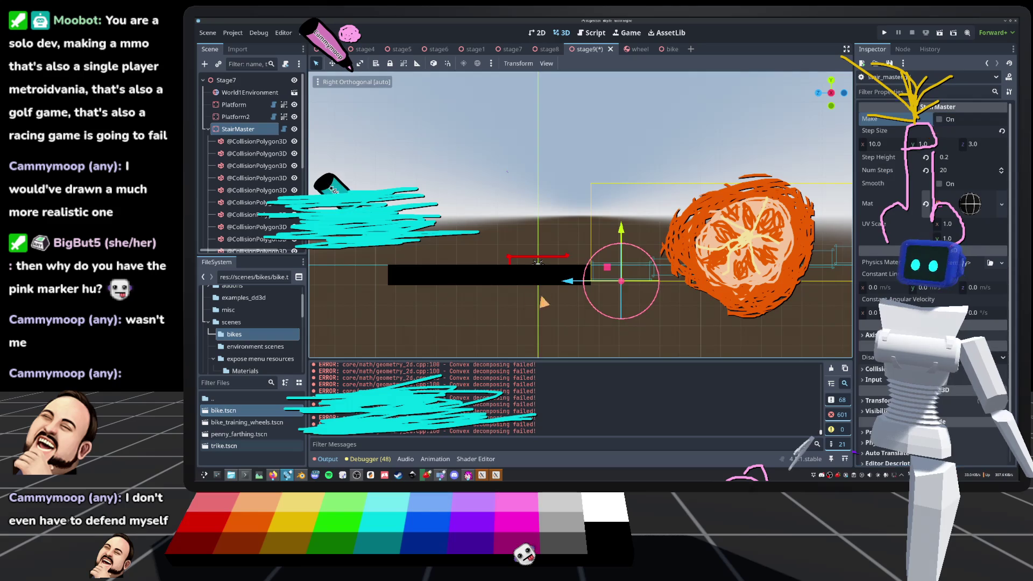
pyautogui.scroll(10, 537, 262)
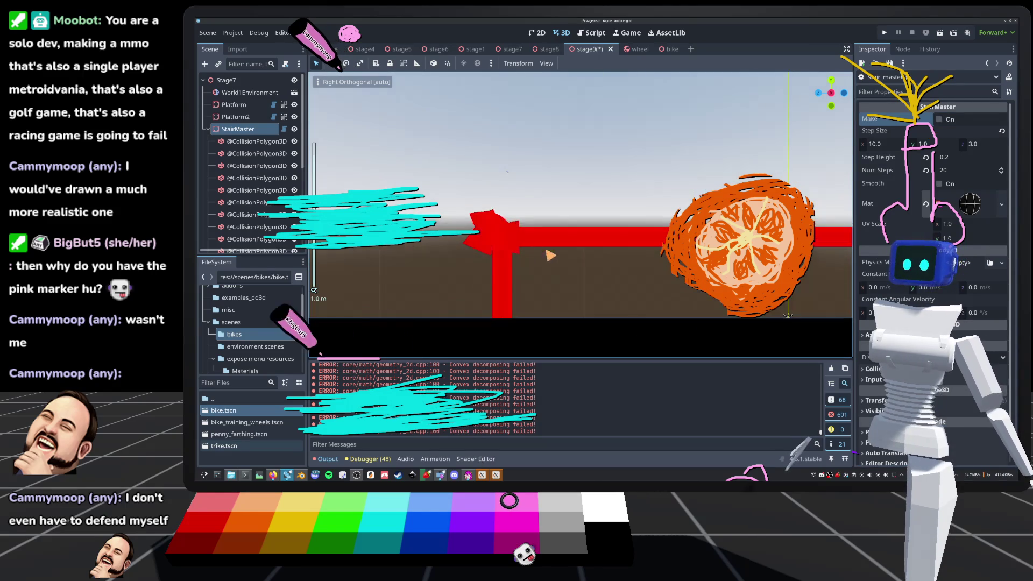
# In the StairMaster script, change the draw_arrow arrow size from 0.01 to 0.001 and save.
pyautogui.click(285, 130)
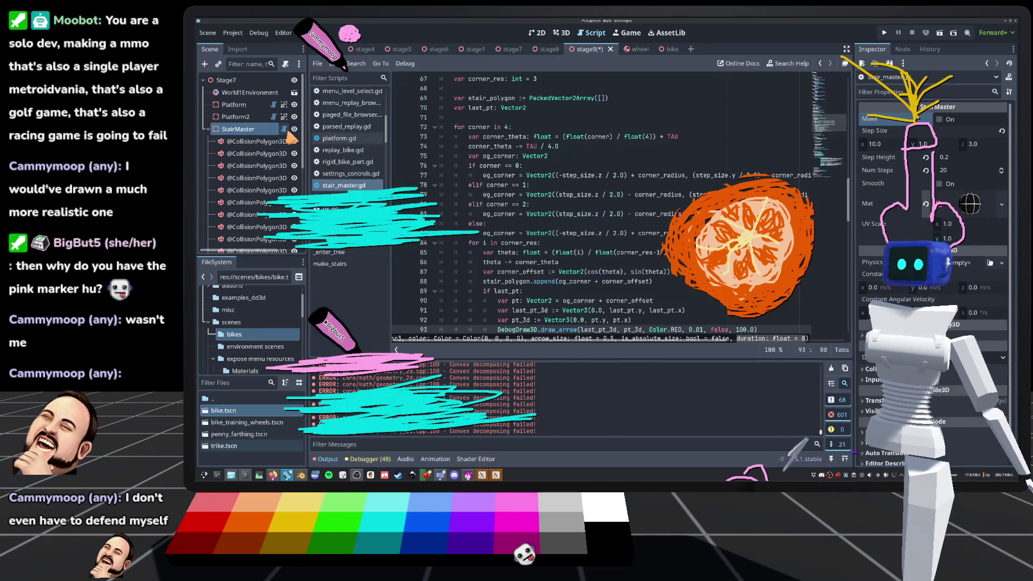
pyautogui.click(699, 329)
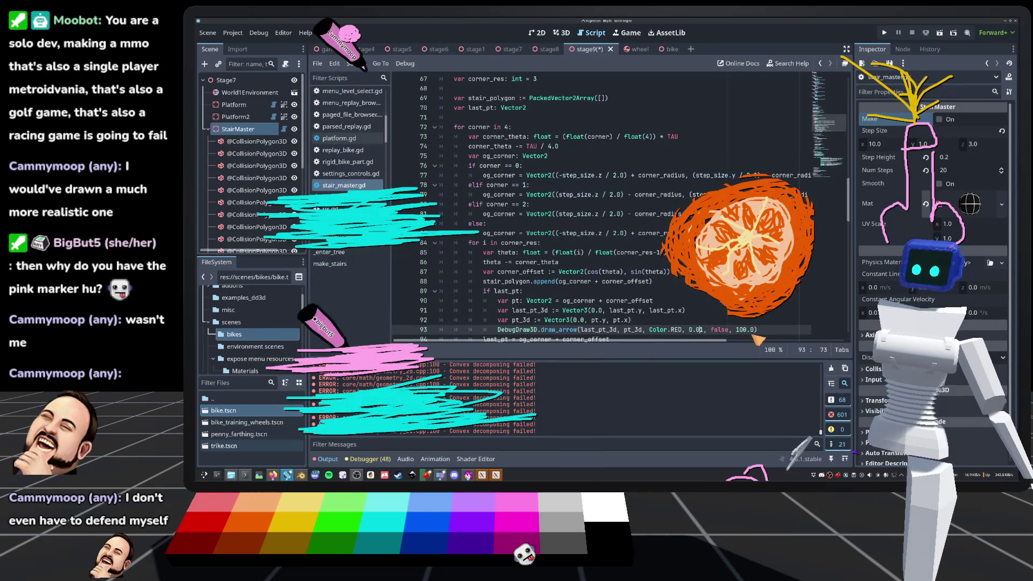
pyautogui.write('0')
pyautogui.hotkey('ctrl', 's')
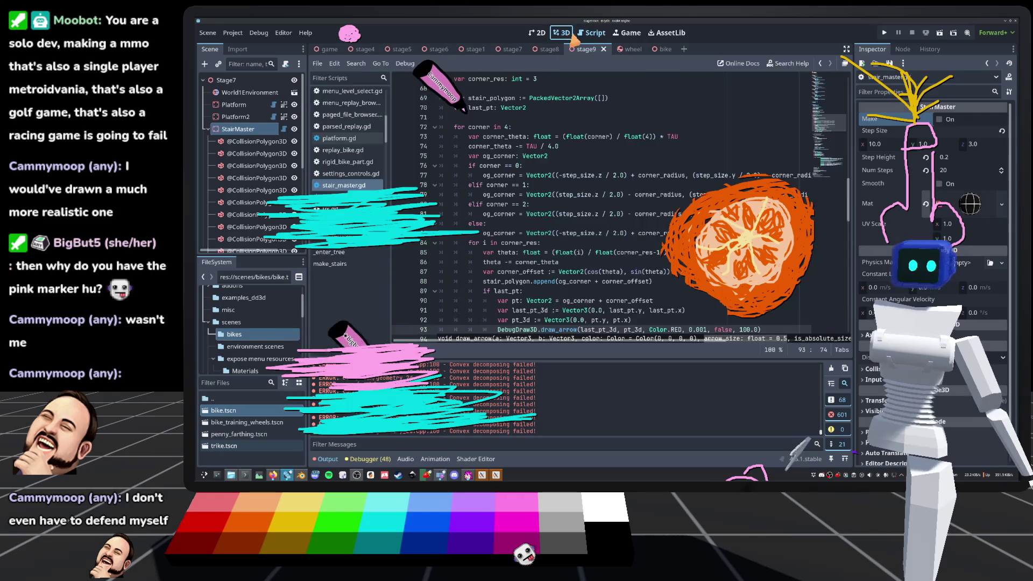
# Save the scene and return to the stair_master.gd script.
pyautogui.click(573, 34)
pyautogui.hotkey('ctrl', 's')
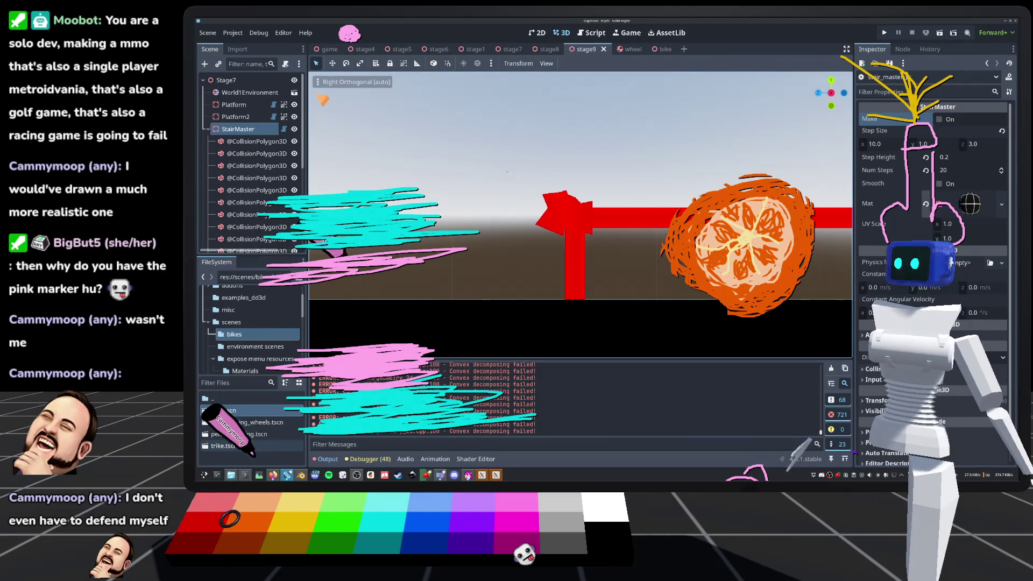
pyautogui.hotkey('ctrl', 'F3')
pyautogui.scroll(3, 602, 301)
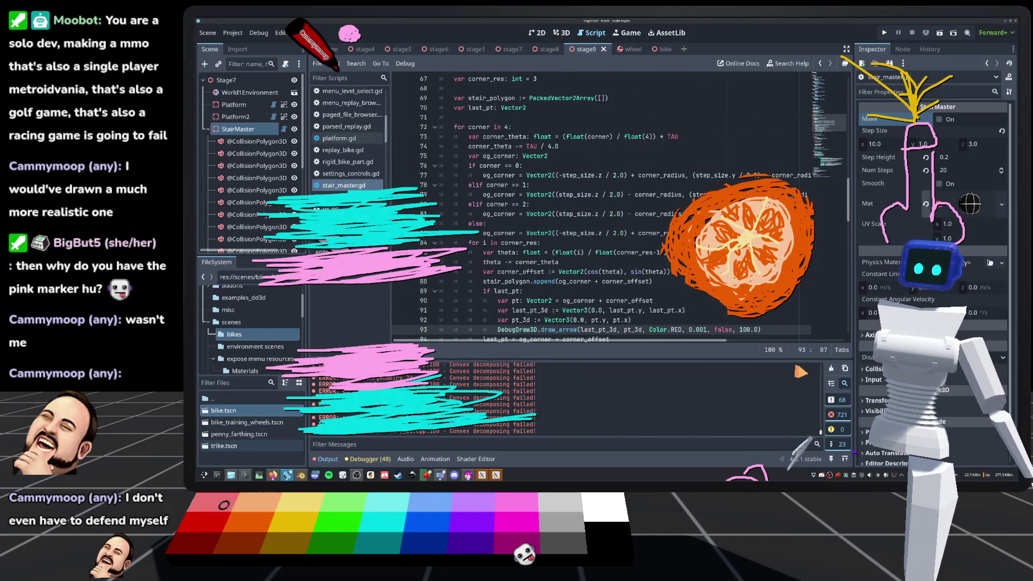
# Reload the saved scene via Scene > Reload Saved Scene and toggle Make to rebuild the stairs.
pyautogui.click(562, 32)
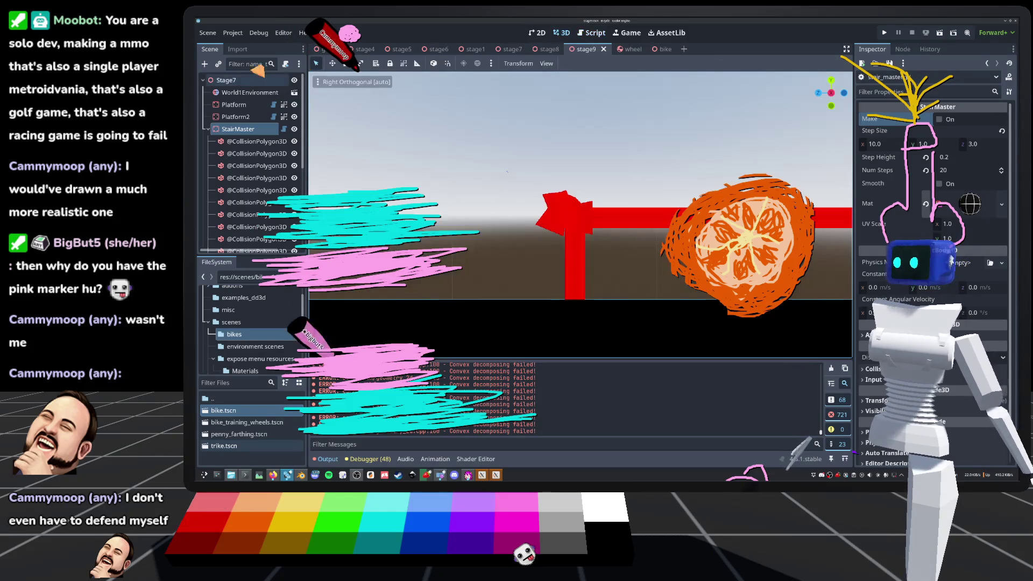
pyautogui.click(207, 33)
pyautogui.click(227, 234)
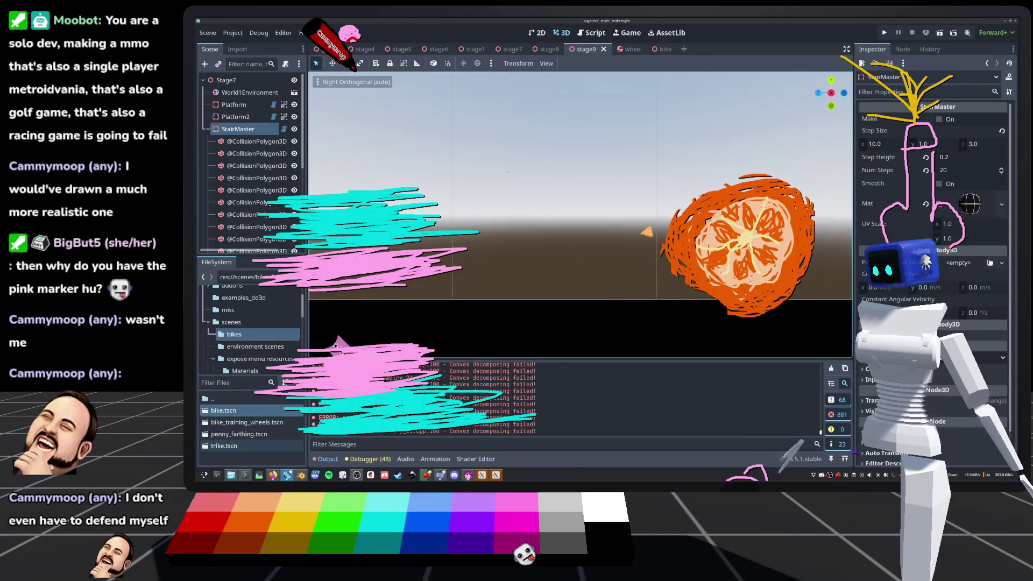
pyautogui.scroll(-2, 587, 167)
pyautogui.scroll(-5, 588, 167)
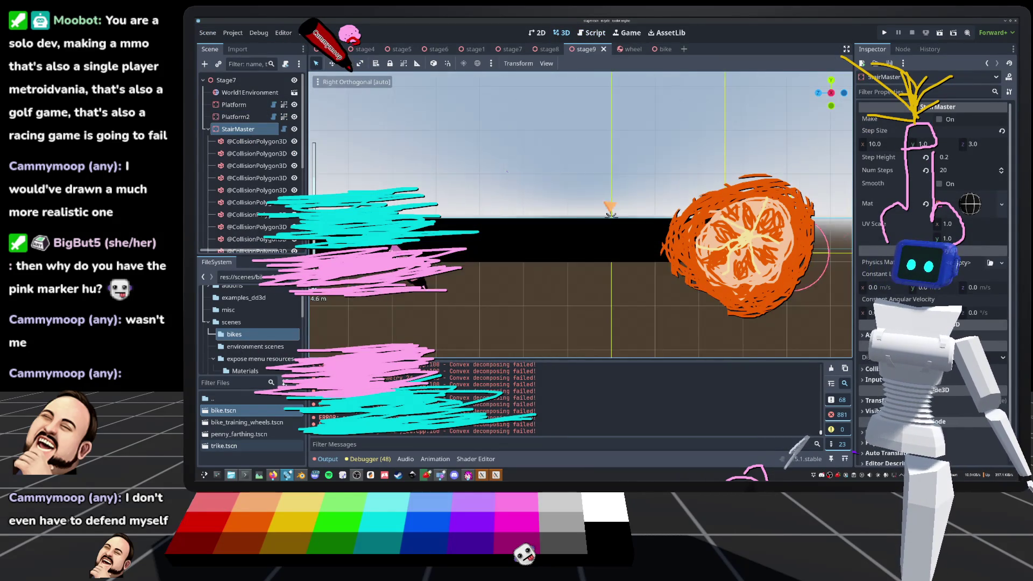
pyautogui.scroll(2, 588, 168)
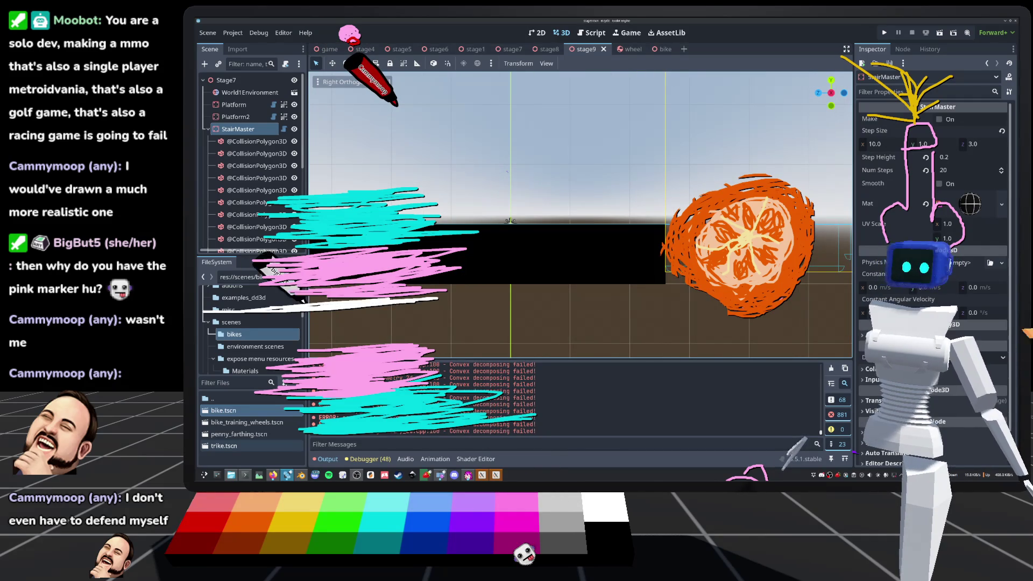
pyautogui.click(939, 118)
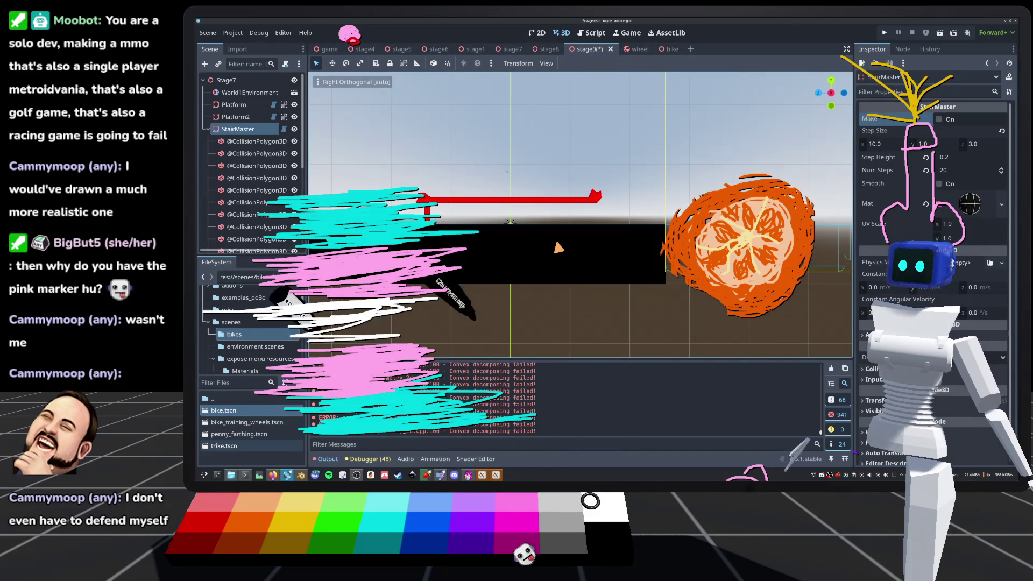
# Orbit into perspective and frame StairMaster with F to inspect the red debug arrows.
pyautogui.scroll(6, 558, 248)
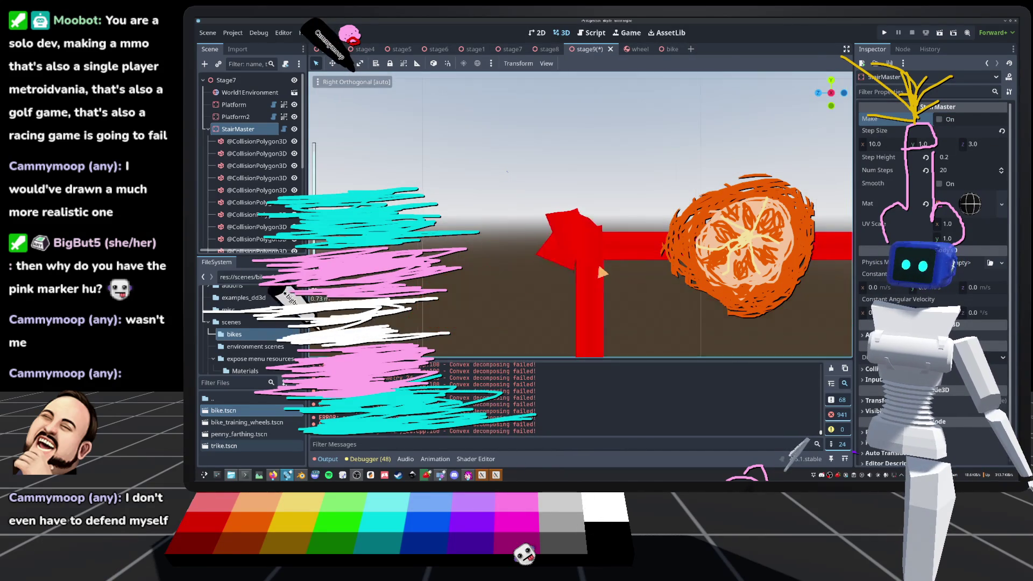
pyautogui.moveTo(602, 272)
pyautogui.mouseDown()
pyautogui.moveTo(613, 277)
pyautogui.moveTo(578, 288)
pyautogui.moveTo(847, 210)
pyautogui.moveTo(506, 171)
pyautogui.moveTo(471, 320)
pyautogui.moveTo(530, 258)
pyautogui.mouseUp()
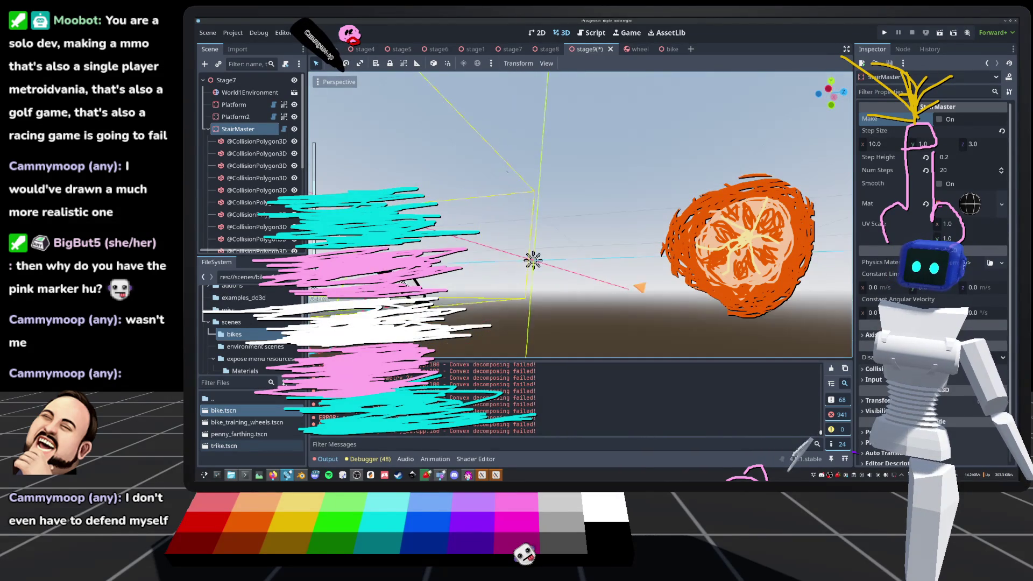
pyautogui.press('f')
pyautogui.moveTo(580, 215); pyautogui.dragTo(535, 261)
pyautogui.moveTo(604, 218); pyautogui.dragTo(559, 212)
pyautogui.click(253, 129)
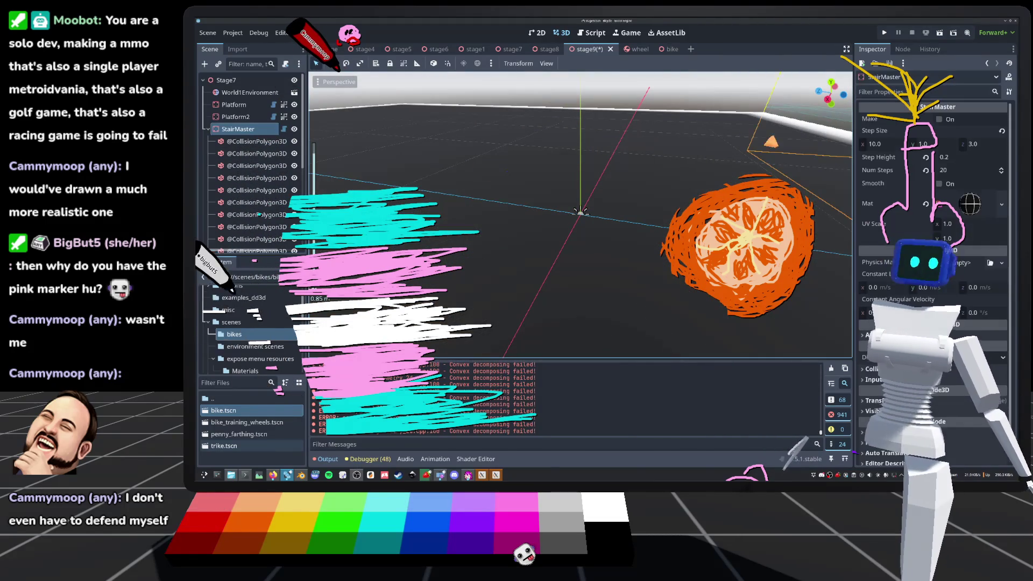
pyautogui.press('f')
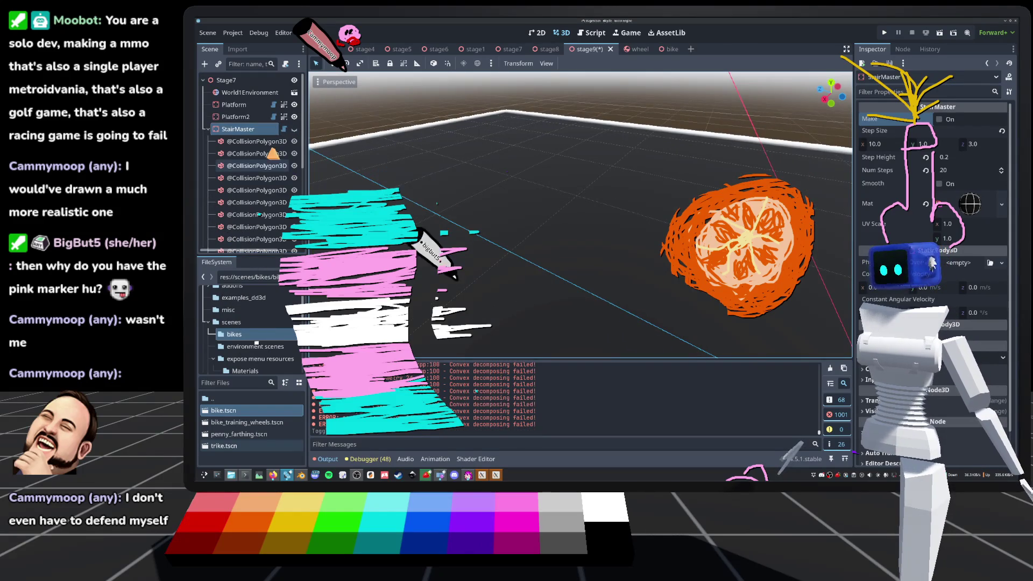
pyautogui.click(283, 129)
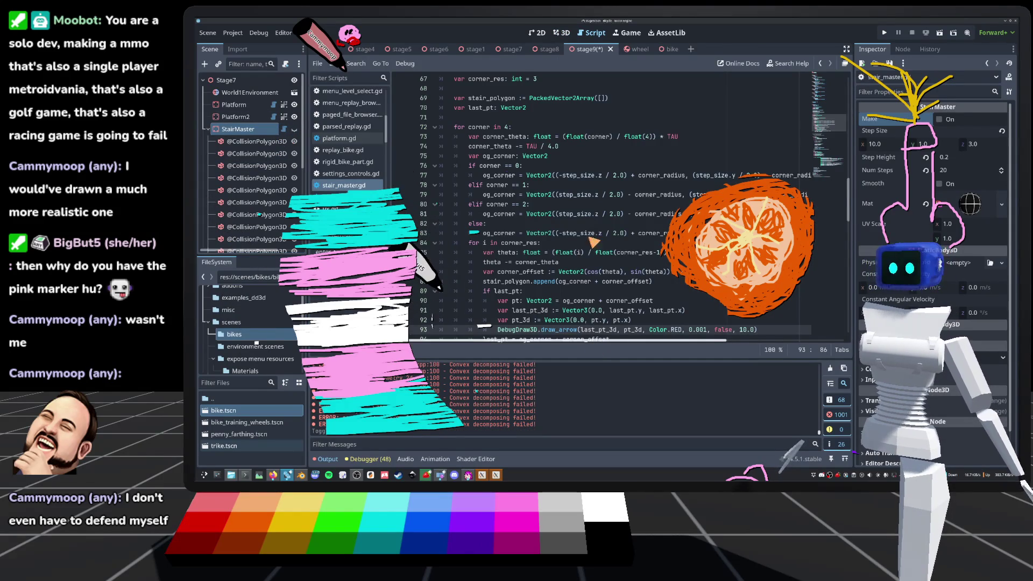
# Multiply both draw_arrow endpoints by 10.0, change the duration to 1.0, and save.
pyautogui.scroll(-4, 541, 295)
pyautogui.scroll(-2, 591, 223)
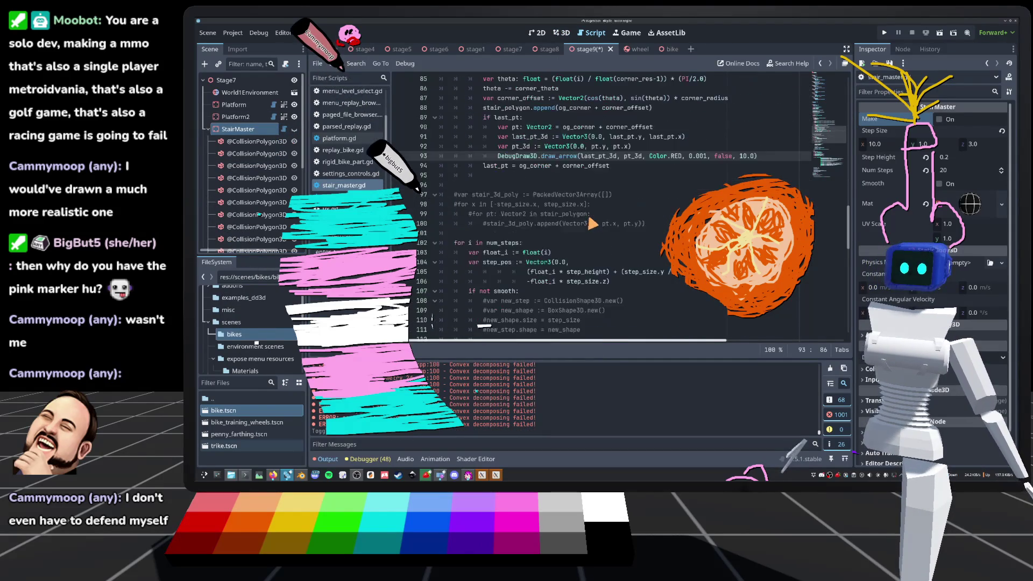
pyautogui.click(618, 156)
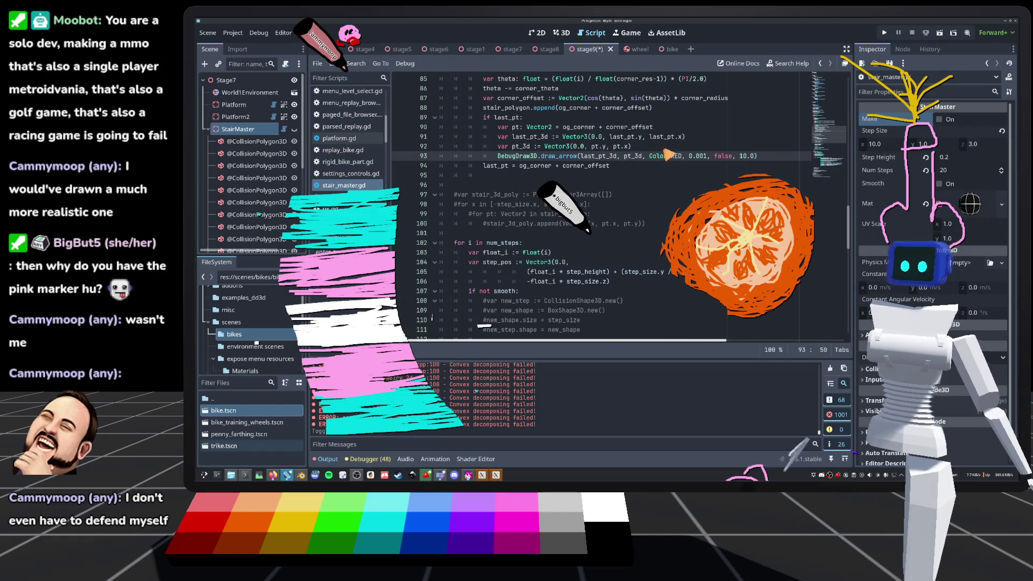
pyautogui.write('* 10')
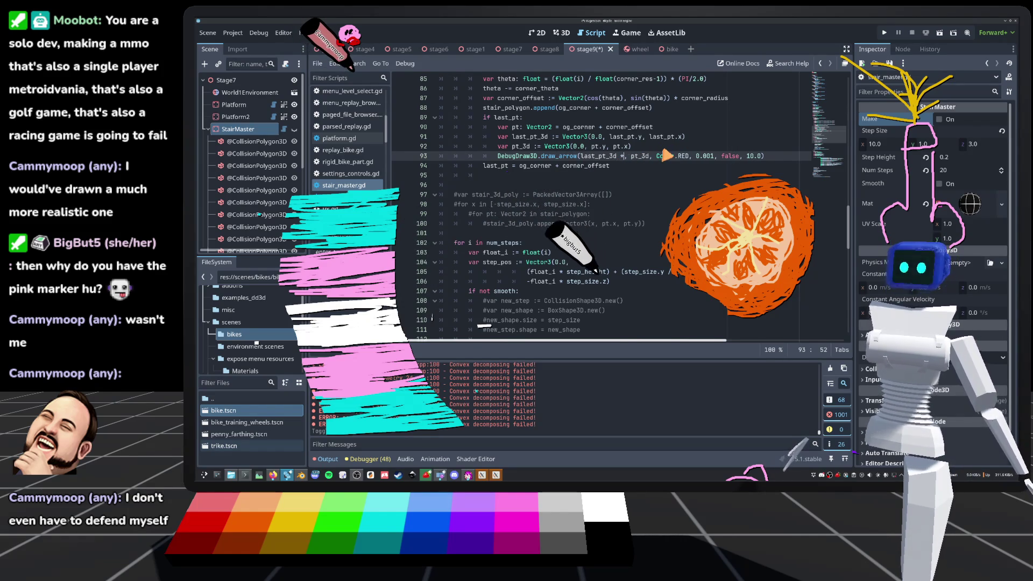
pyautogui.write('.0')
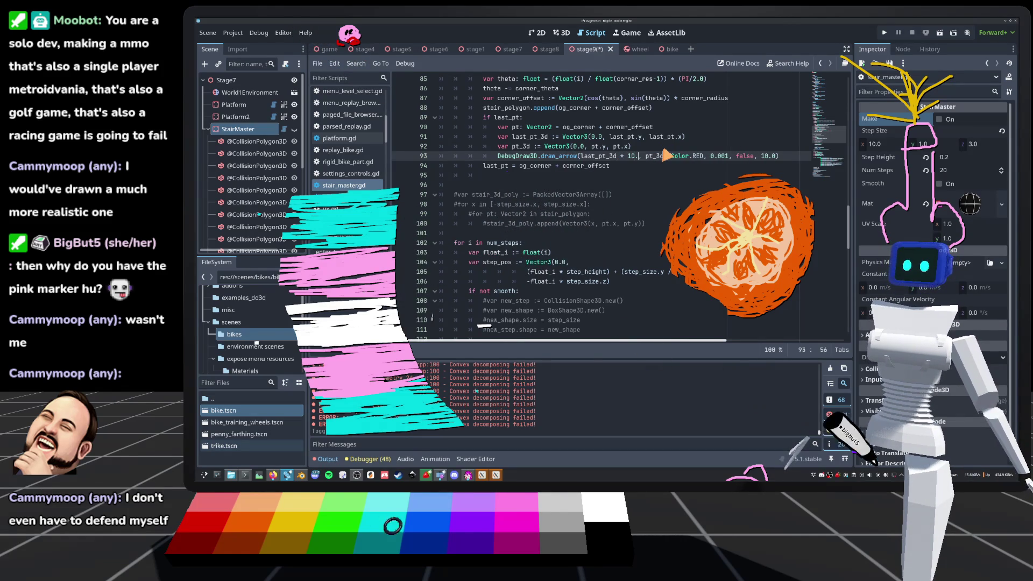
pyautogui.click(669, 155)
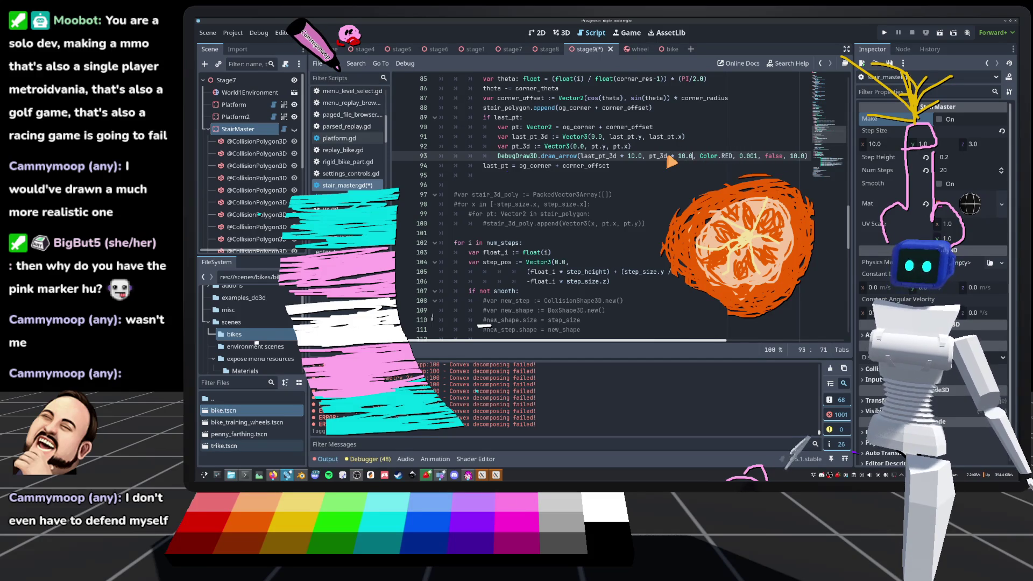
pyautogui.press('BackSpace')
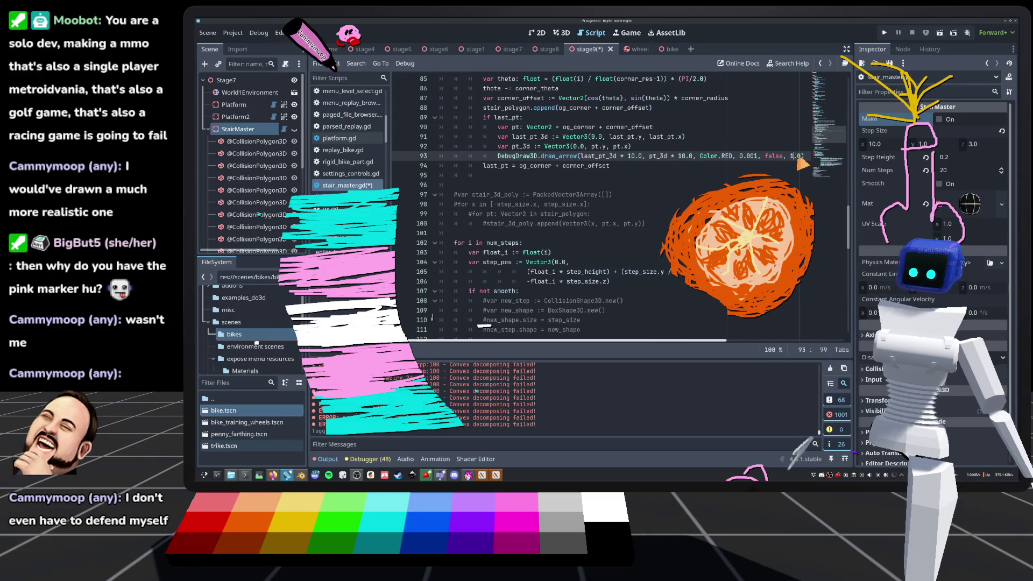
pyautogui.write('3')
pyautogui.hotkey('ctrl', 's')
pyautogui.hotkey('ctrl', 'F2')
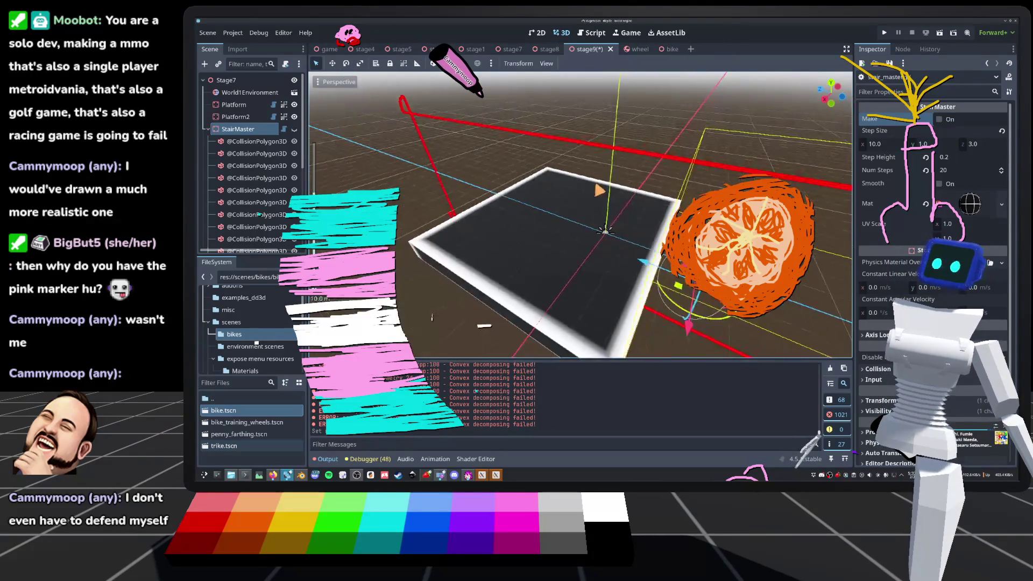
pyautogui.scroll(5, 570, 185)
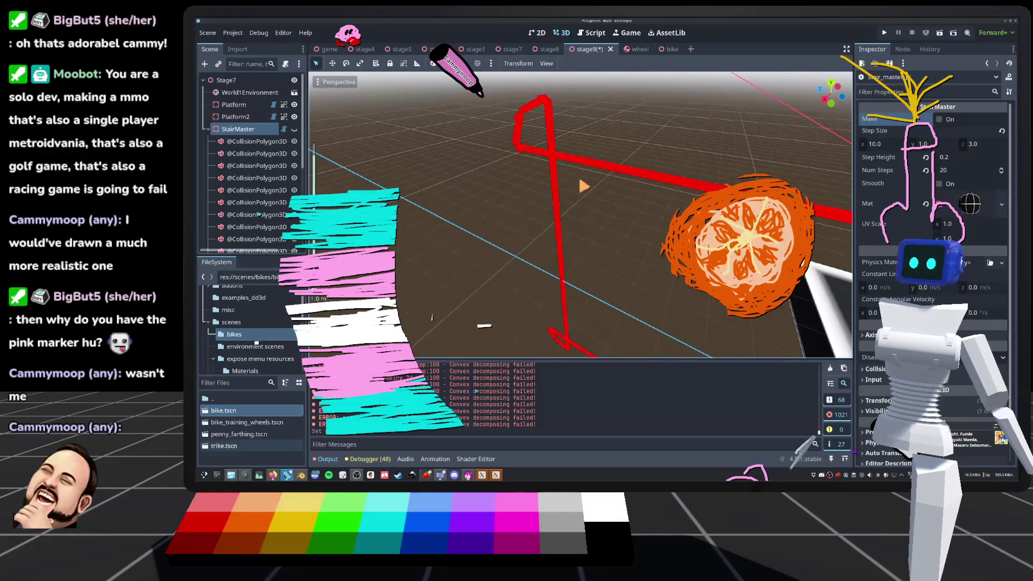
pyautogui.moveTo(581, 215)
pyautogui.mouseDown()
pyautogui.moveTo(549, 172)
pyautogui.moveTo(506, 151)
pyautogui.mouseUp()
pyautogui.moveTo(556, 296); pyautogui.dragTo(547, 178)
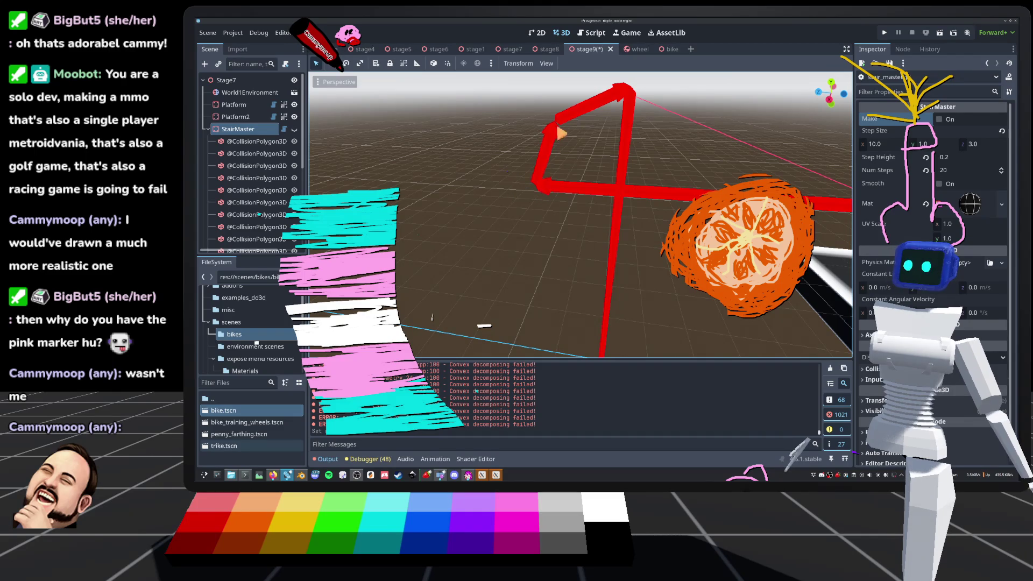
pyautogui.scroll(-3, 622, 156)
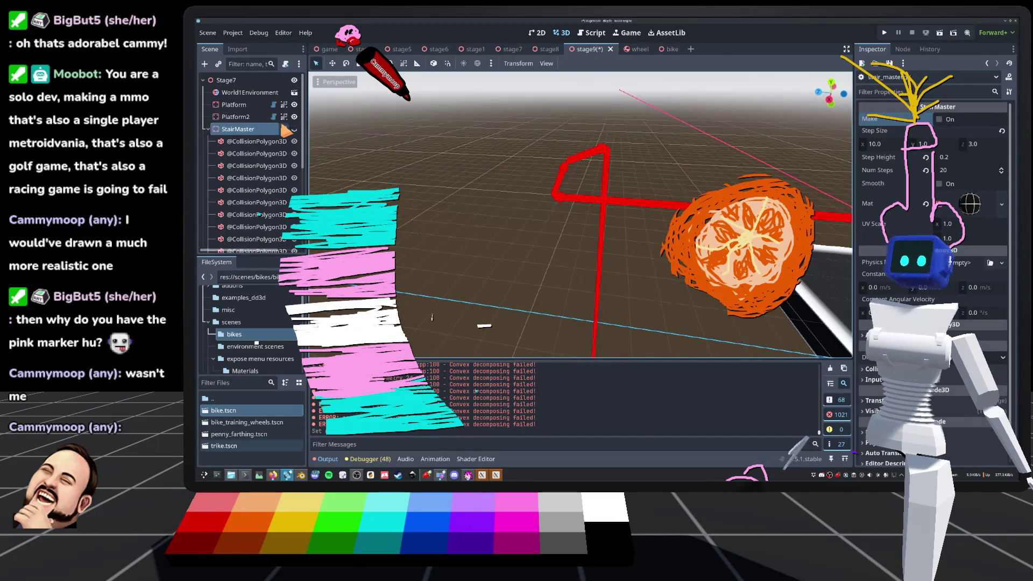
pyautogui.click(284, 129)
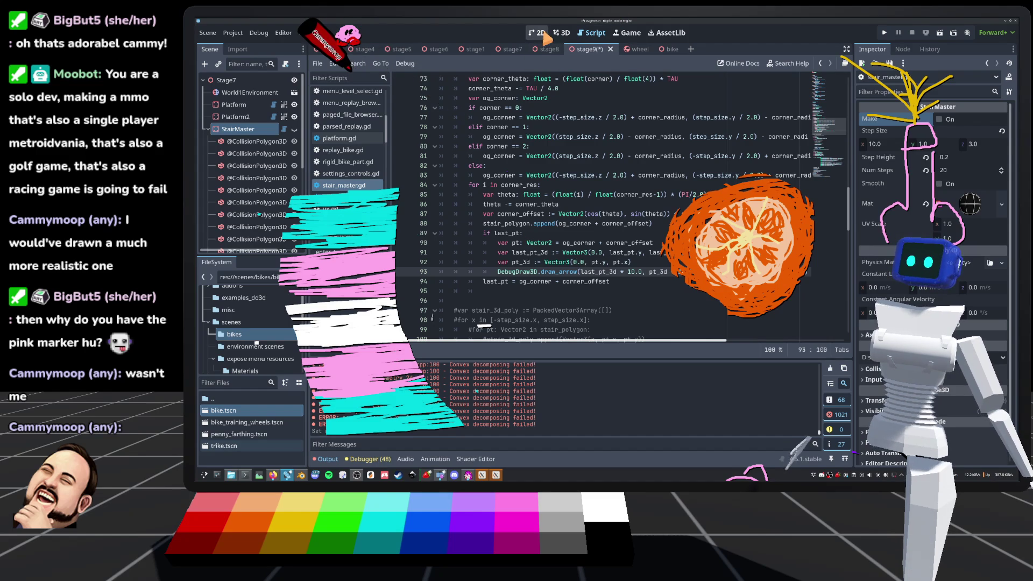
pyautogui.click(562, 33)
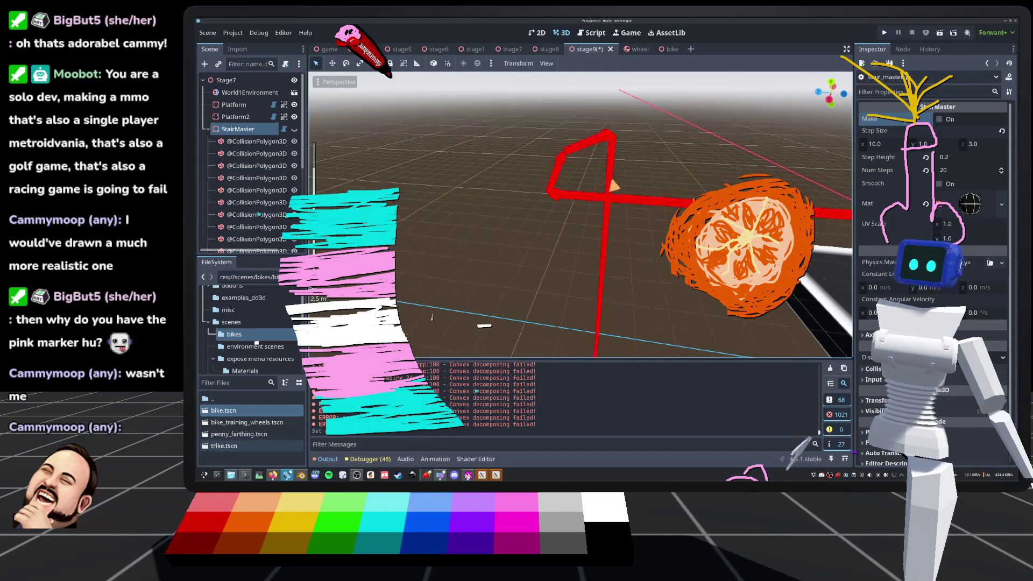
pyautogui.scroll(2, 613, 186)
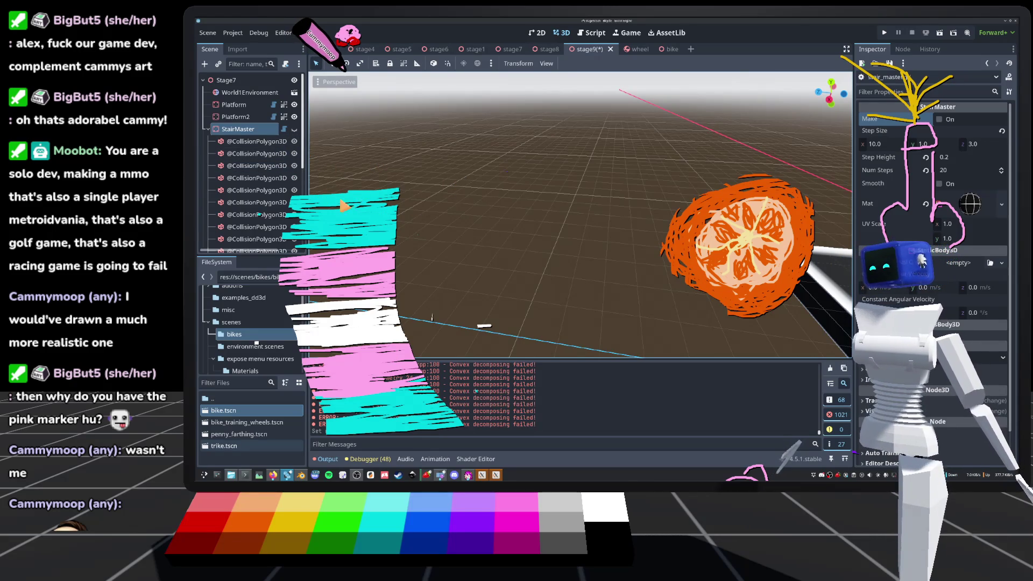
pyautogui.scroll(-4, 518, 277)
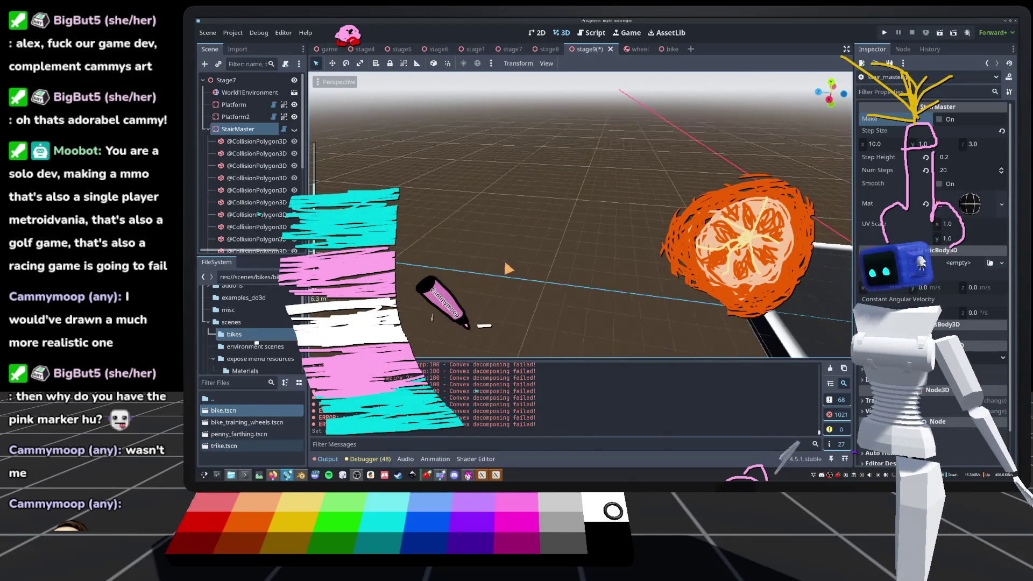
pyautogui.scroll(4, 489, 253)
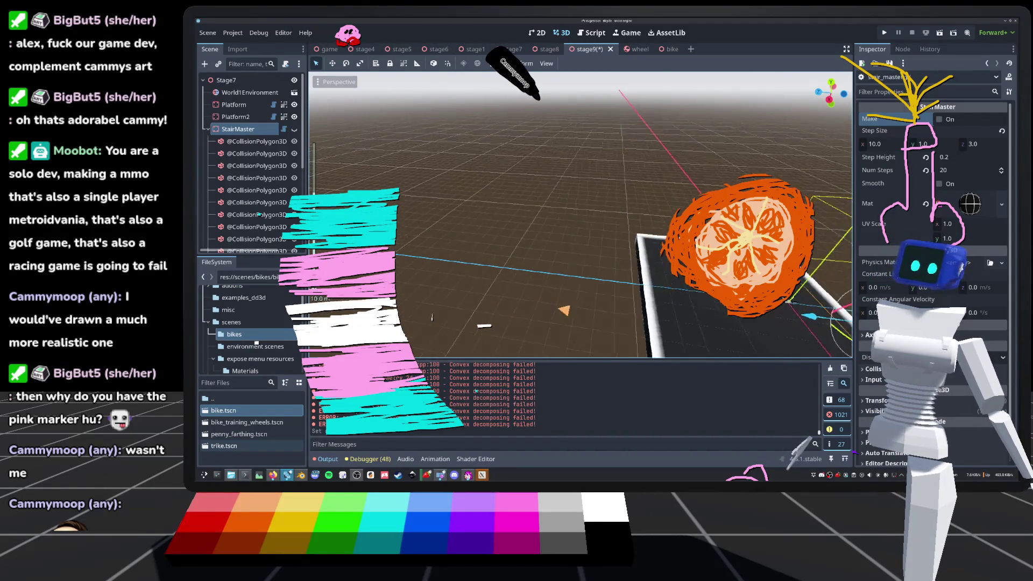
pyautogui.press('f')
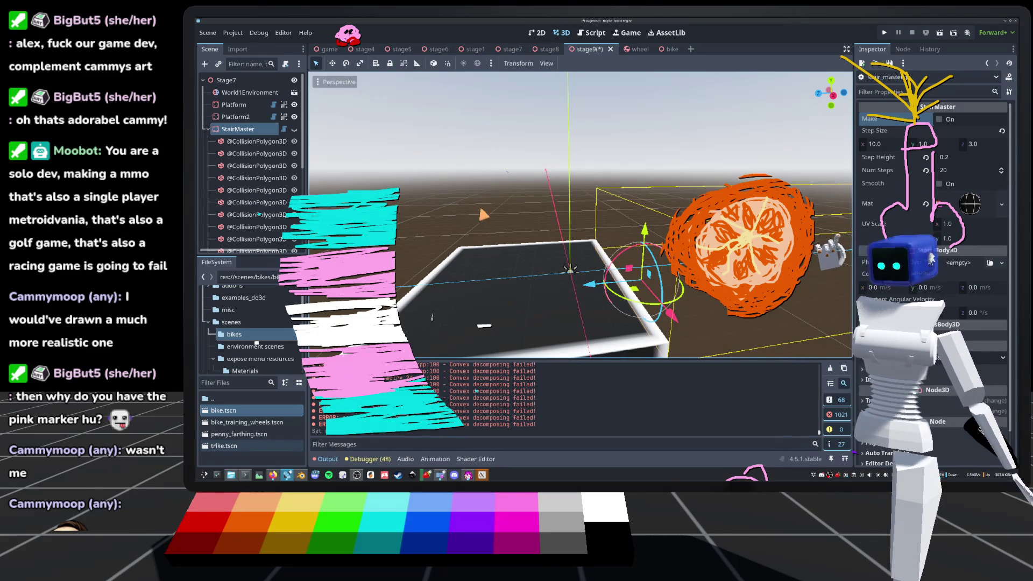
pyautogui.click(231, 475)
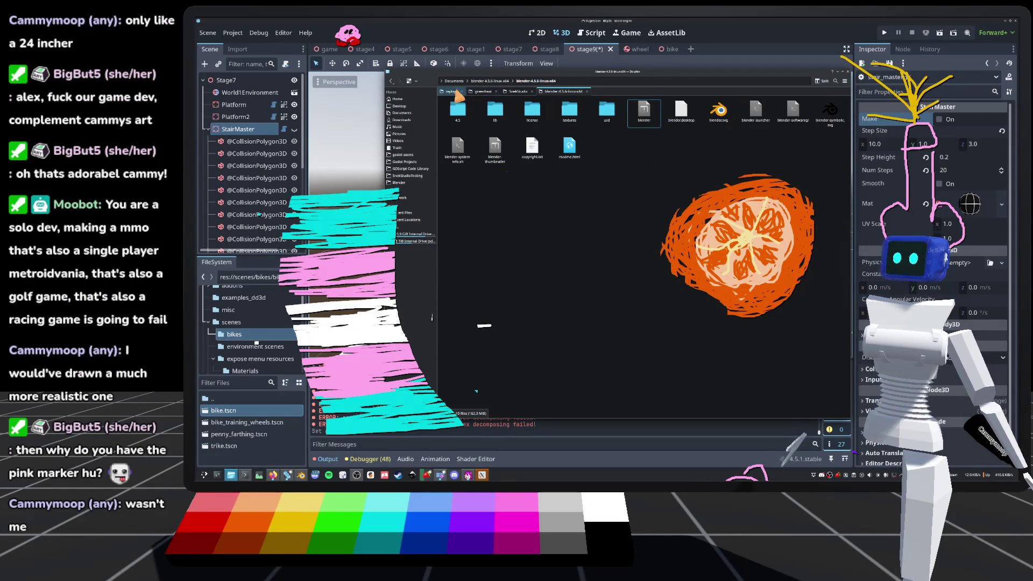
# Go from the replays folder up to data, then into SnekStudio > drawings to see the drawing thumbnails.
pyautogui.click(450, 92)
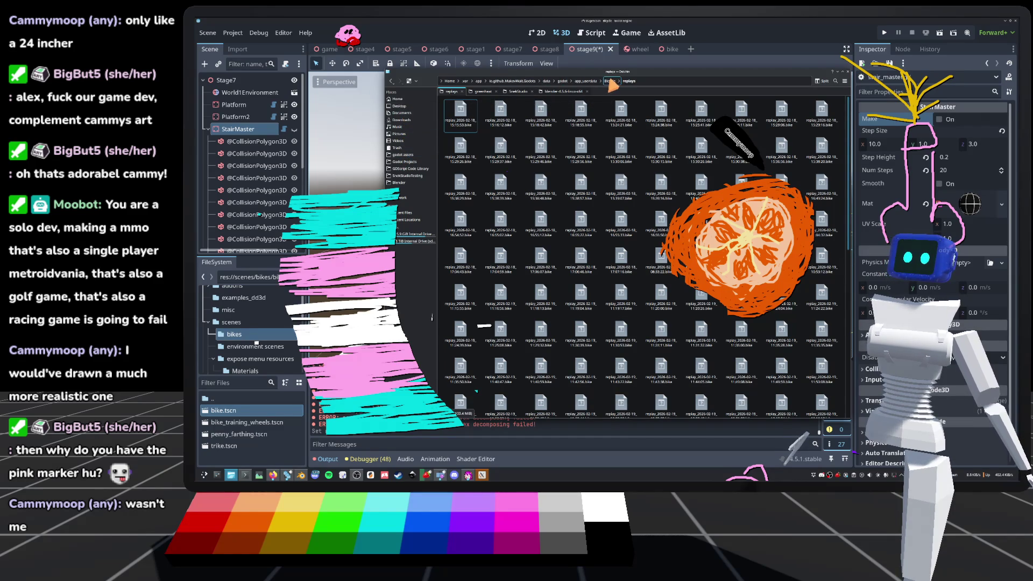
pyautogui.click(589, 81)
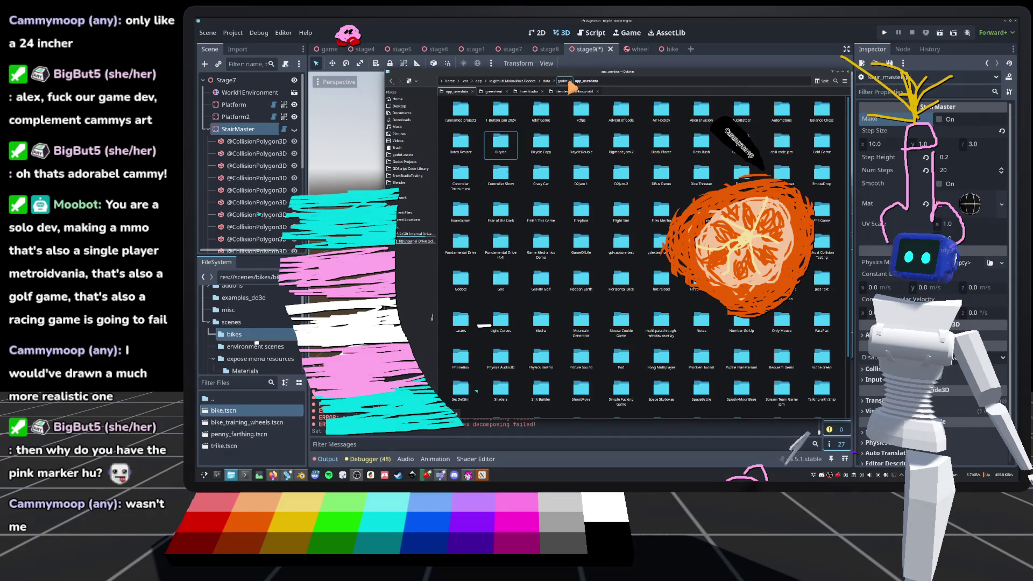
pyautogui.click(563, 81)
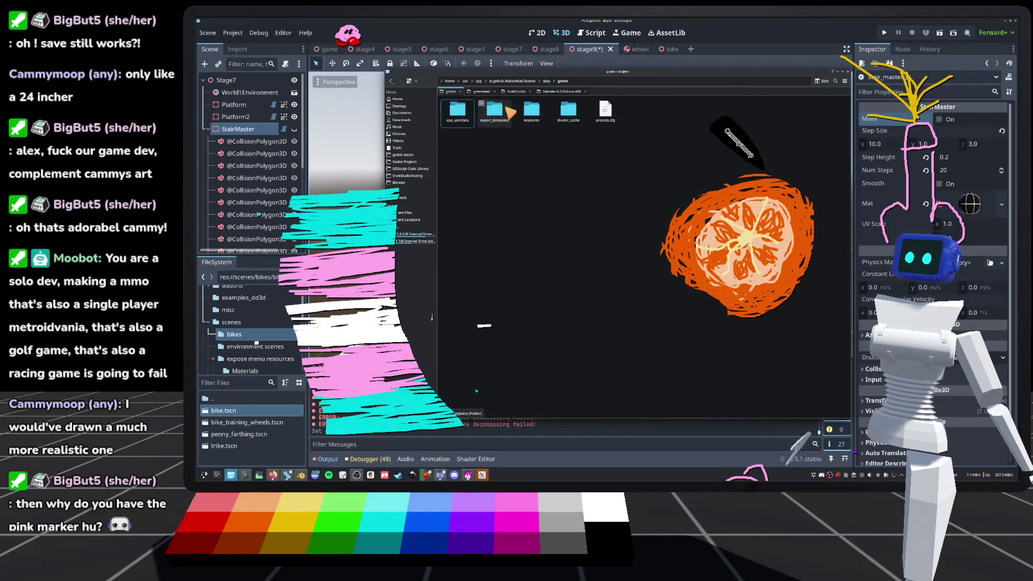
pyautogui.click(546, 80)
pyautogui.doubleClick(494, 114)
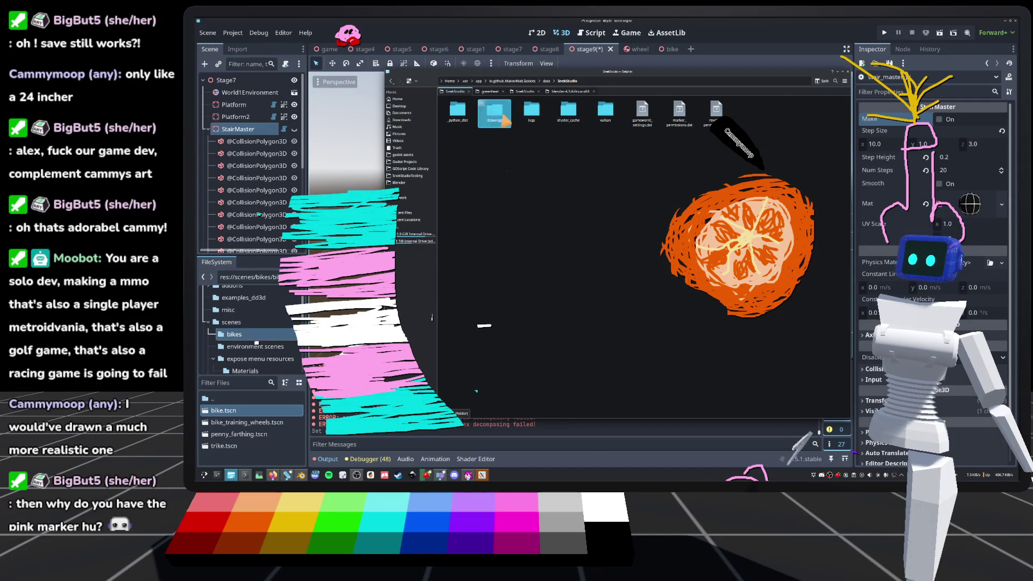
pyautogui.doubleClick(495, 112)
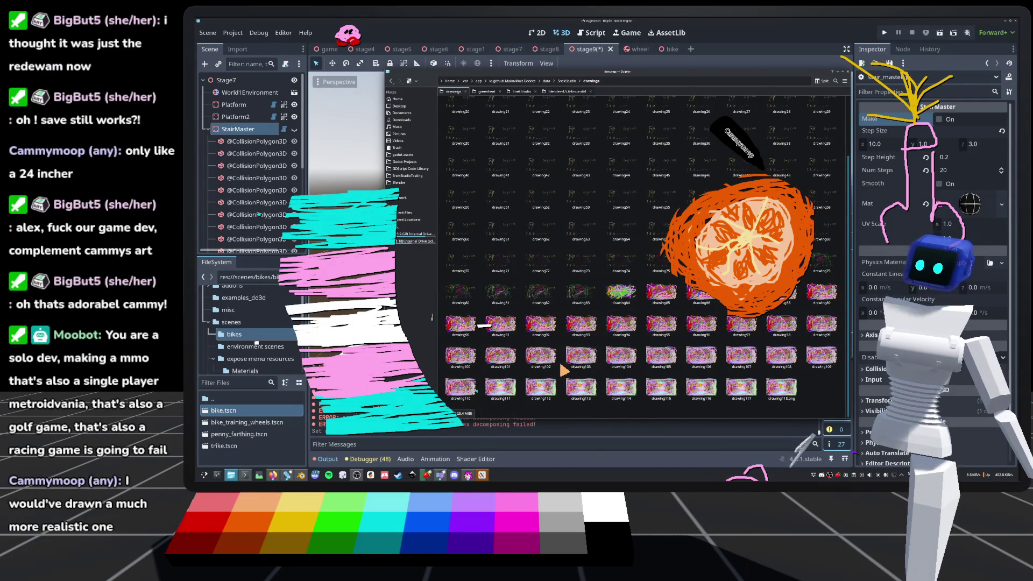
pyautogui.scroll(-3, 558, 364)
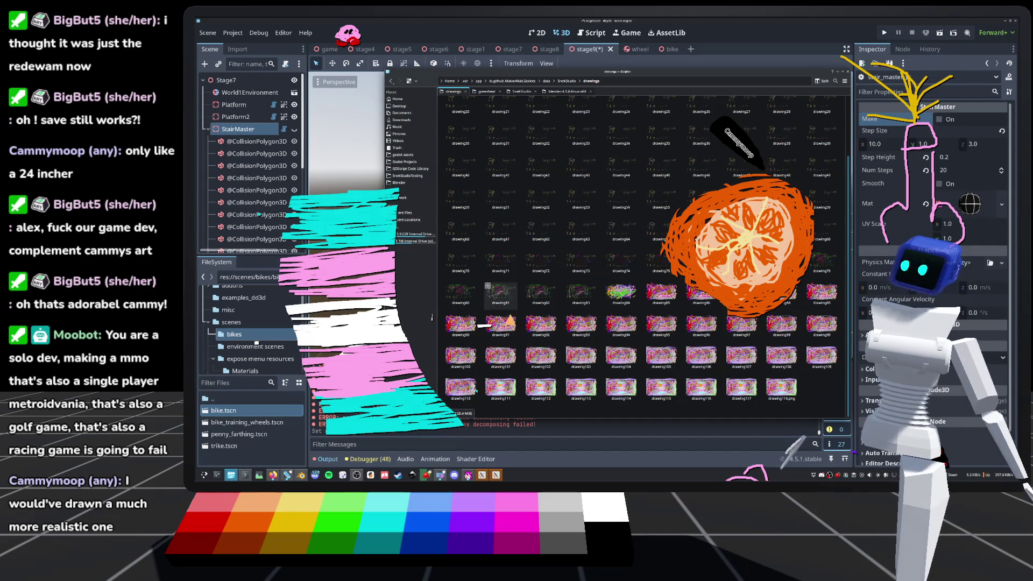
pyautogui.scroll(3, 508, 321)
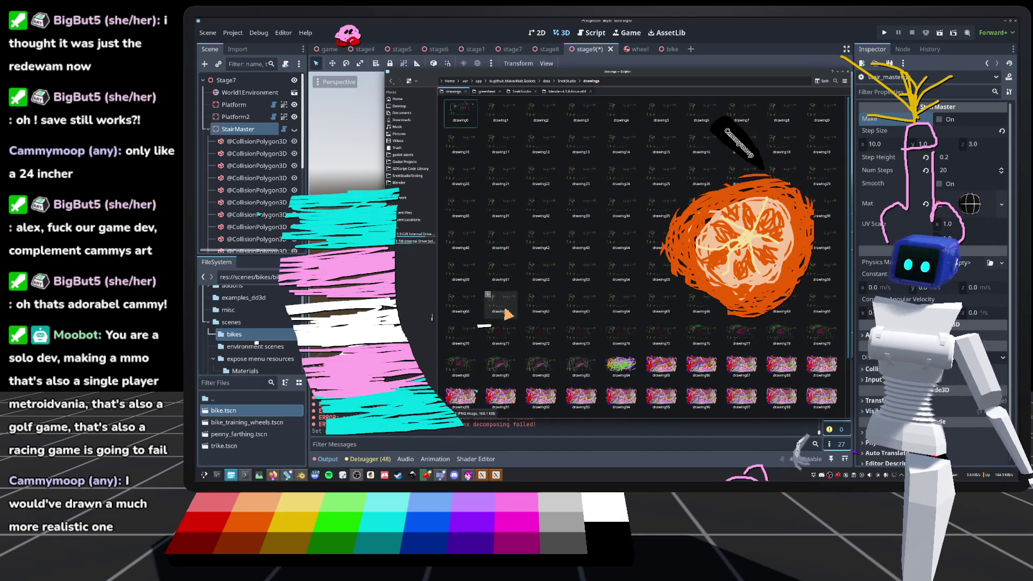
pyautogui.scroll(-2, 511, 318)
pyautogui.scroll(-2, 549, 339)
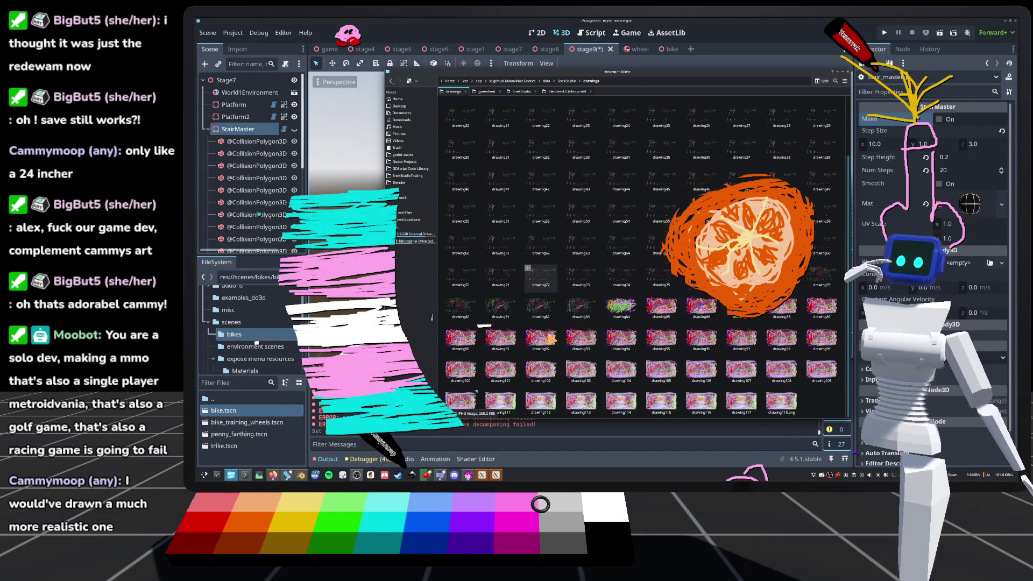
pyautogui.scroll(-1, 639, 247)
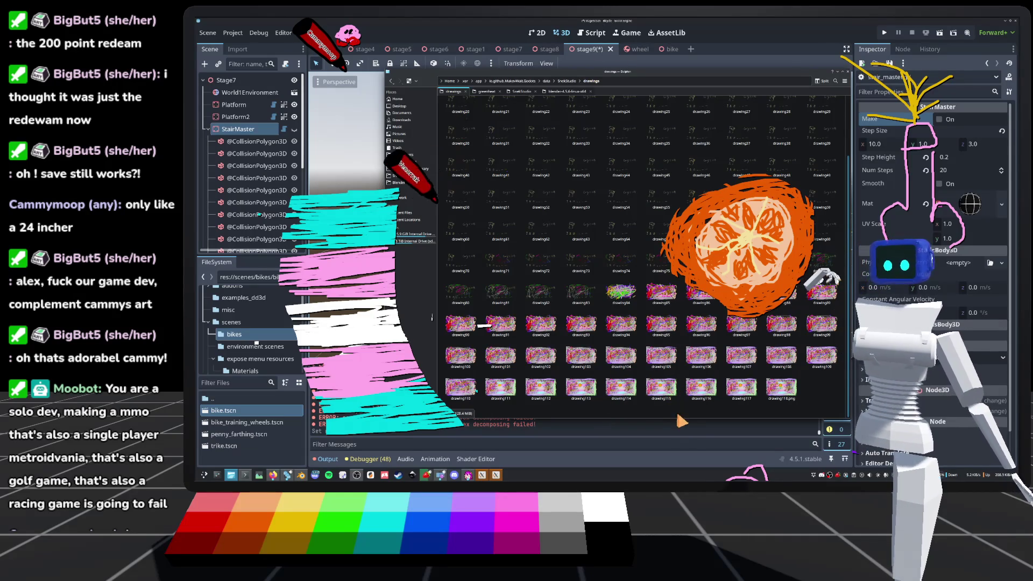
pyautogui.scroll(2, 613, 366)
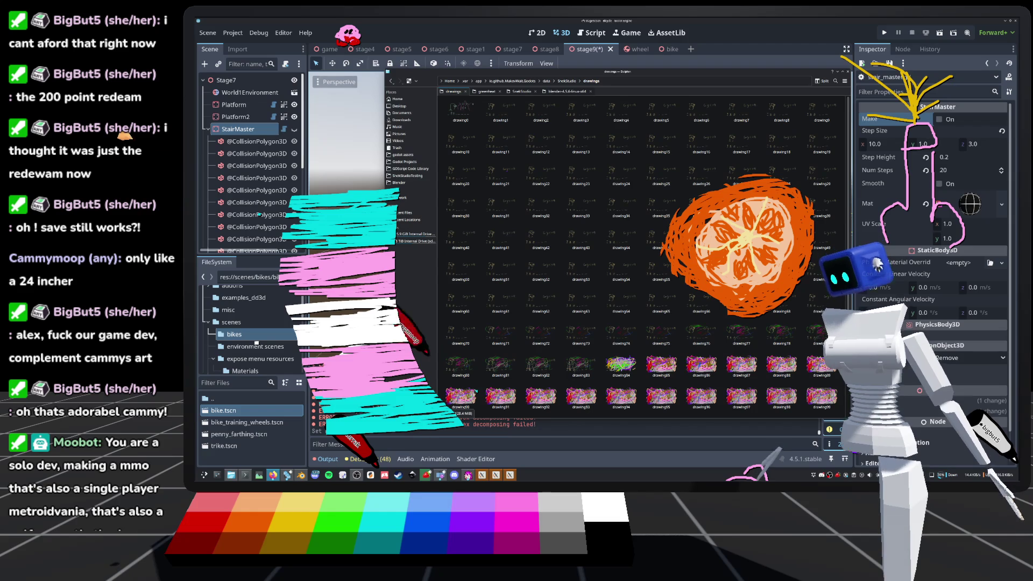
pyautogui.scroll(-2, 769, 397)
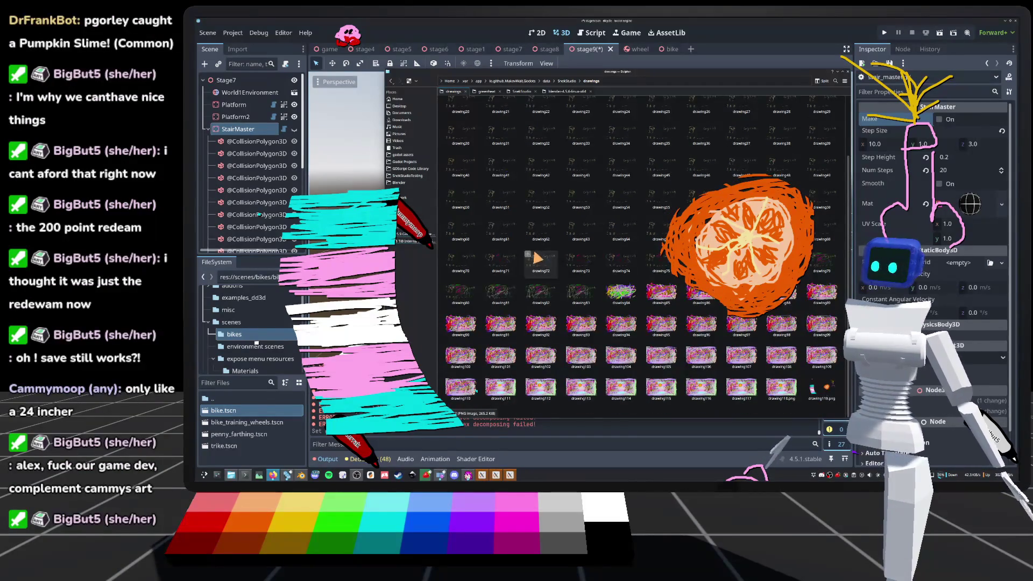
pyautogui.rightClick(820, 391)
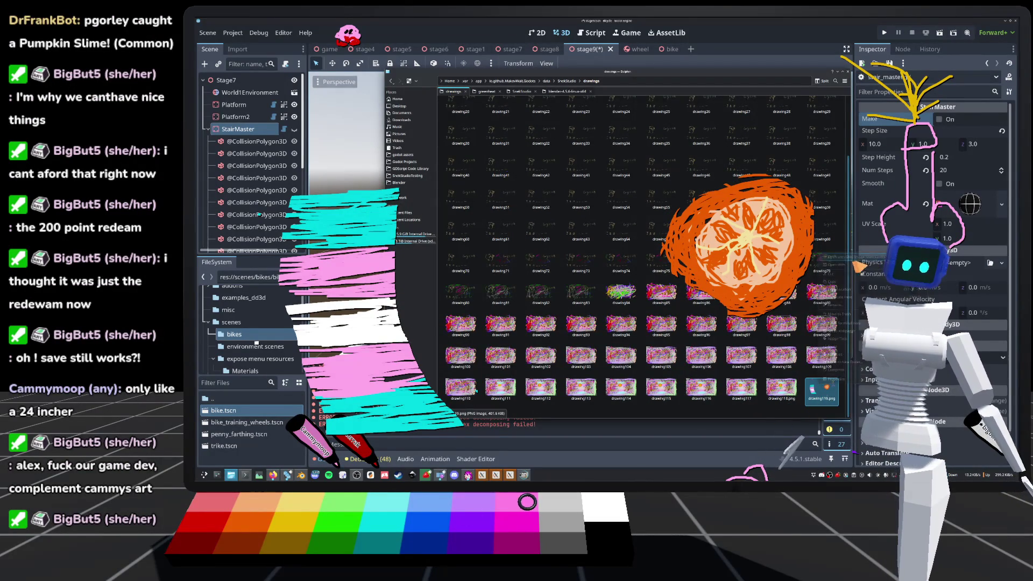
# Open drawing119.png in GIMP and zoom in on the Kirby doodle.
pyautogui.press('Escape')
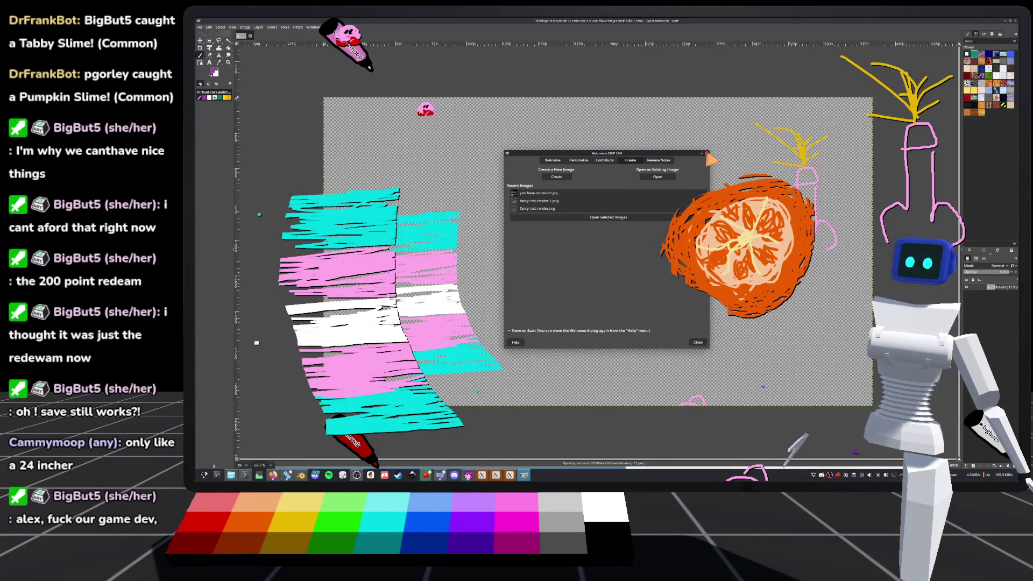
pyautogui.scroll(5, 401, 91)
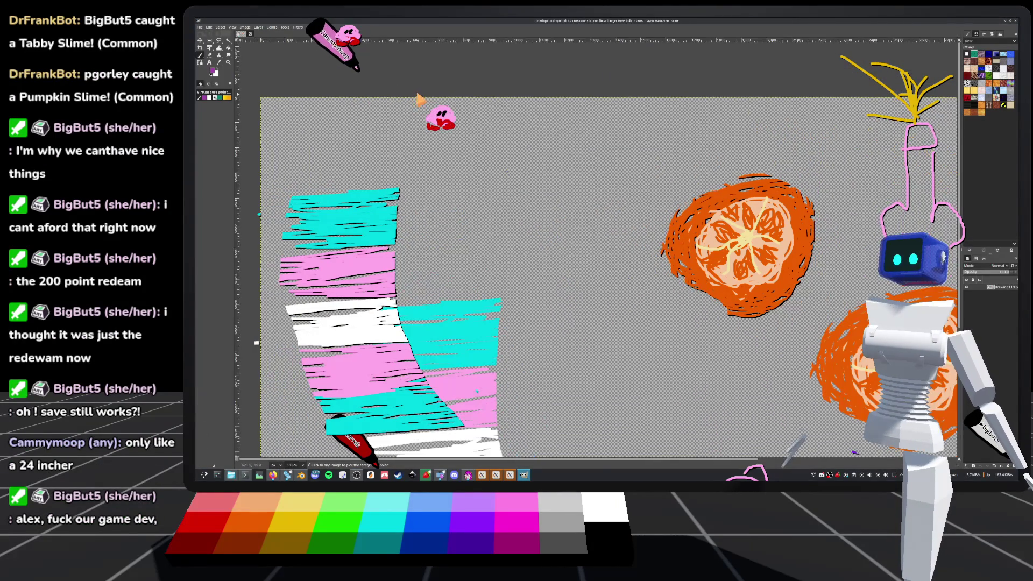
pyautogui.scroll(4, 468, 134)
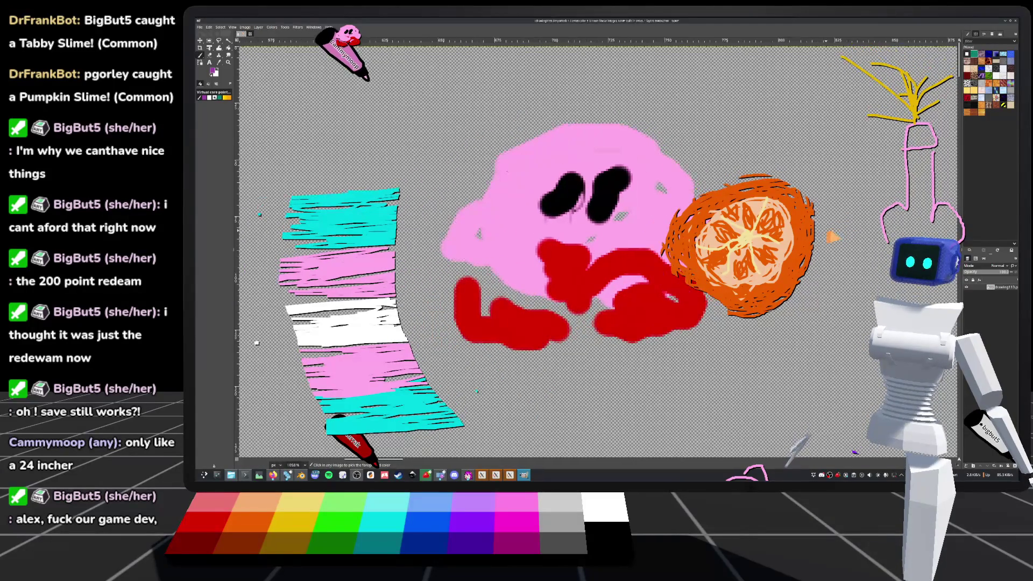
# Zoom back out to the full drawing and close the GIMP window.
pyautogui.keyDown('ctrl'); pyautogui.scroll(-2, 545, 214); pyautogui.keyUp('ctrl')
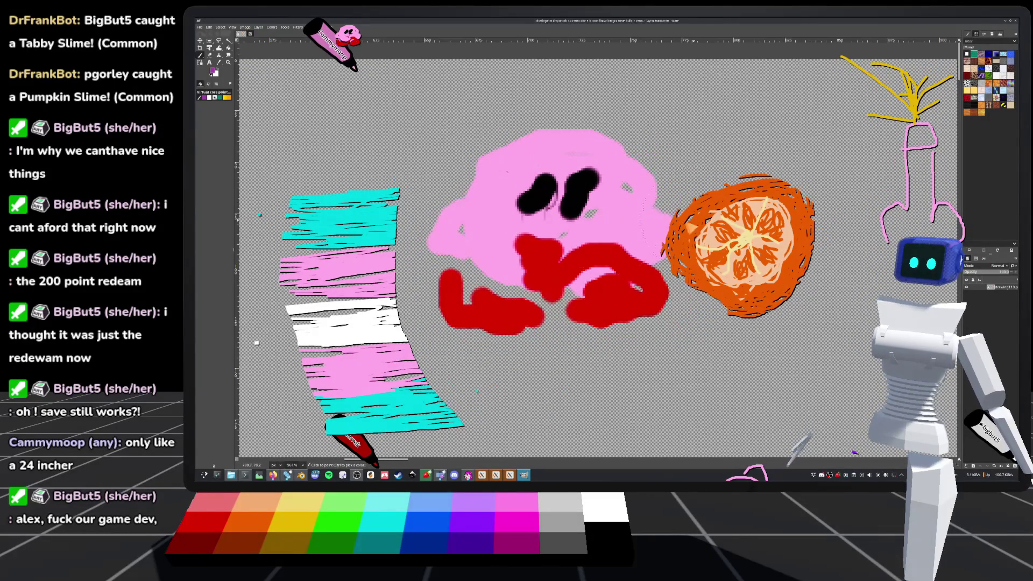
pyautogui.keyDown('ctrl'); pyautogui.scroll(3, 521, 206); pyautogui.keyUp('ctrl')
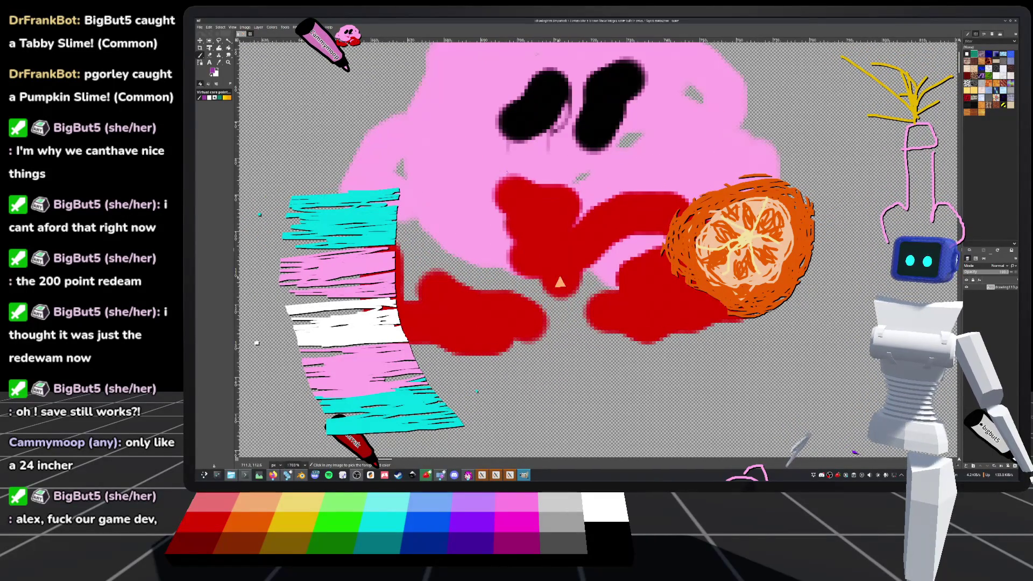
pyautogui.keyDown('ctrl'); pyautogui.scroll(-2, 569, 267); pyautogui.keyUp('ctrl')
pyautogui.keyDown('ctrl'); pyautogui.scroll(3, 480, 206); pyautogui.keyUp('ctrl')
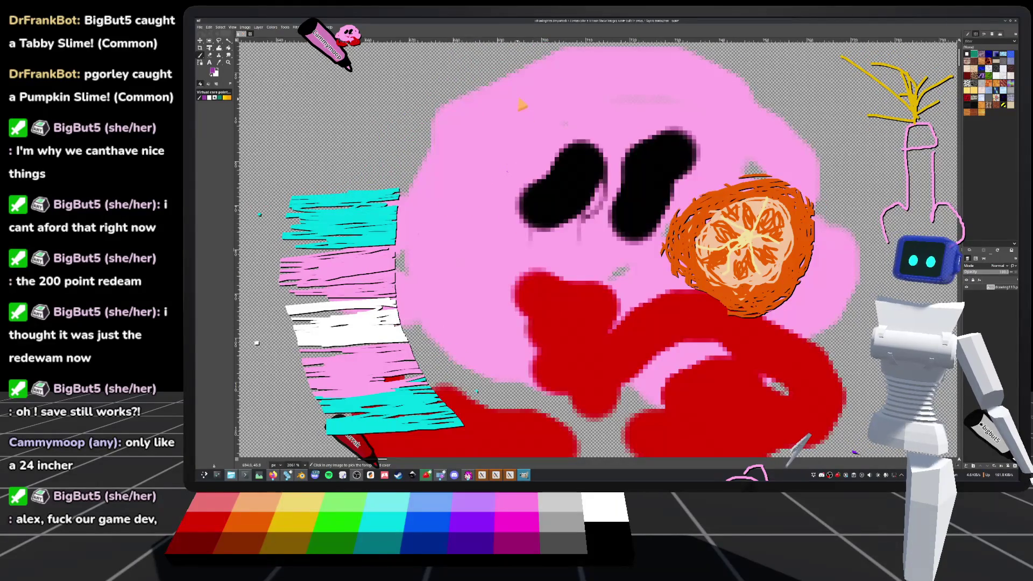
pyautogui.keyDown('ctrl'); pyautogui.scroll(-1, 528, 110); pyautogui.keyUp('ctrl')
pyautogui.keyDown('ctrl'); pyautogui.scroll(-15, 527, 111); pyautogui.keyUp('ctrl')
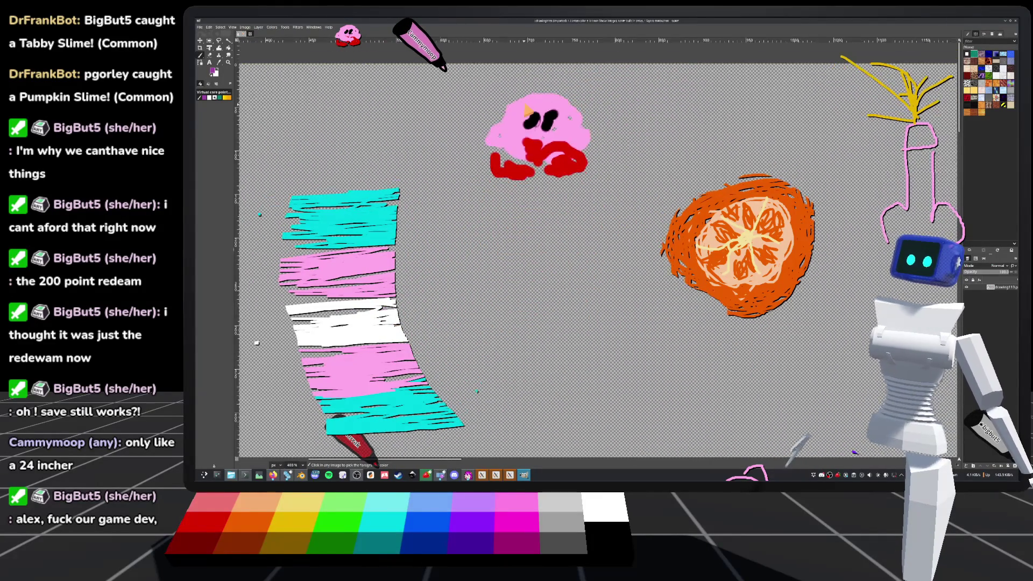
pyautogui.keyDown('ctrl'); pyautogui.scroll(-2, 482, 96); pyautogui.keyUp('ctrl')
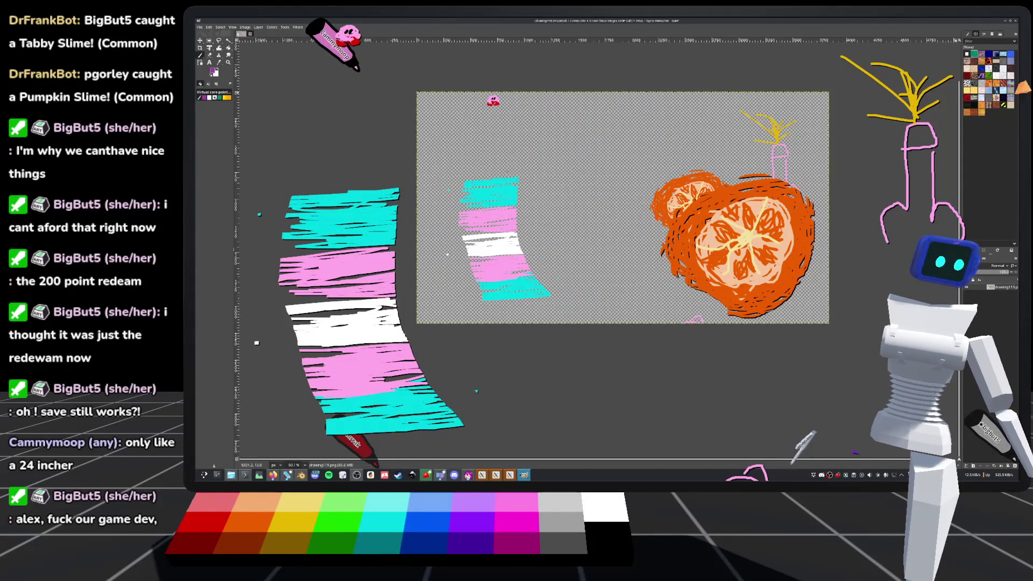
pyautogui.click(1015, 21)
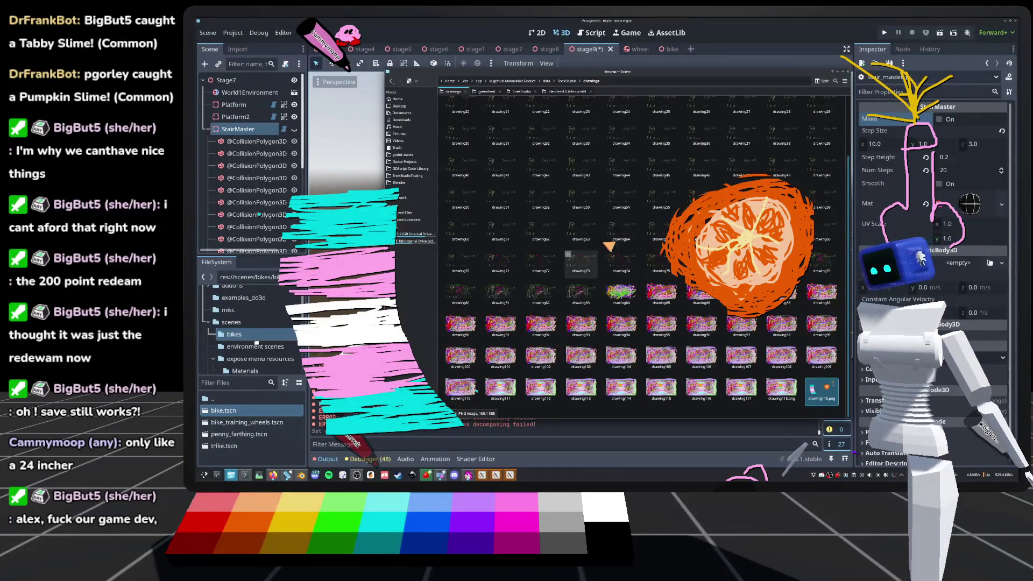
# Close Dolphin to check the red stair arrows in Godot, then reopen drawing119.png in GIMP.
pyautogui.press('Escape')
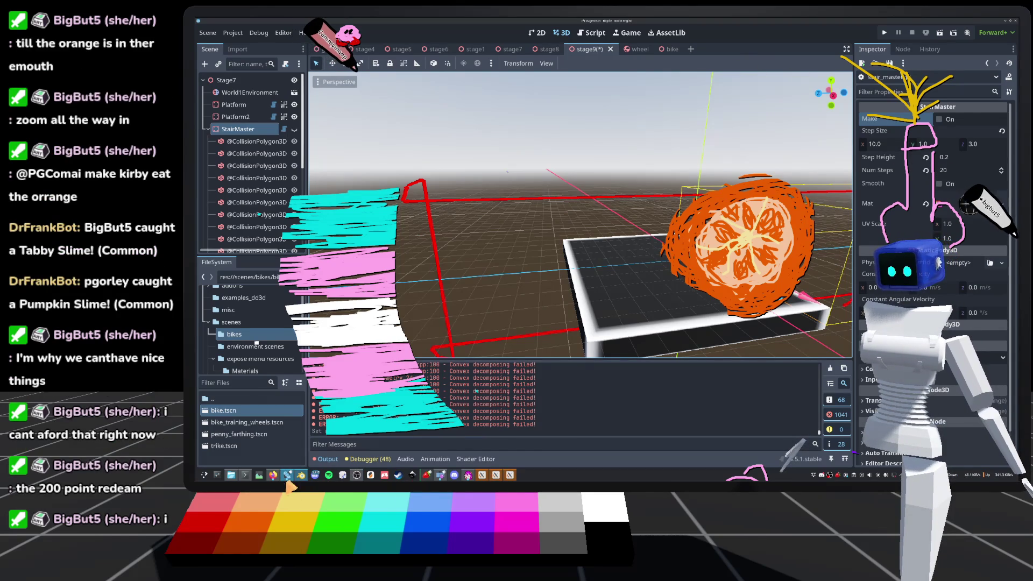
pyautogui.click(231, 474)
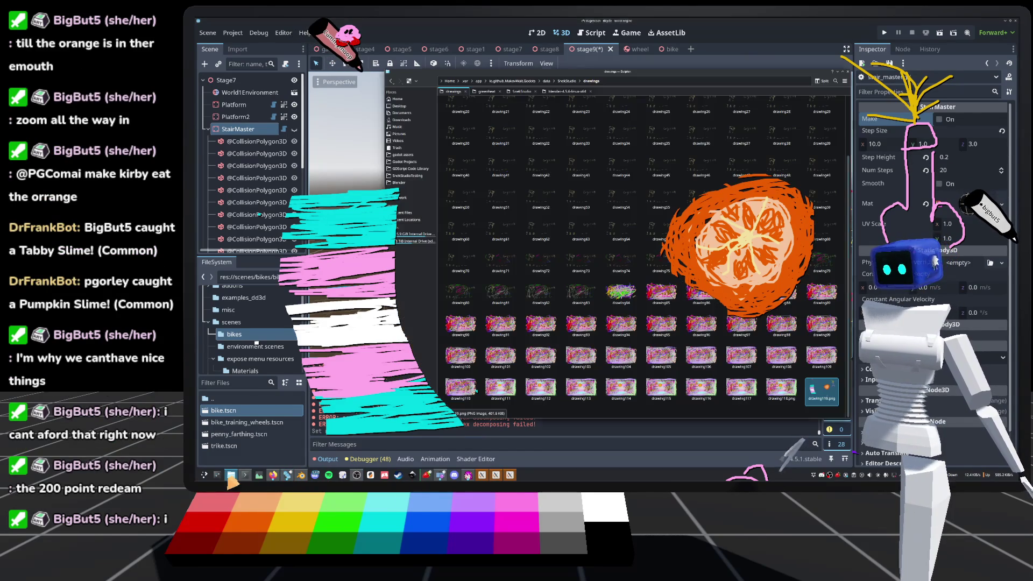
pyautogui.doubleClick(821, 391)
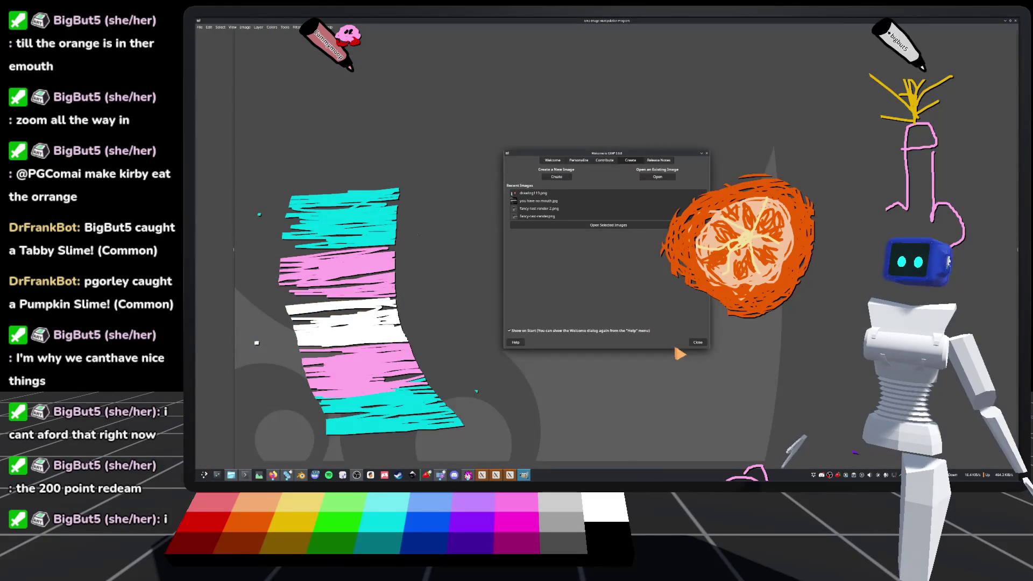
# Dismiss GIMP's welcome screen and reset the canvas view rotation to 0° in the Select Rotation Angle dialog.
pyautogui.click(697, 342)
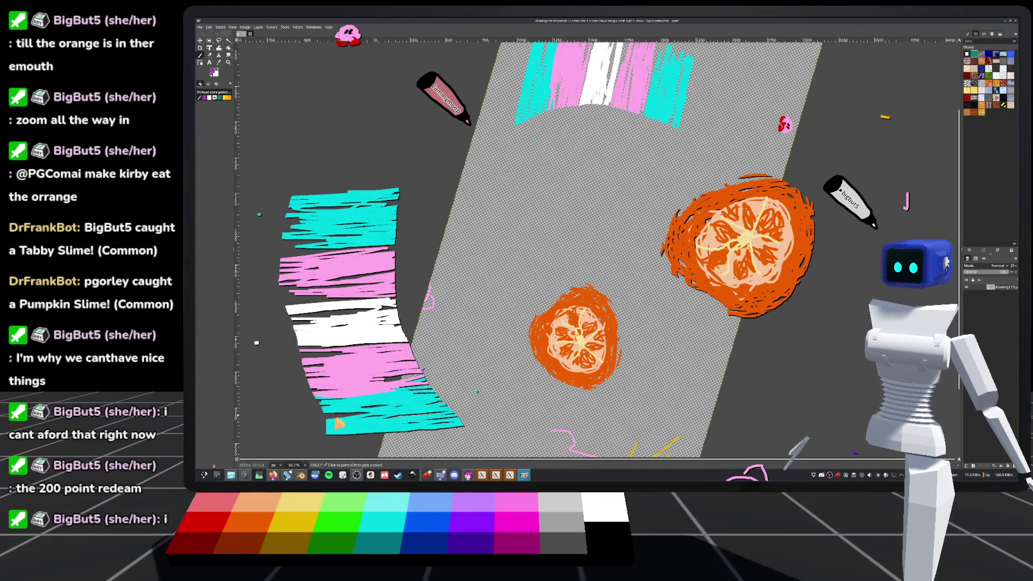
pyautogui.click(313, 466)
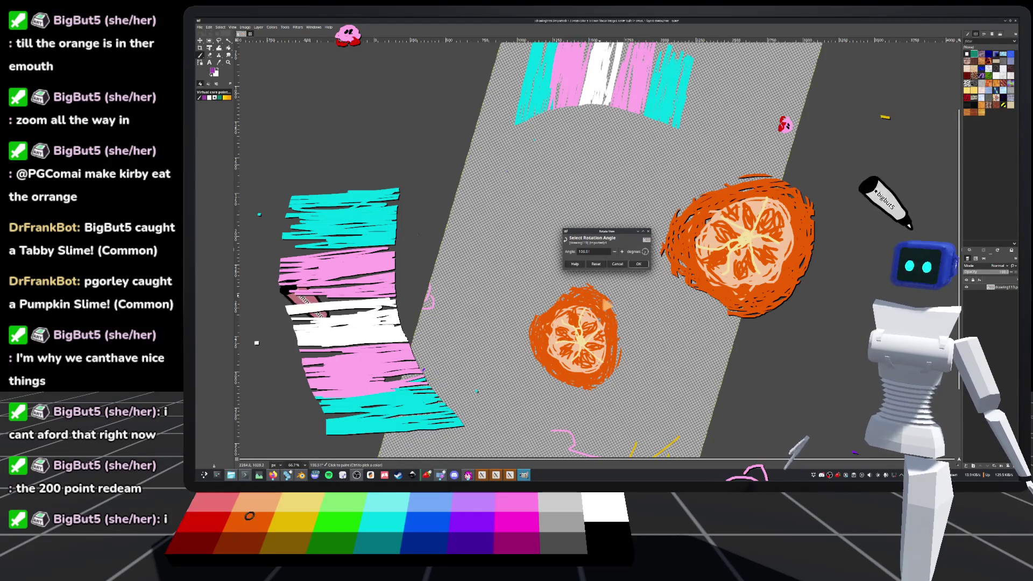
pyautogui.click(611, 263)
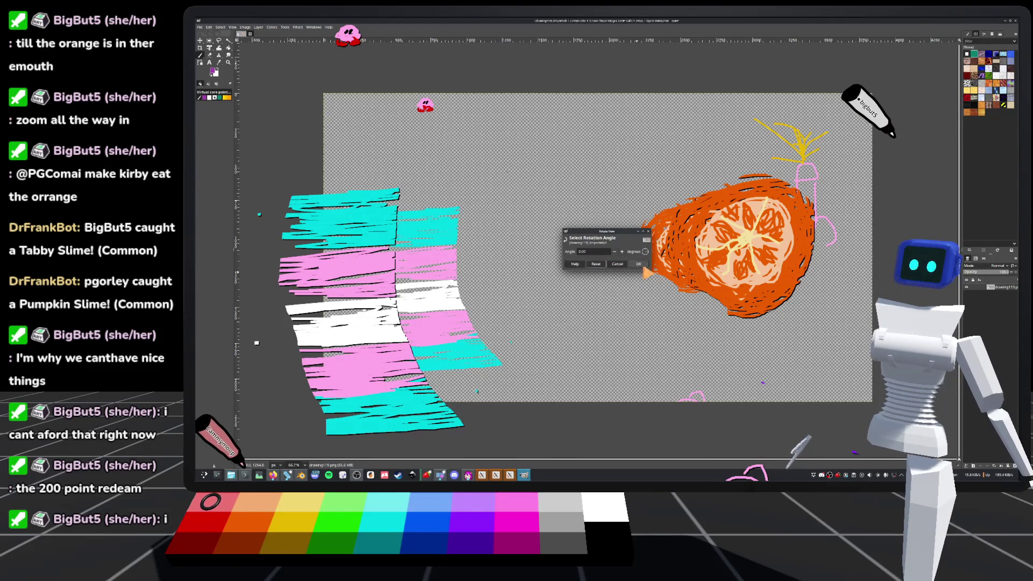
pyautogui.press('o')
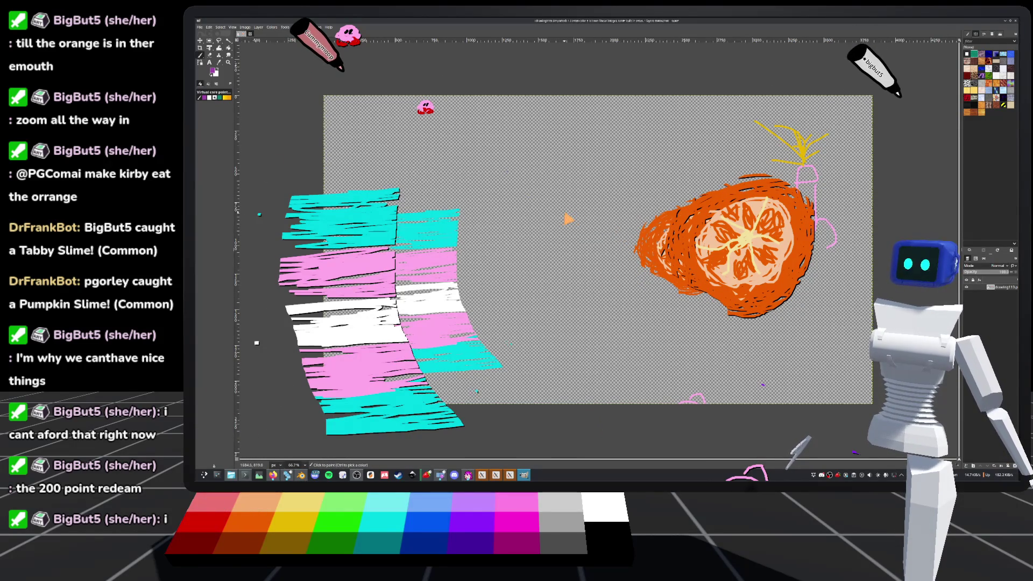
pyautogui.scroll(5, 495, 167)
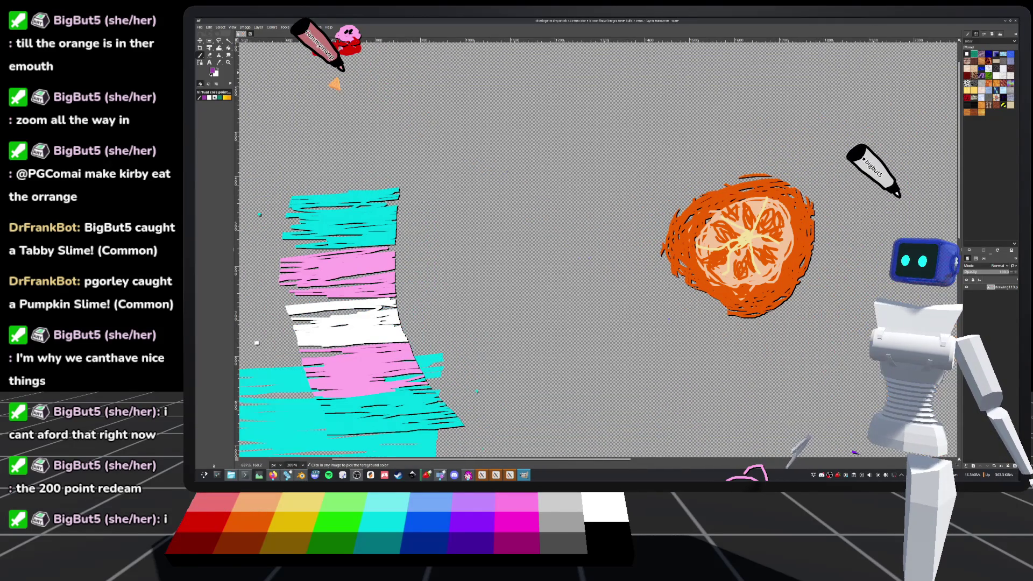
pyautogui.hscroll(5, 526, 198)
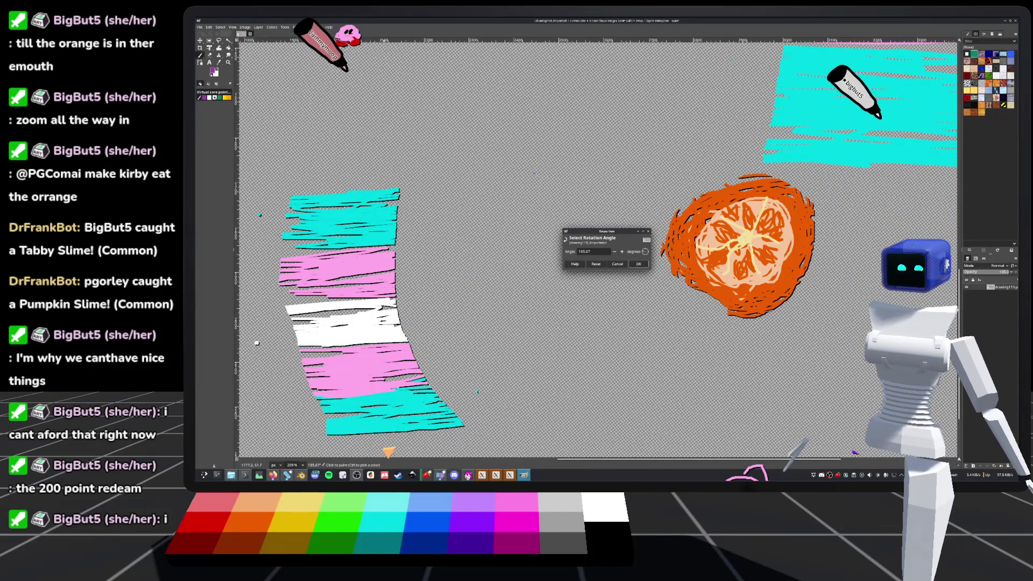
pyautogui.click(620, 264)
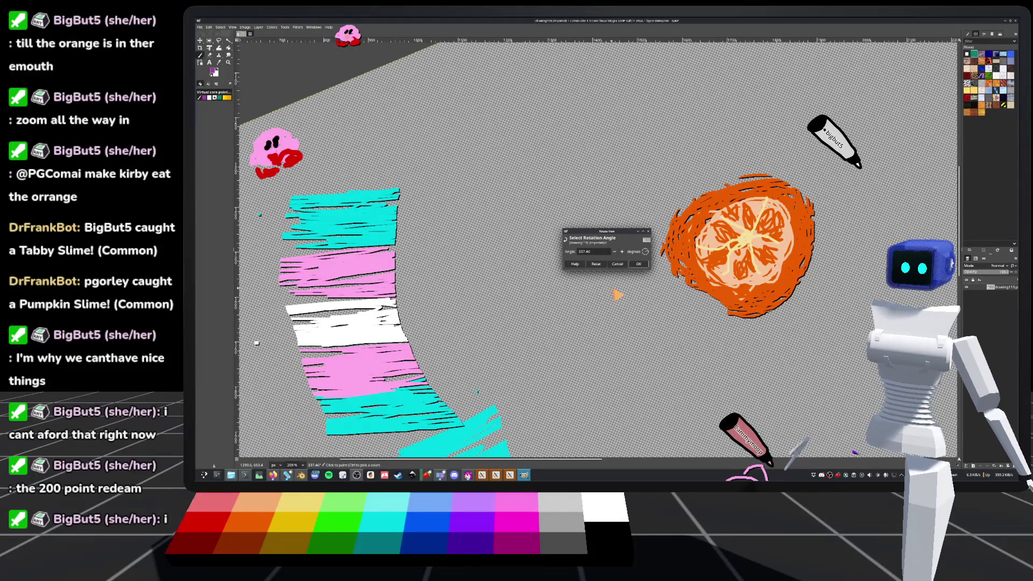
pyautogui.click(596, 264)
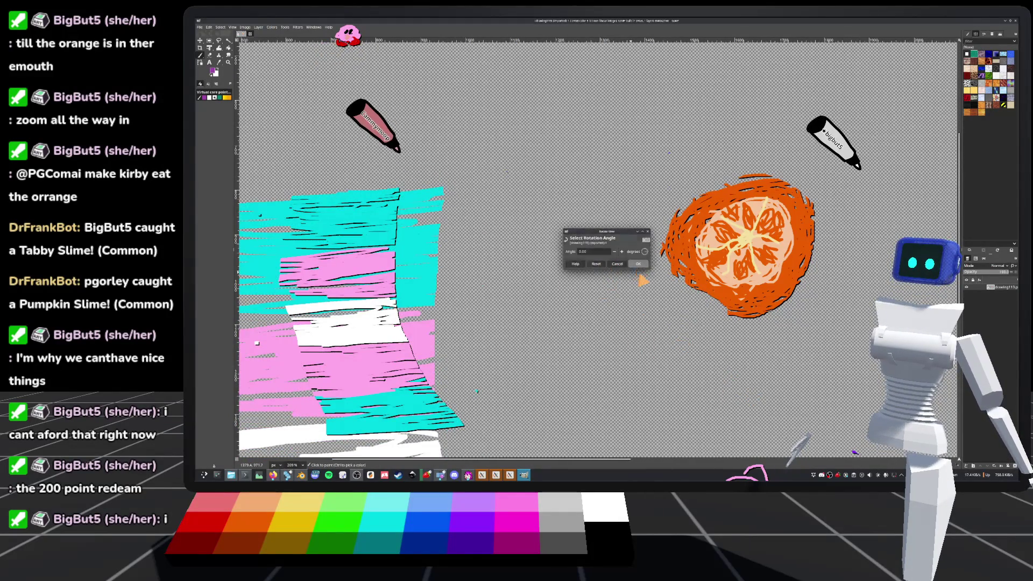
pyautogui.click(638, 264)
pyautogui.scroll(-2, 692, 385)
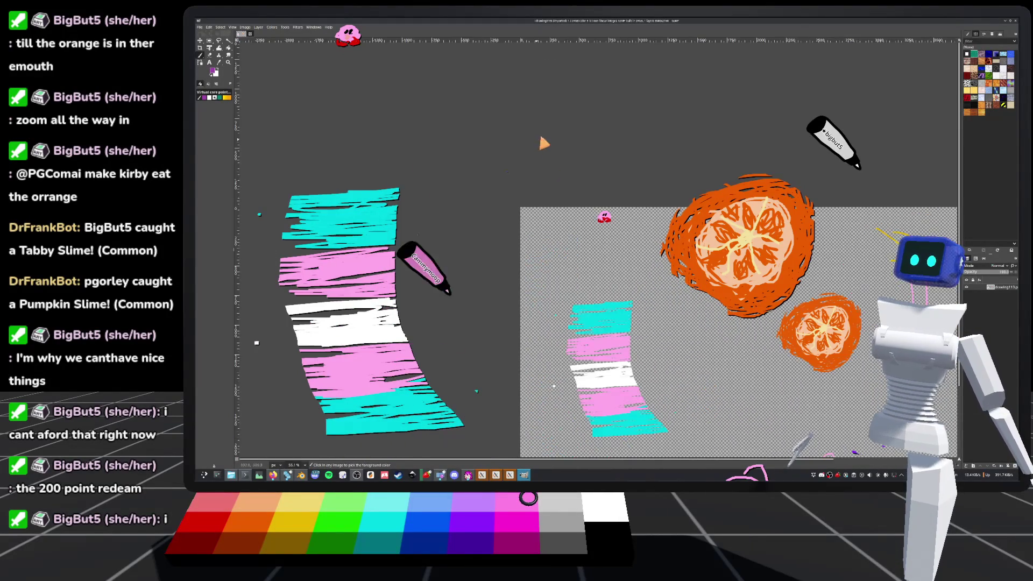
pyautogui.scroll(4, 637, 237)
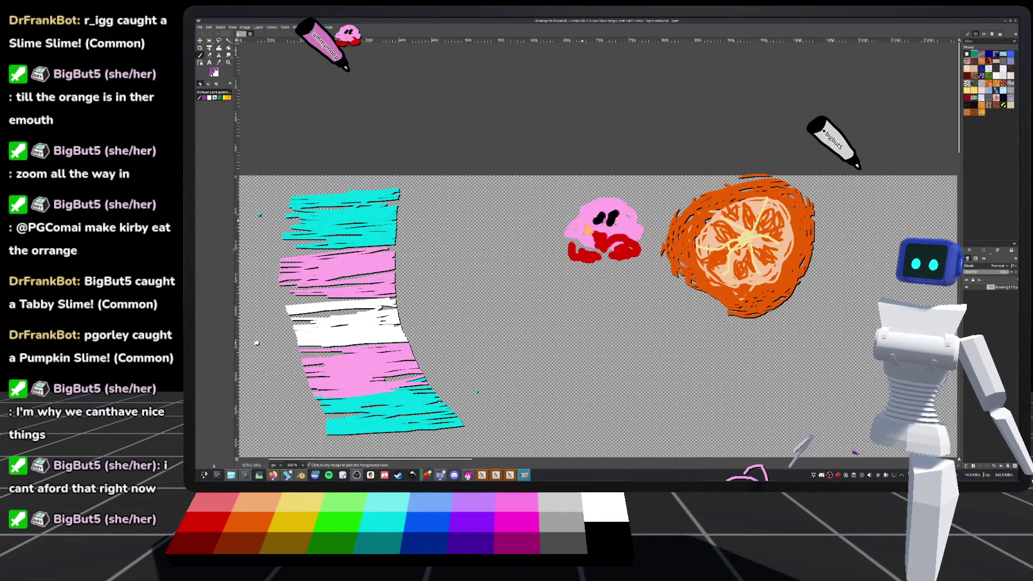
# Zoom far into Kirby and erase the orange scribble covering the pink body.
pyautogui.scroll(3, 580, 170)
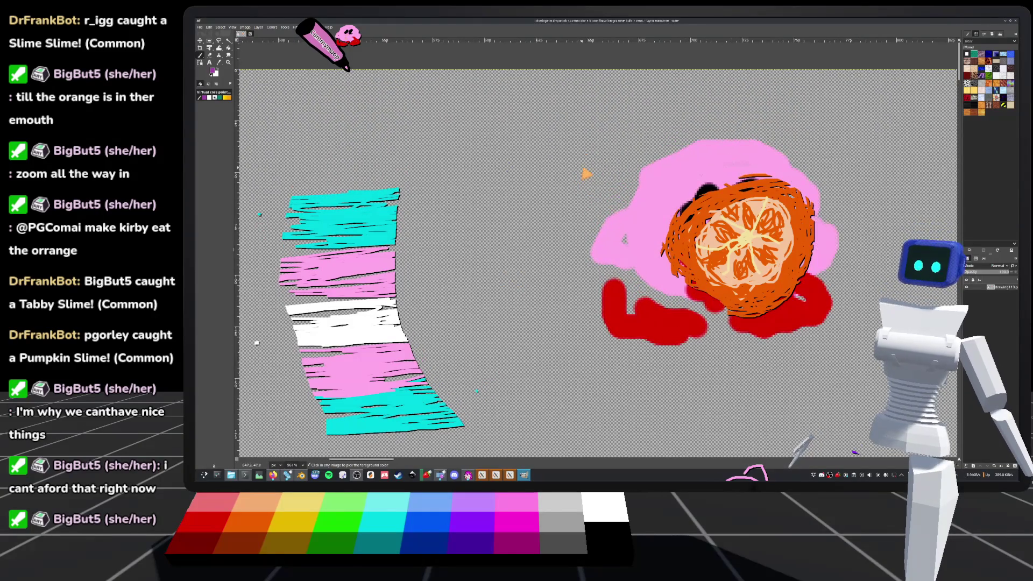
pyautogui.scroll(-1, 558, 211)
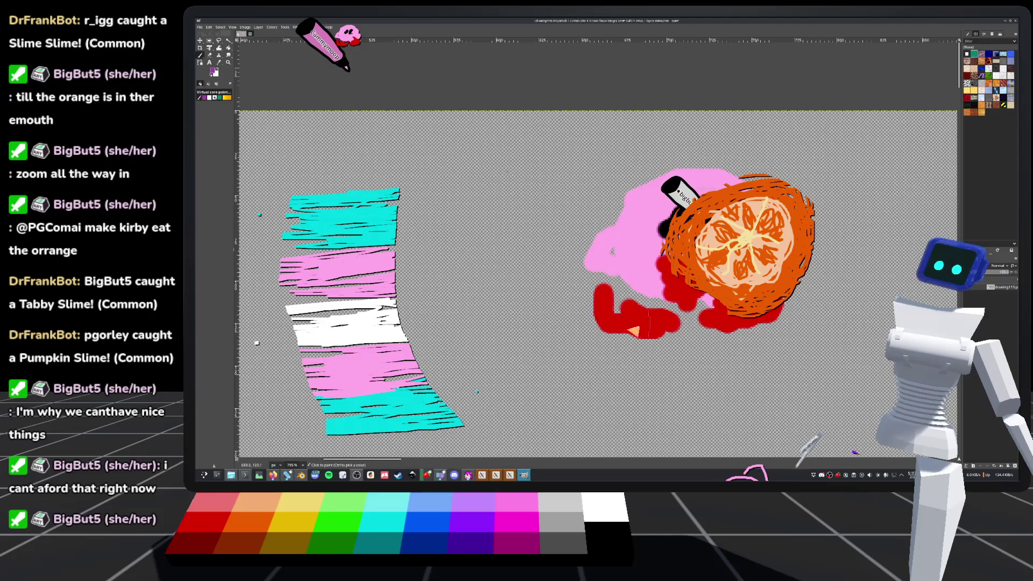
pyautogui.hscroll(-2, 480, 328)
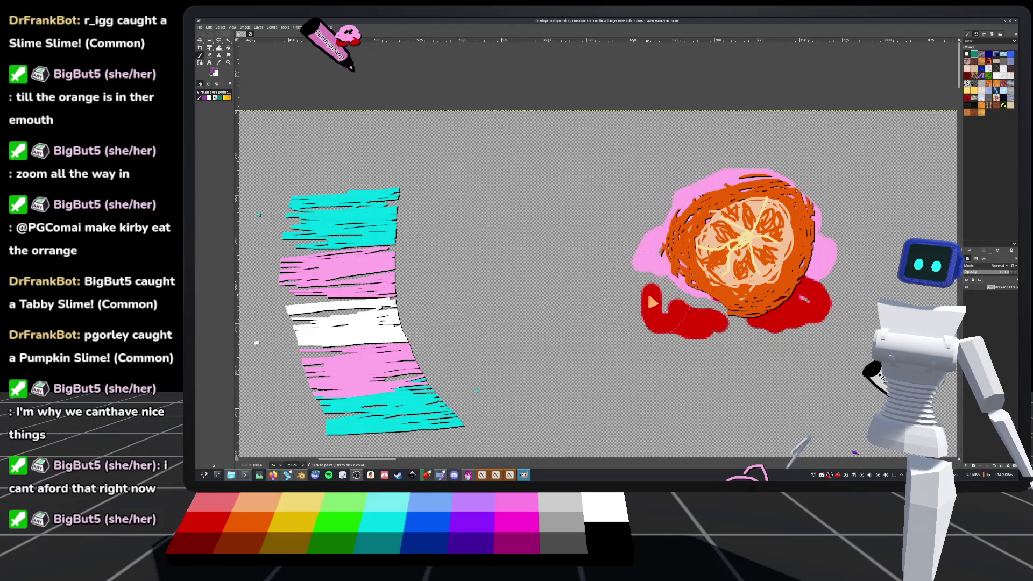
pyautogui.hscroll(4, 597, 285)
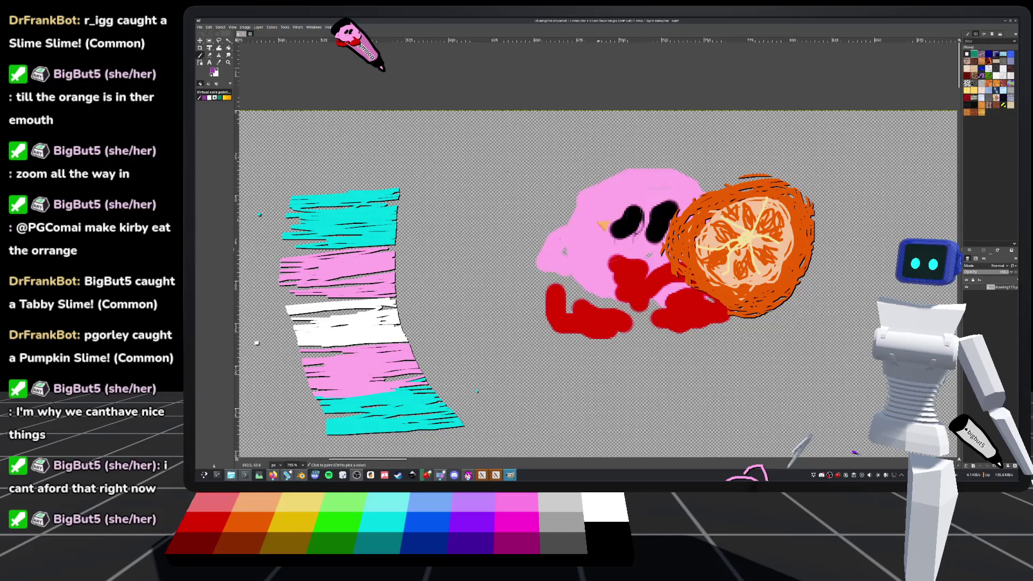
pyautogui.hscroll(-4, 602, 225)
pyautogui.scroll(4, 661, 251)
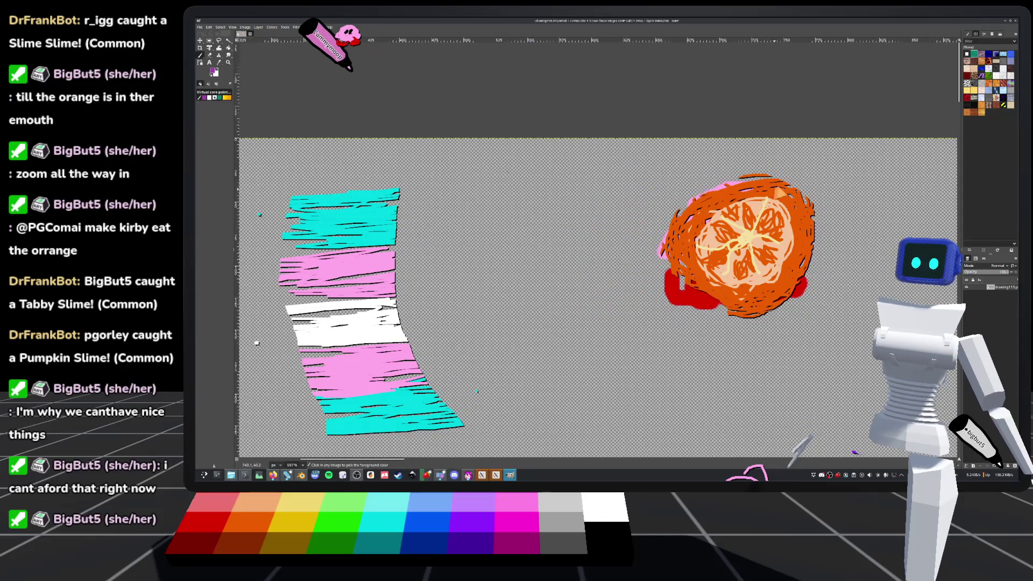
pyautogui.scroll(2, 454, 164)
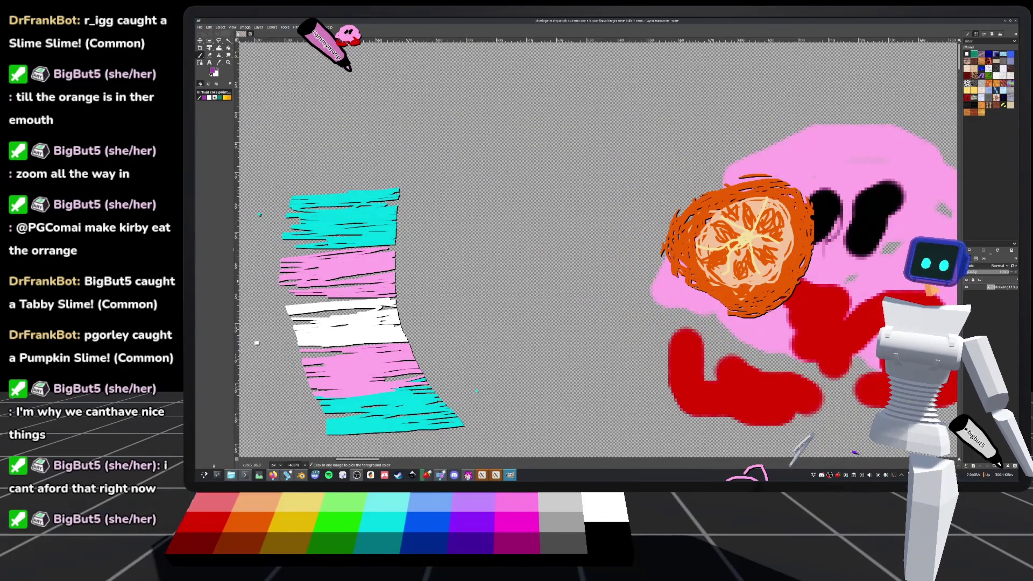
pyautogui.scroll(3, 597, 248)
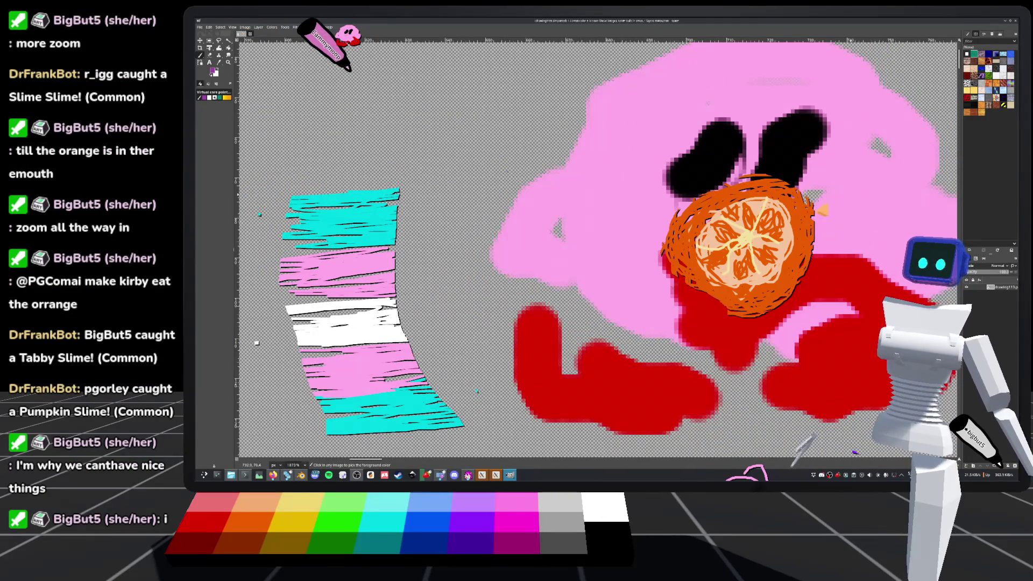
pyautogui.scroll(2, 597, 247)
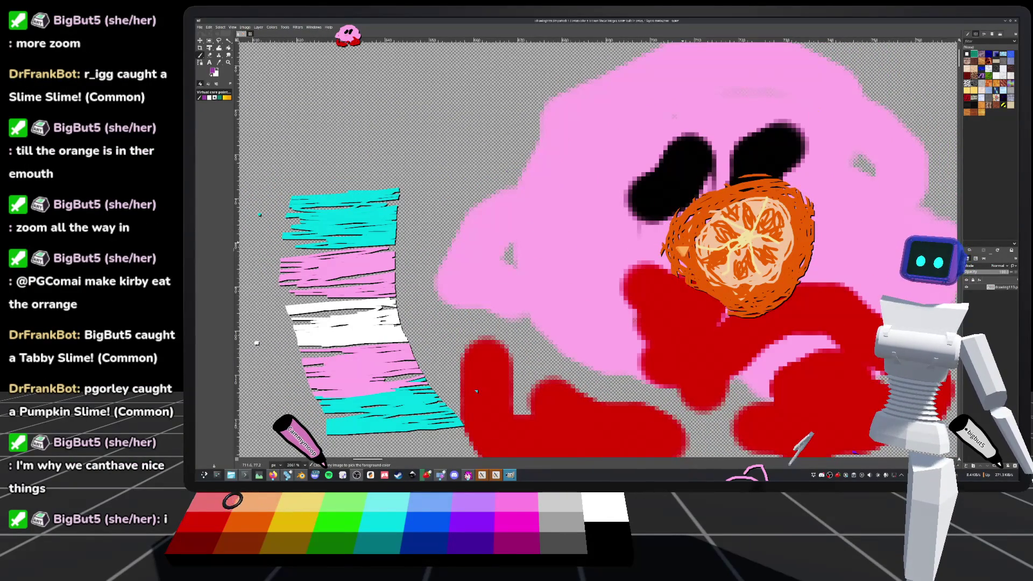
pyautogui.scroll(-2, 681, 251)
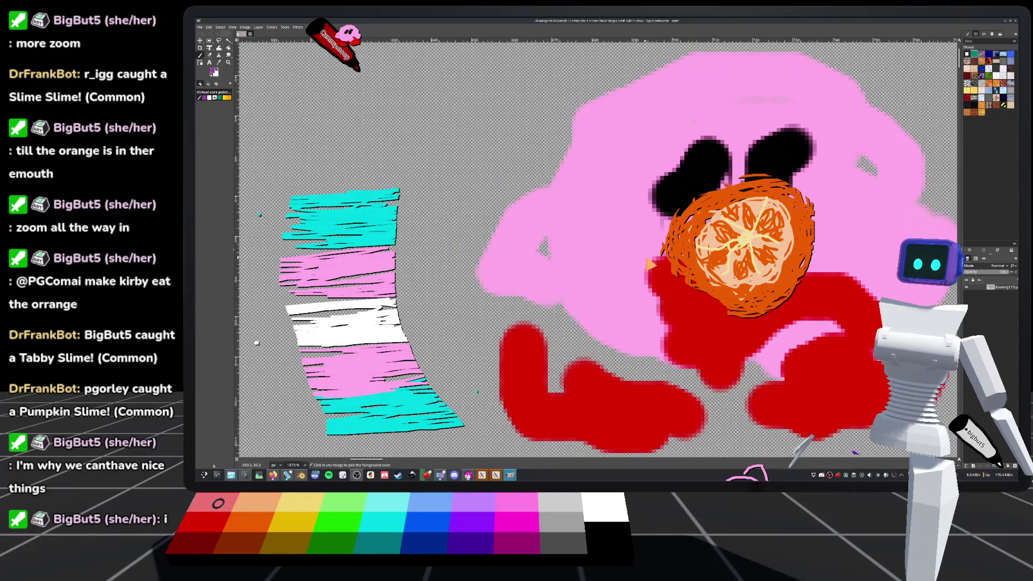
pyautogui.scroll(1, 649, 264)
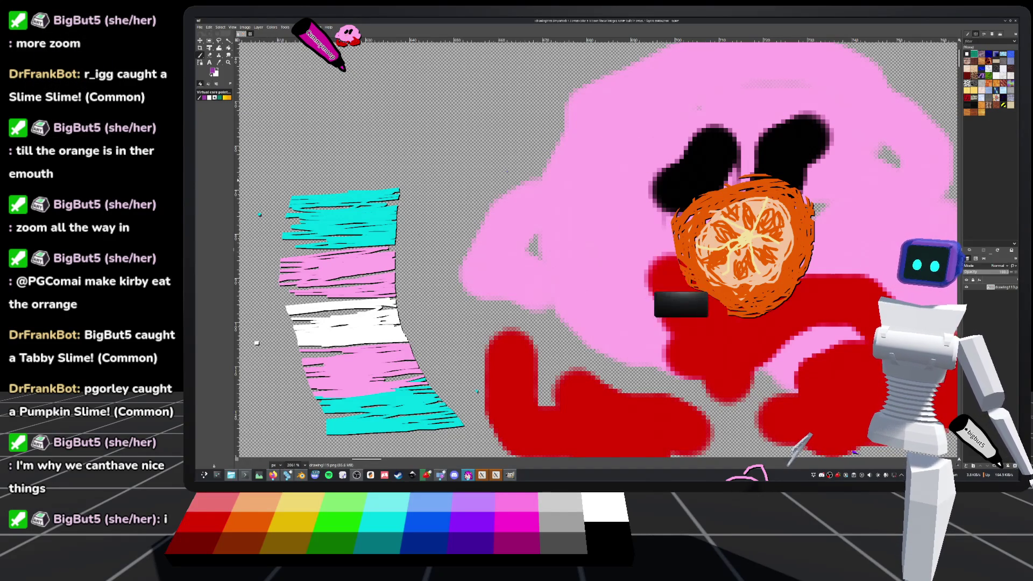
pyautogui.moveTo(699, 194); pyautogui.dragTo(691, 290)
pyautogui.moveTo(672, 226)
pyautogui.mouseDown()
pyautogui.moveTo(753, 269)
pyautogui.moveTo(796, 242)
pyautogui.moveTo(783, 250)
pyautogui.mouseUp()
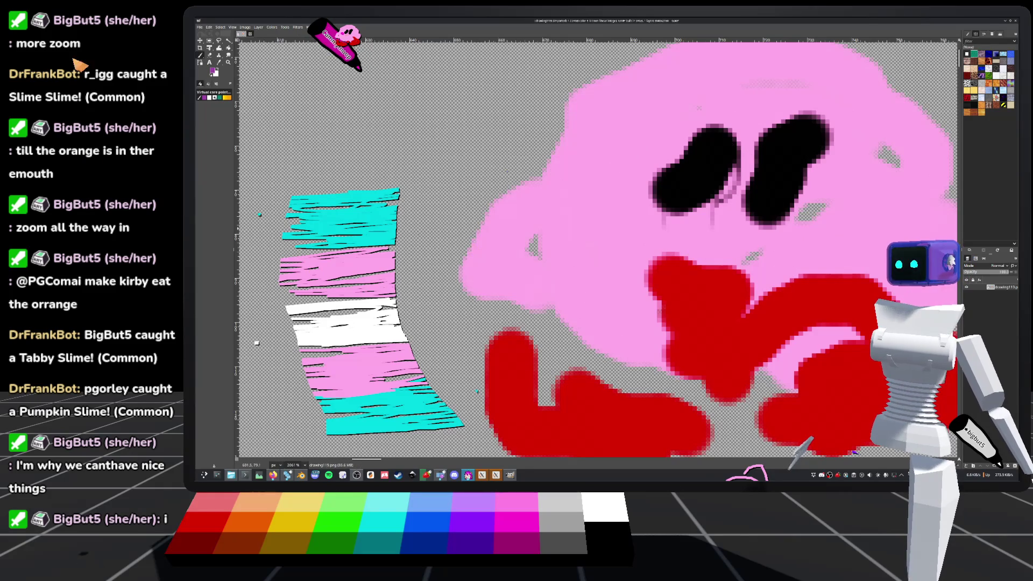
# Zoom back out to the whole drawing and hide GIMP.
pyautogui.scroll(-8, 538, 244)
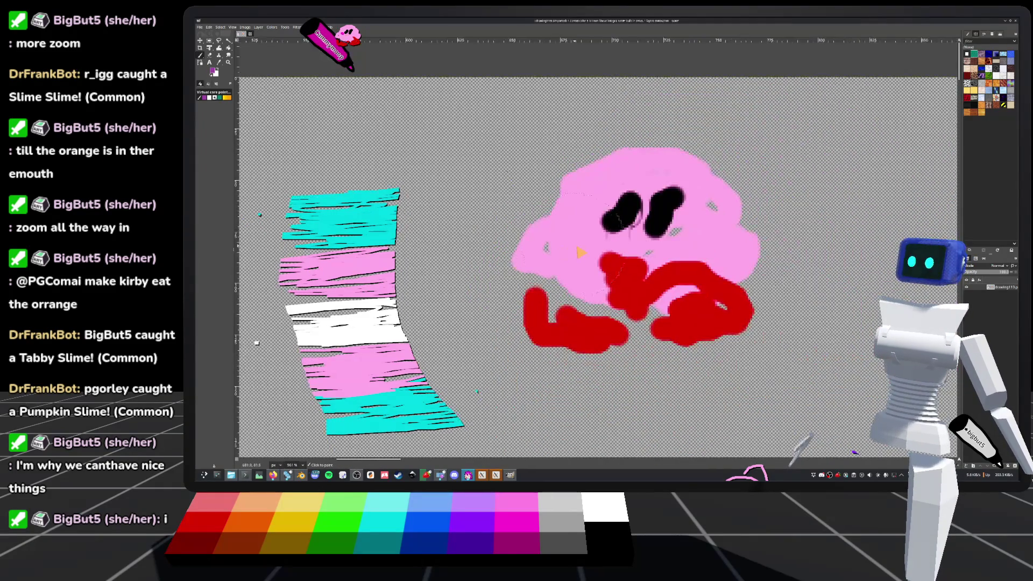
pyautogui.scroll(-5, 569, 171)
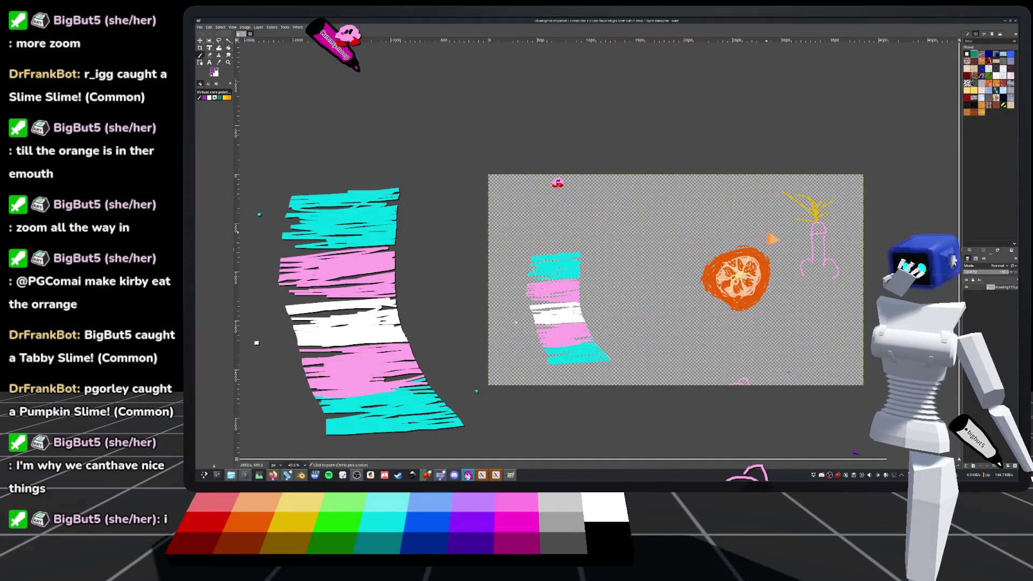
pyautogui.click(1014, 20)
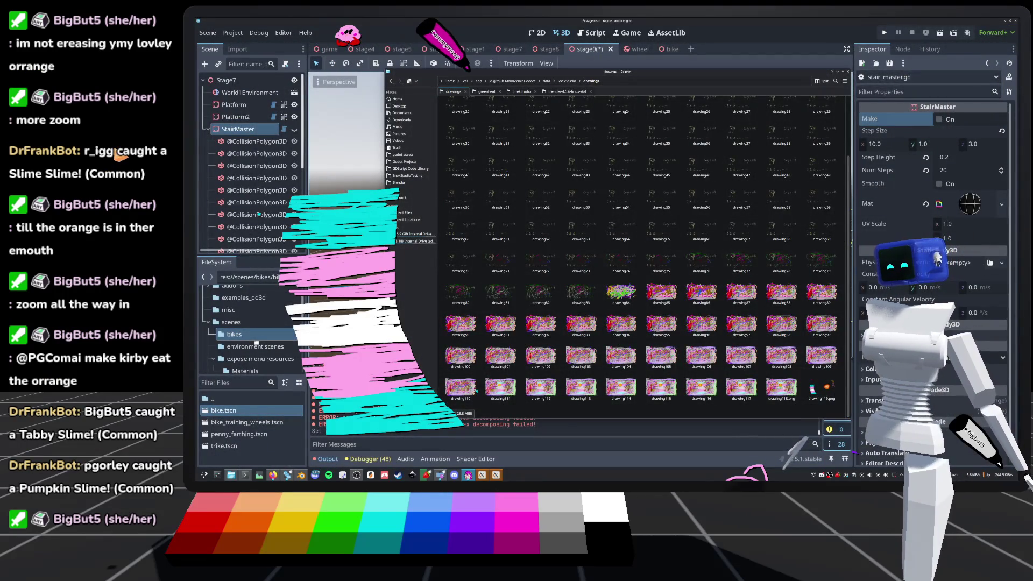
# Save the stage9 scene in Godot and toggle Make to regenerate the StairMaster stairs.
pyautogui.click(771, 24)
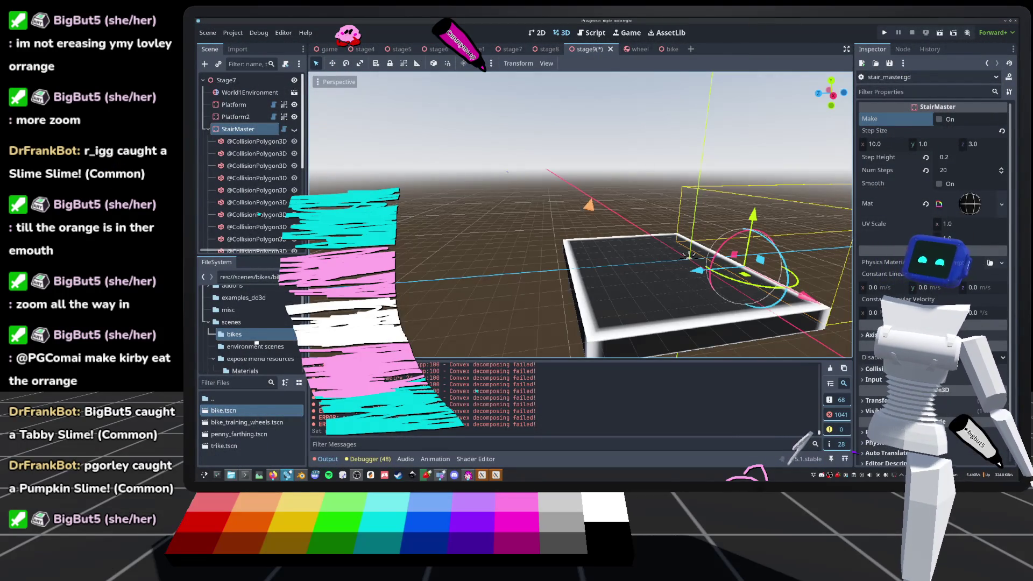
pyautogui.moveTo(688, 255); pyautogui.dragTo(568, 269)
pyautogui.hotkey('ctrl', 's')
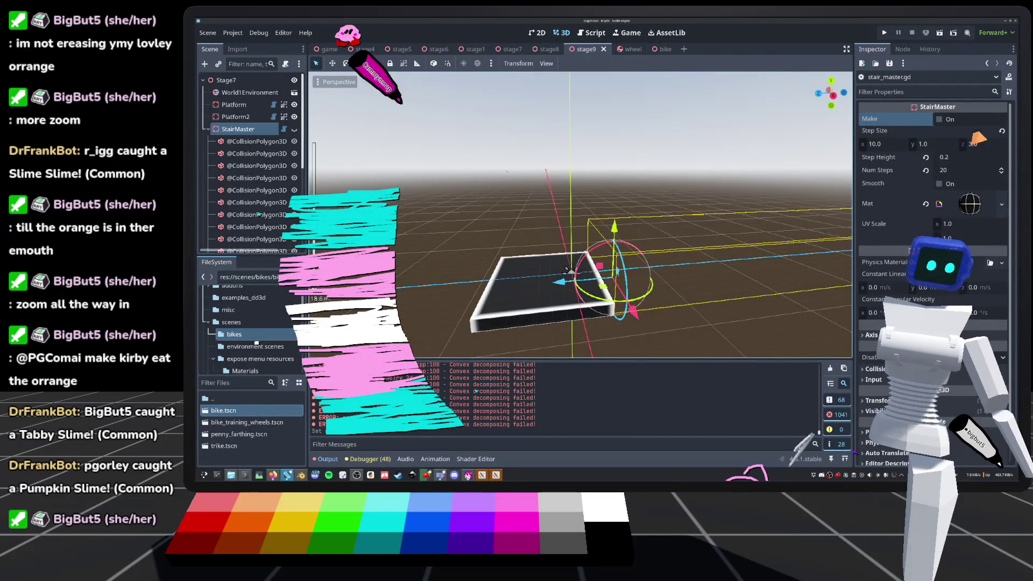
pyautogui.click(940, 119)
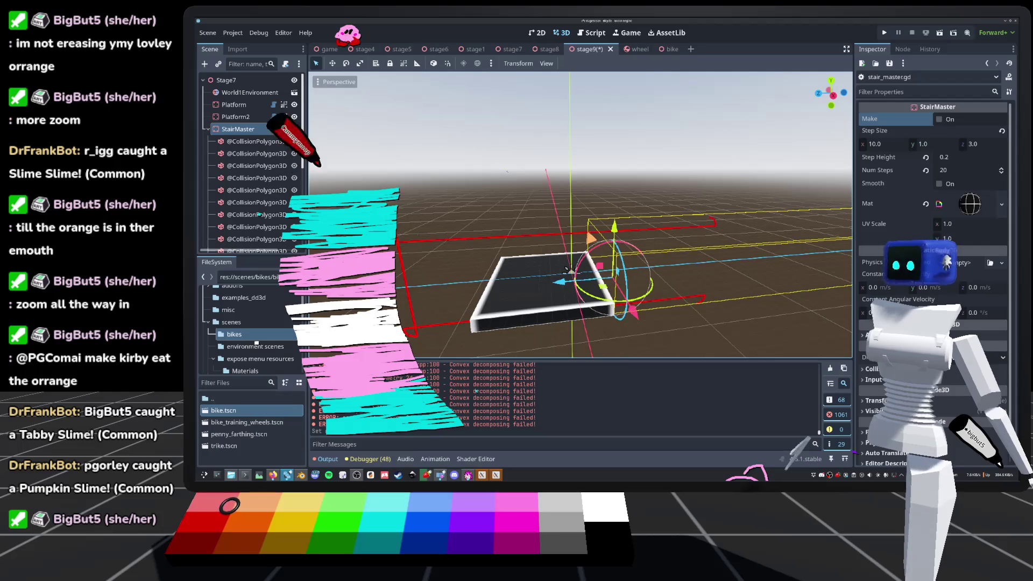
# Orbit to inspect the red debug outline around the stairs, then open stair_master.gd.
pyautogui.scroll(2, 567, 270)
pyautogui.moveTo(566, 290)
pyautogui.mouseDown()
pyautogui.moveTo(844, 226)
pyautogui.moveTo(550, 245)
pyautogui.moveTo(846, 251)
pyautogui.mouseUp()
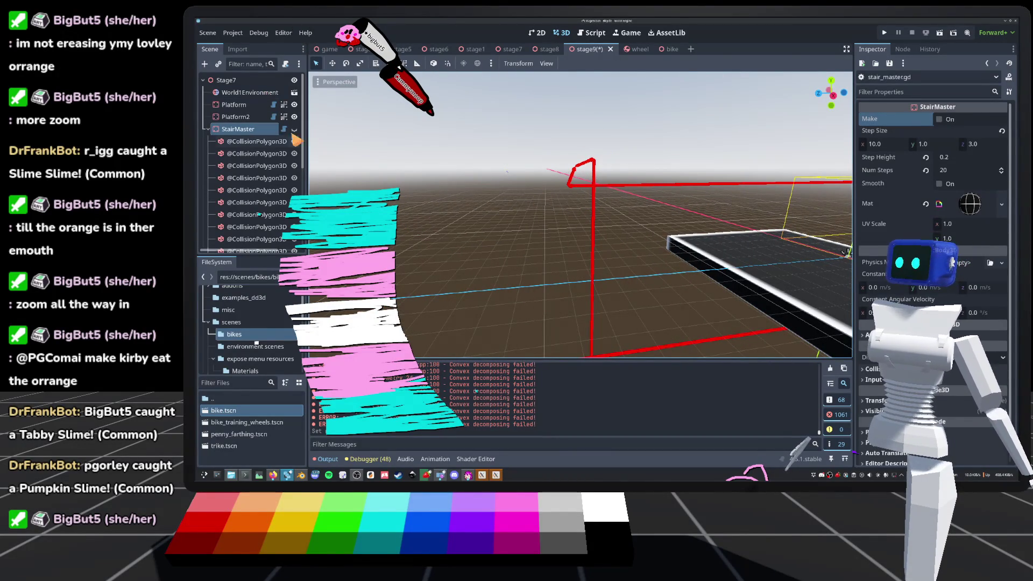
pyautogui.click(284, 129)
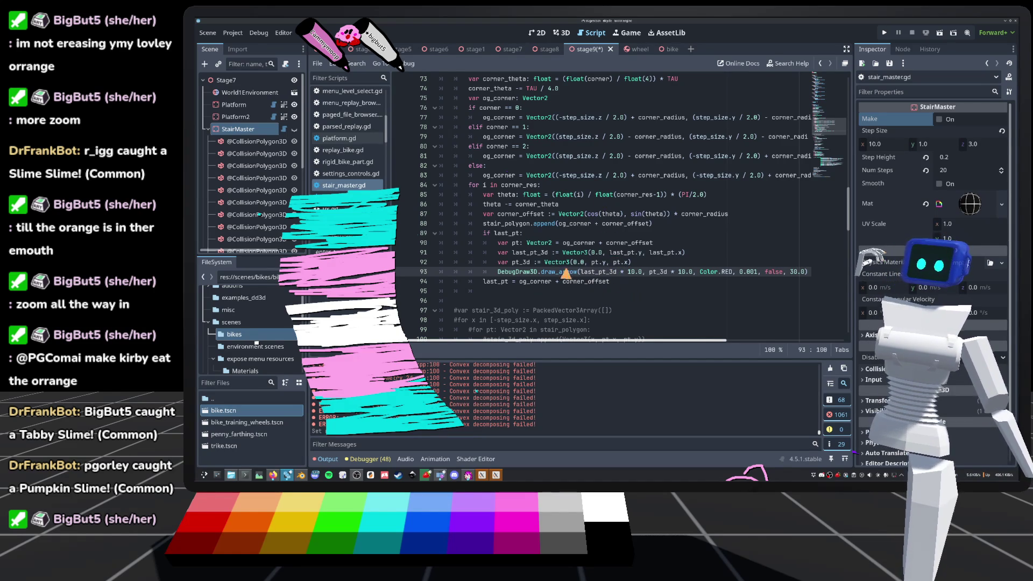
# Go to line 87 (corner_offset) in stair_master.gd, then tick Make in 3D to rebuild the stairs.
pyautogui.click(588, 215)
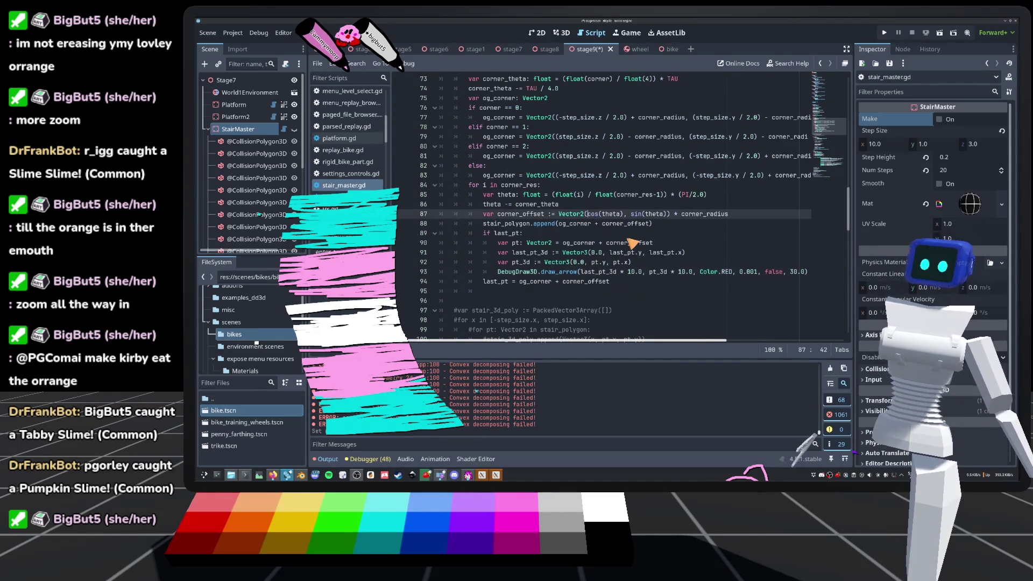
pyautogui.write('-')
pyautogui.click(561, 33)
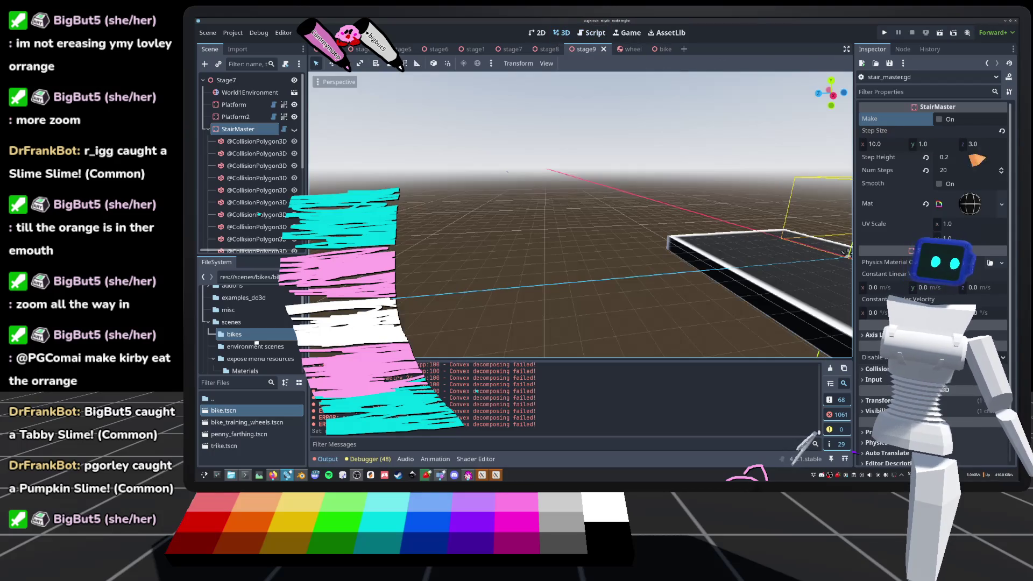
pyautogui.click(942, 124)
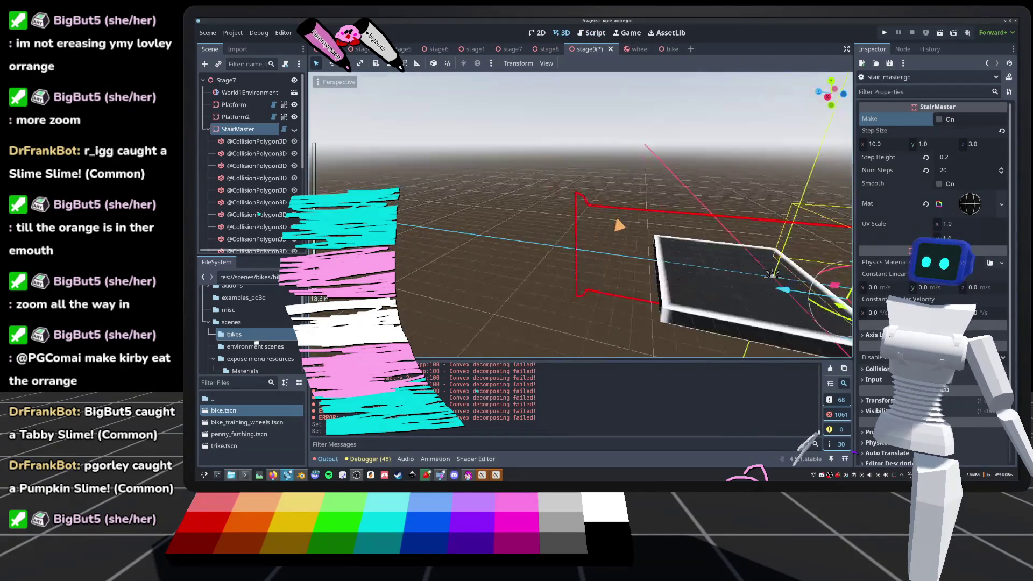